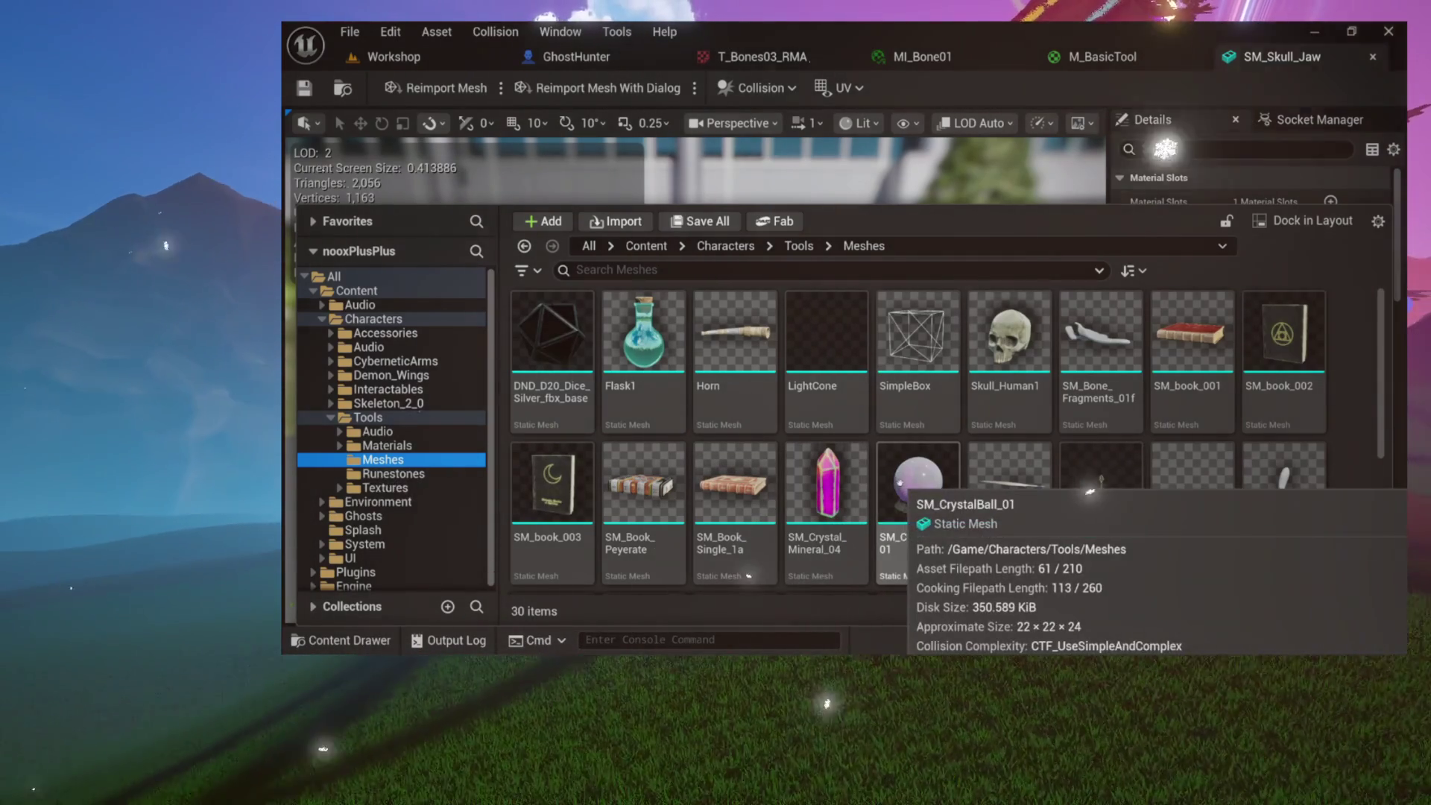
Open SM_Bone_Fragments_01f in its own Static Mesh Editor tab
drag(843, 479, 842, 483)
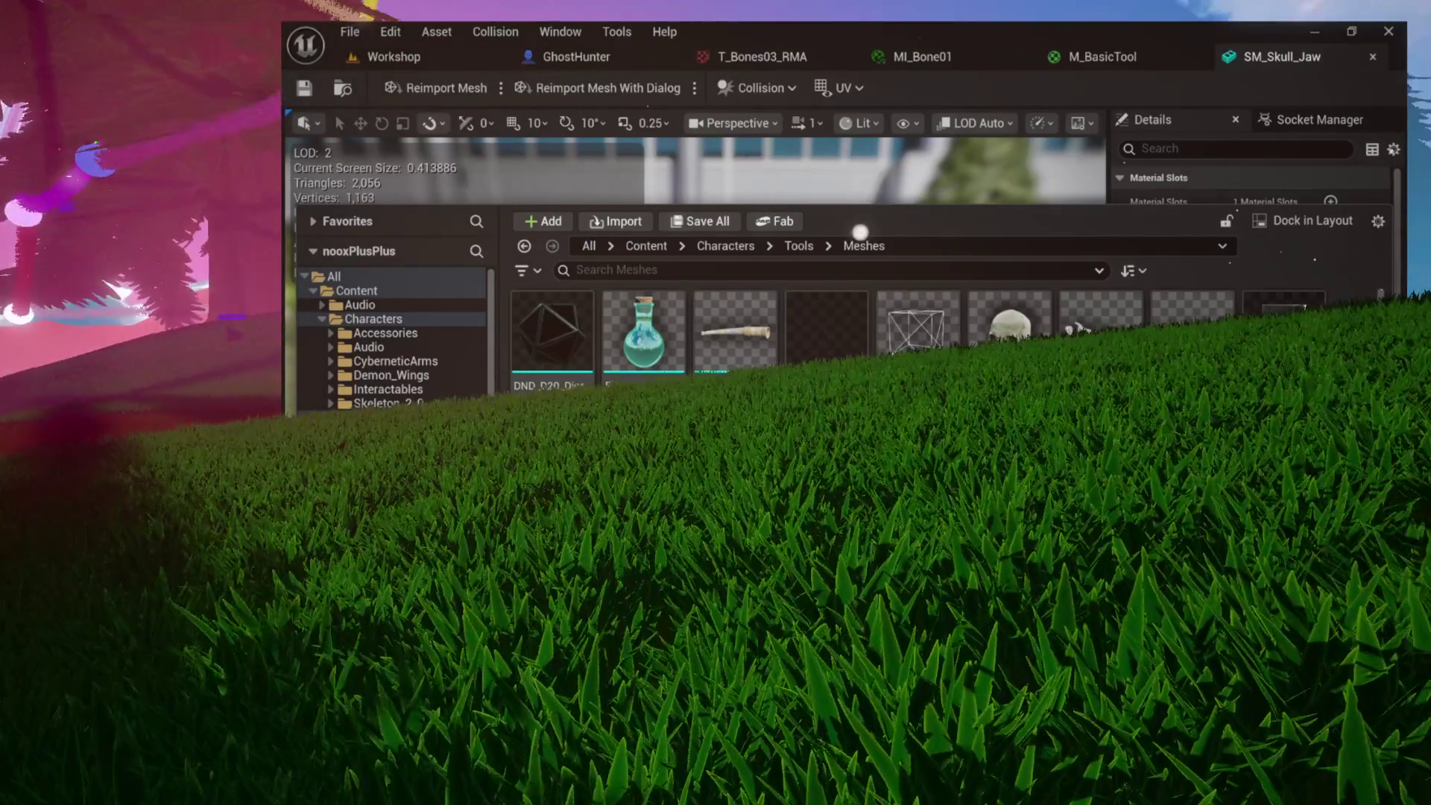
scroll(917, 320, down, 5)
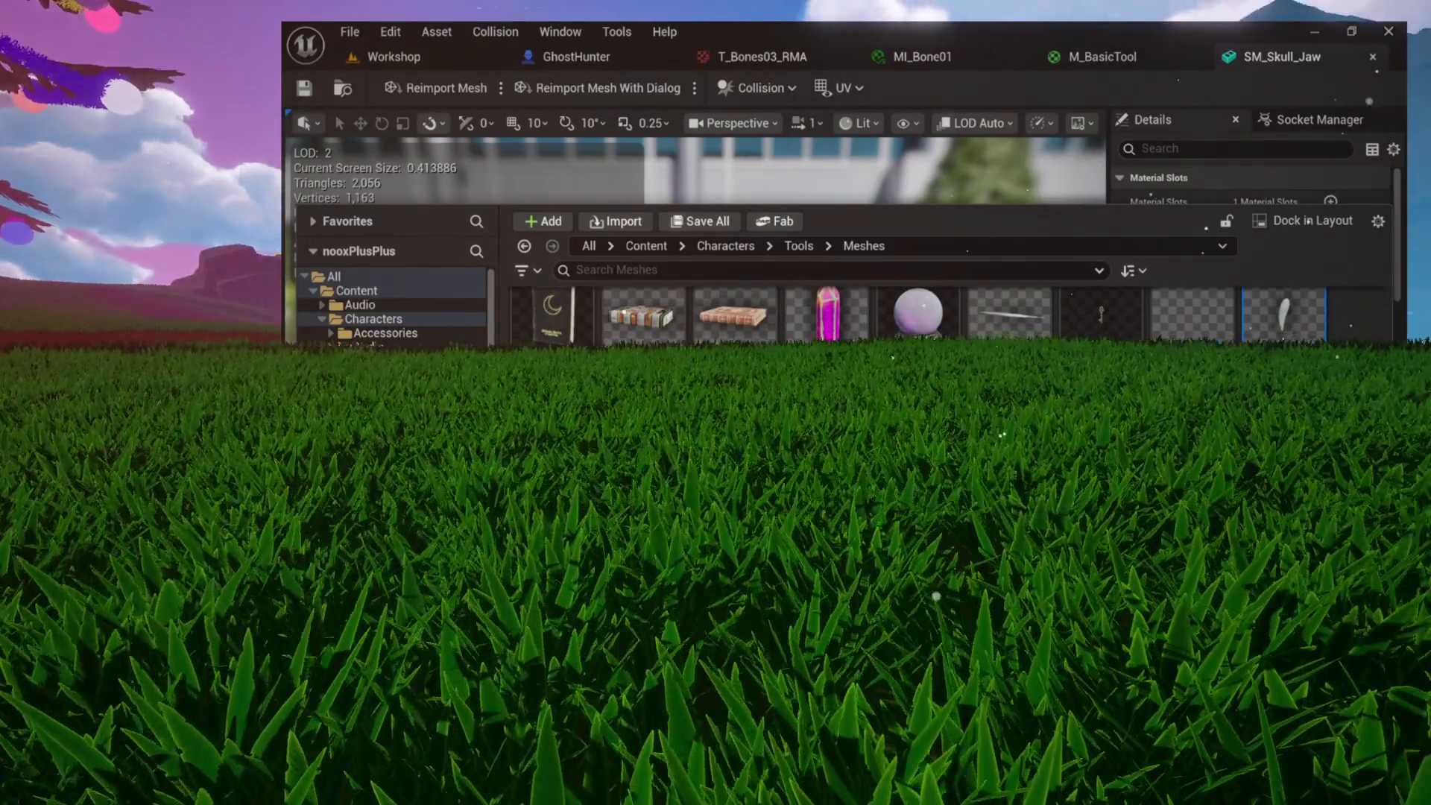
scroll(917, 335, down, 5)
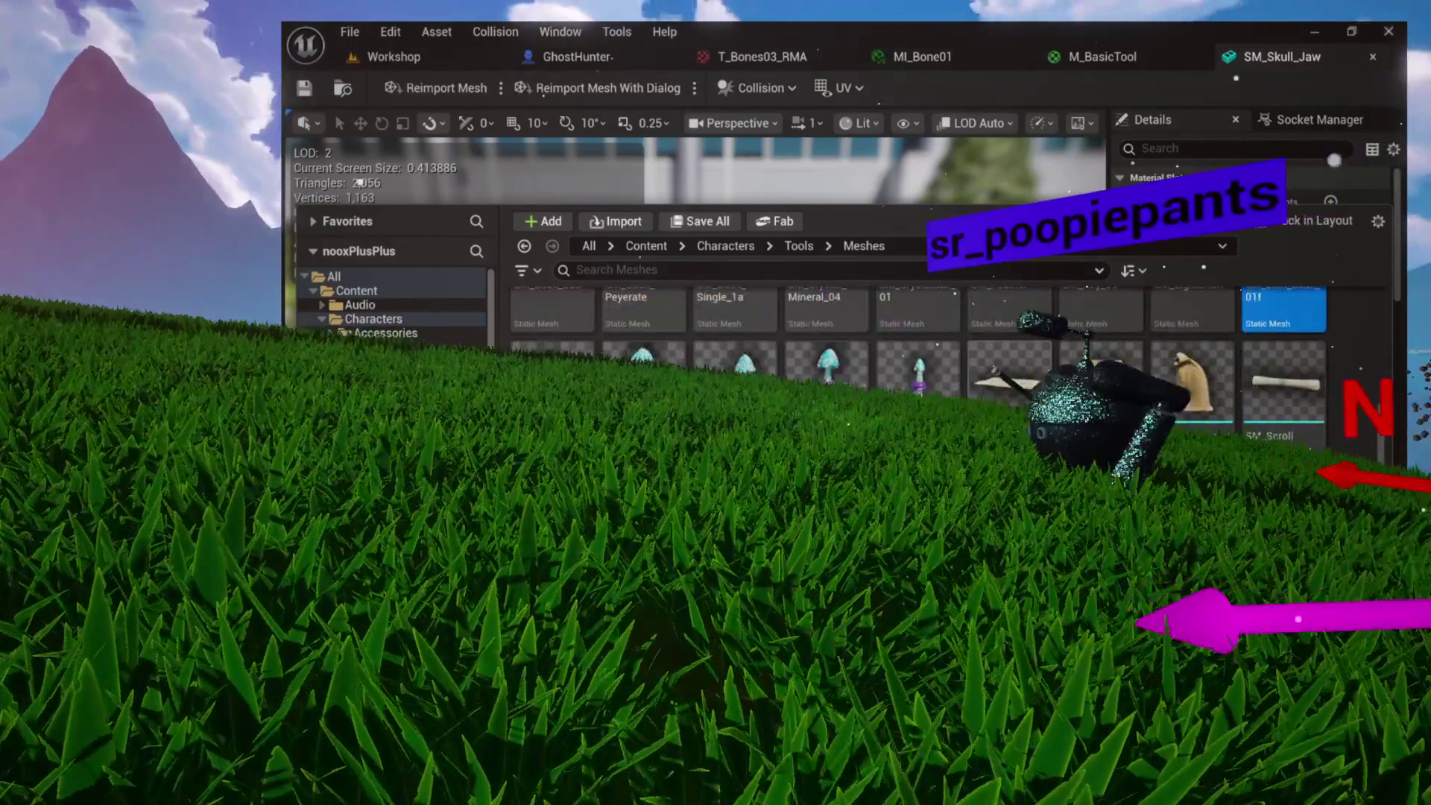
scroll(1282, 514, up, 10)
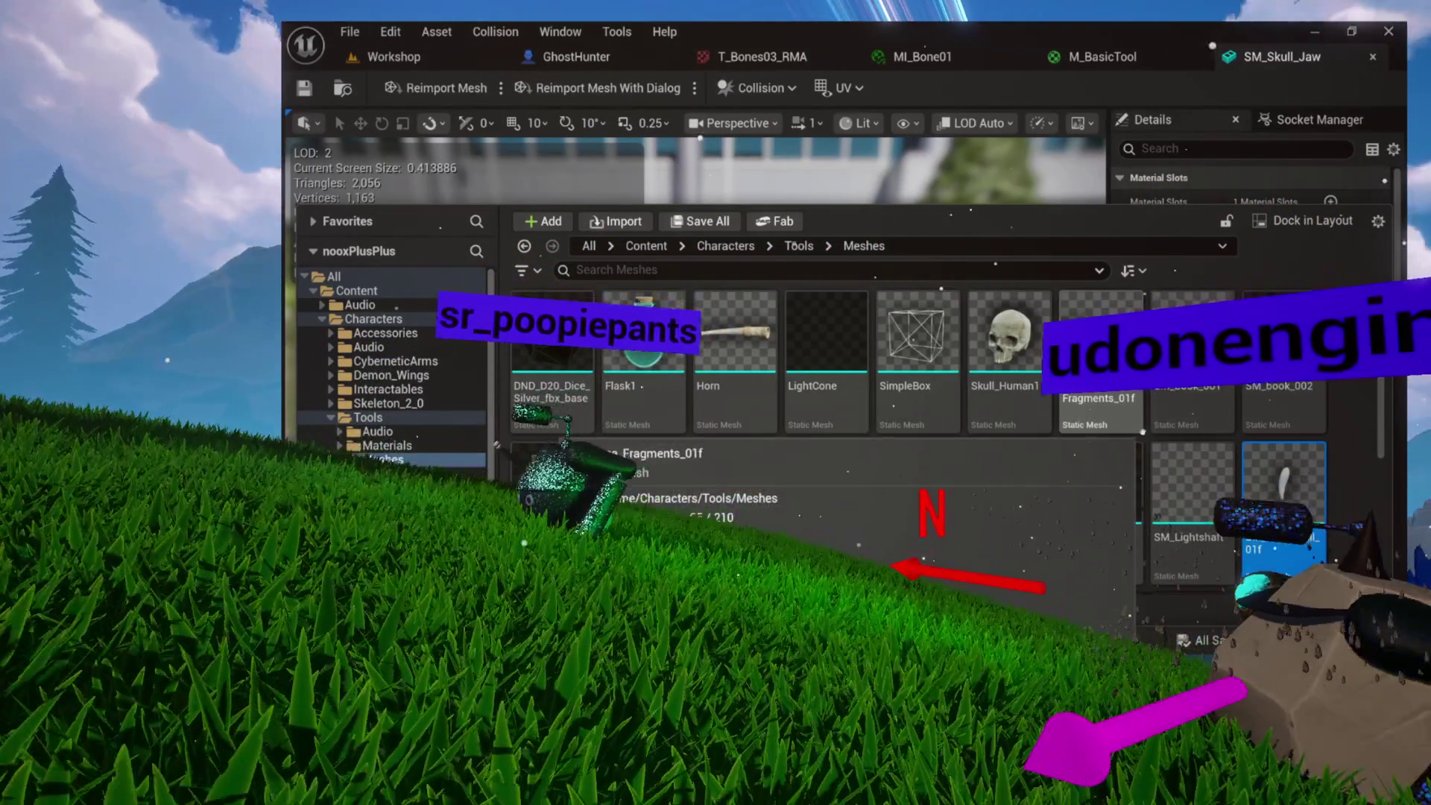
scroll(917, 403, down, 5)
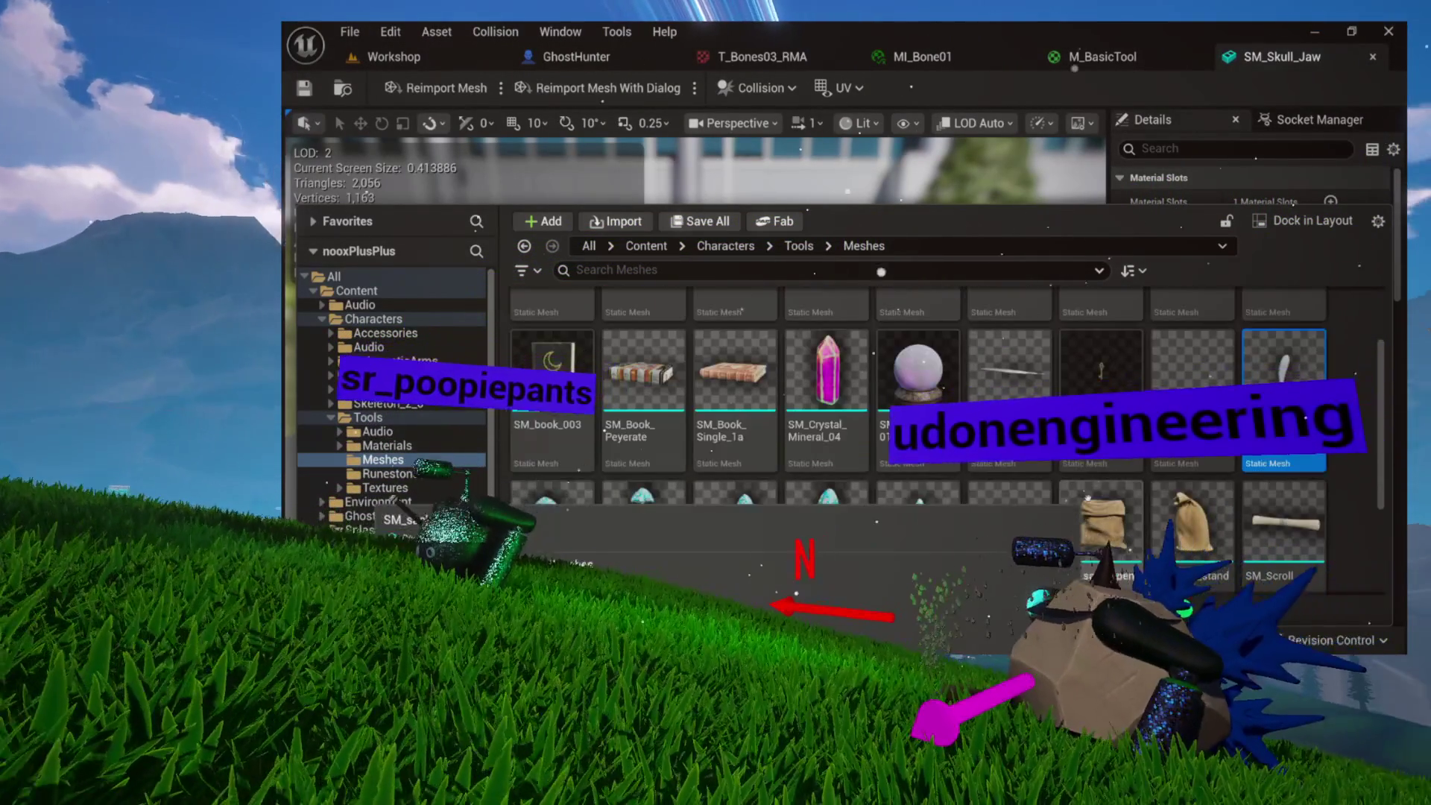
scroll(1089, 498, down, 1)
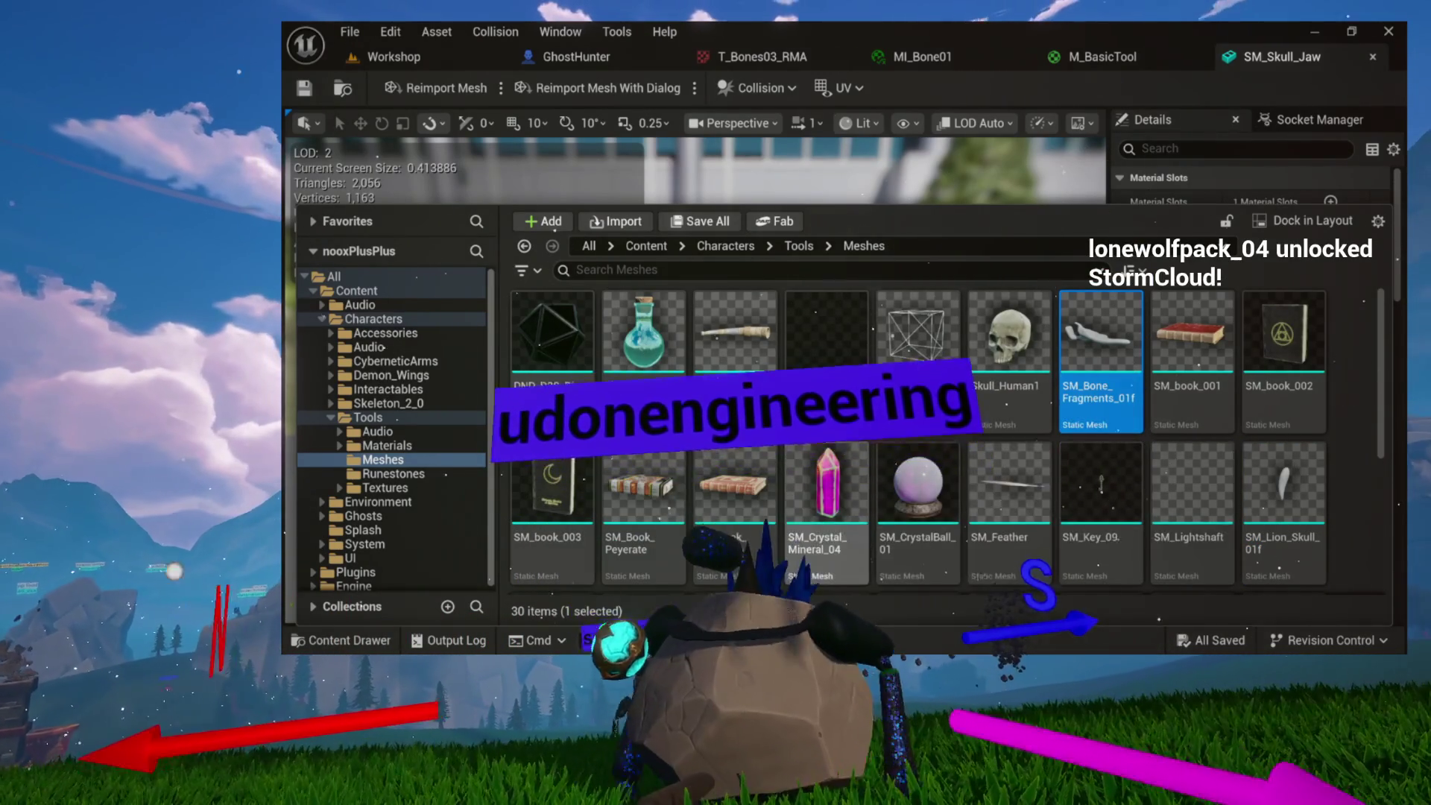
scroll(1190, 490, down, 5)
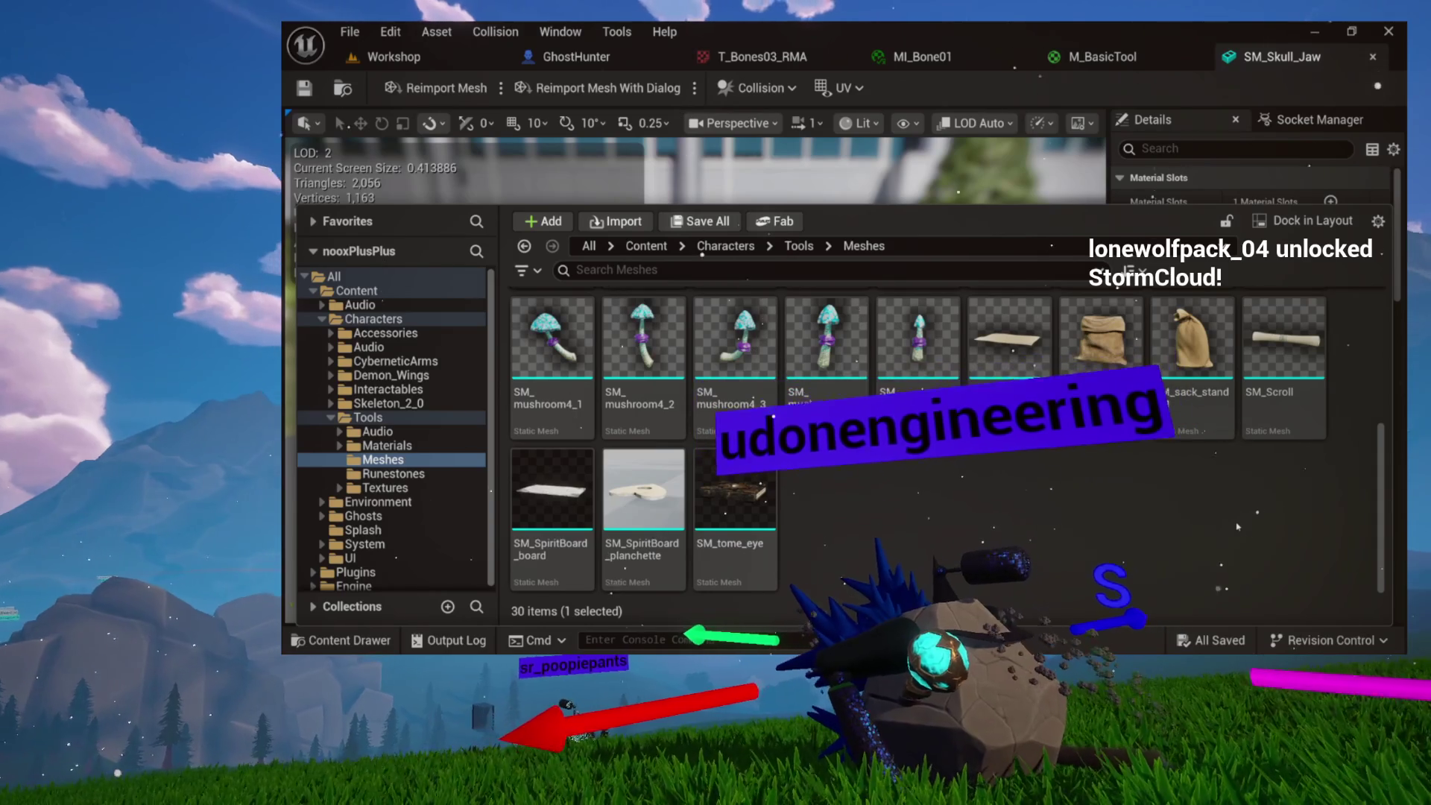
scroll(1236, 526, up, 5)
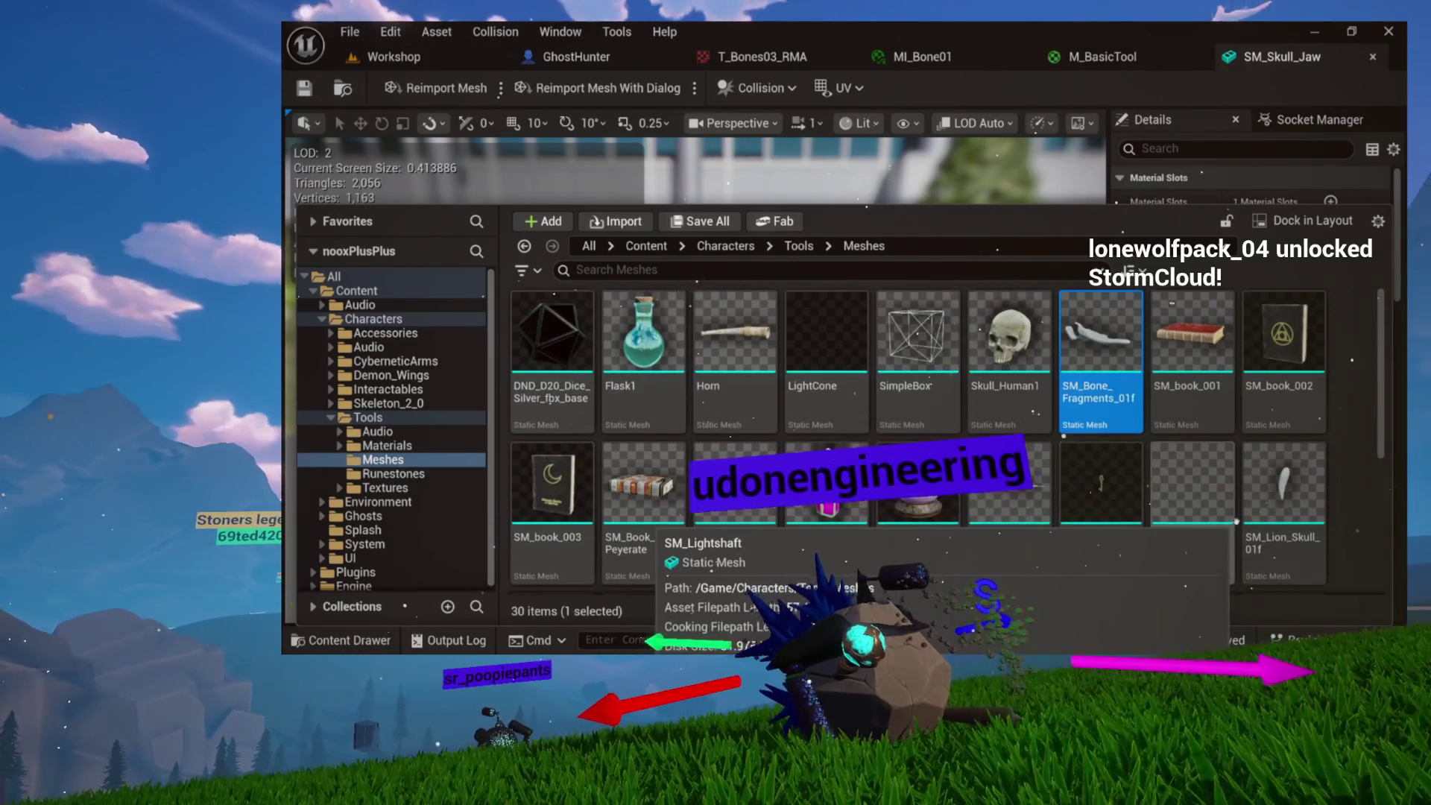
key(Return)
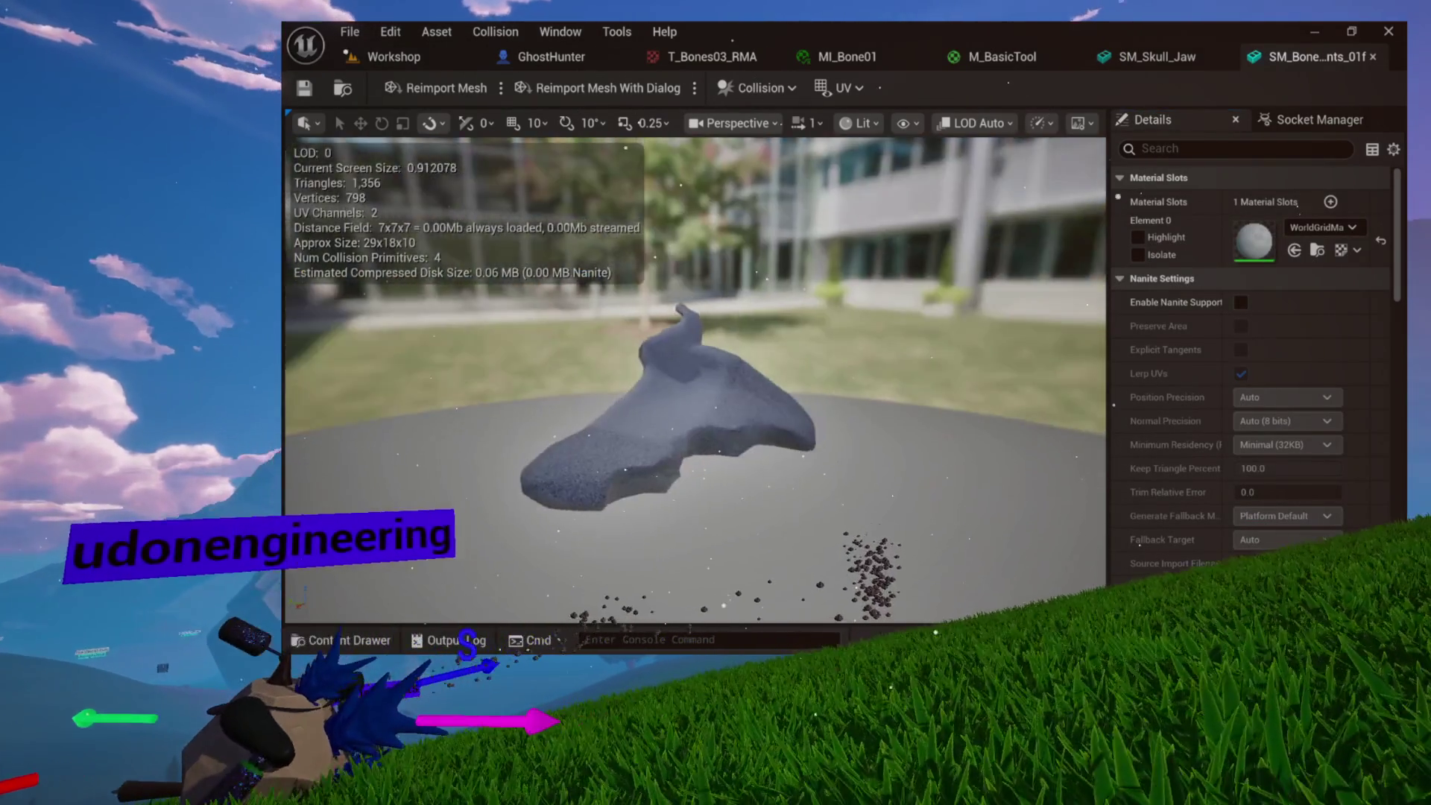
Open SM_Lion_Skull_01f in a new tab, then return to the bone fragments mesh and orbit it
key(ctrl+space)
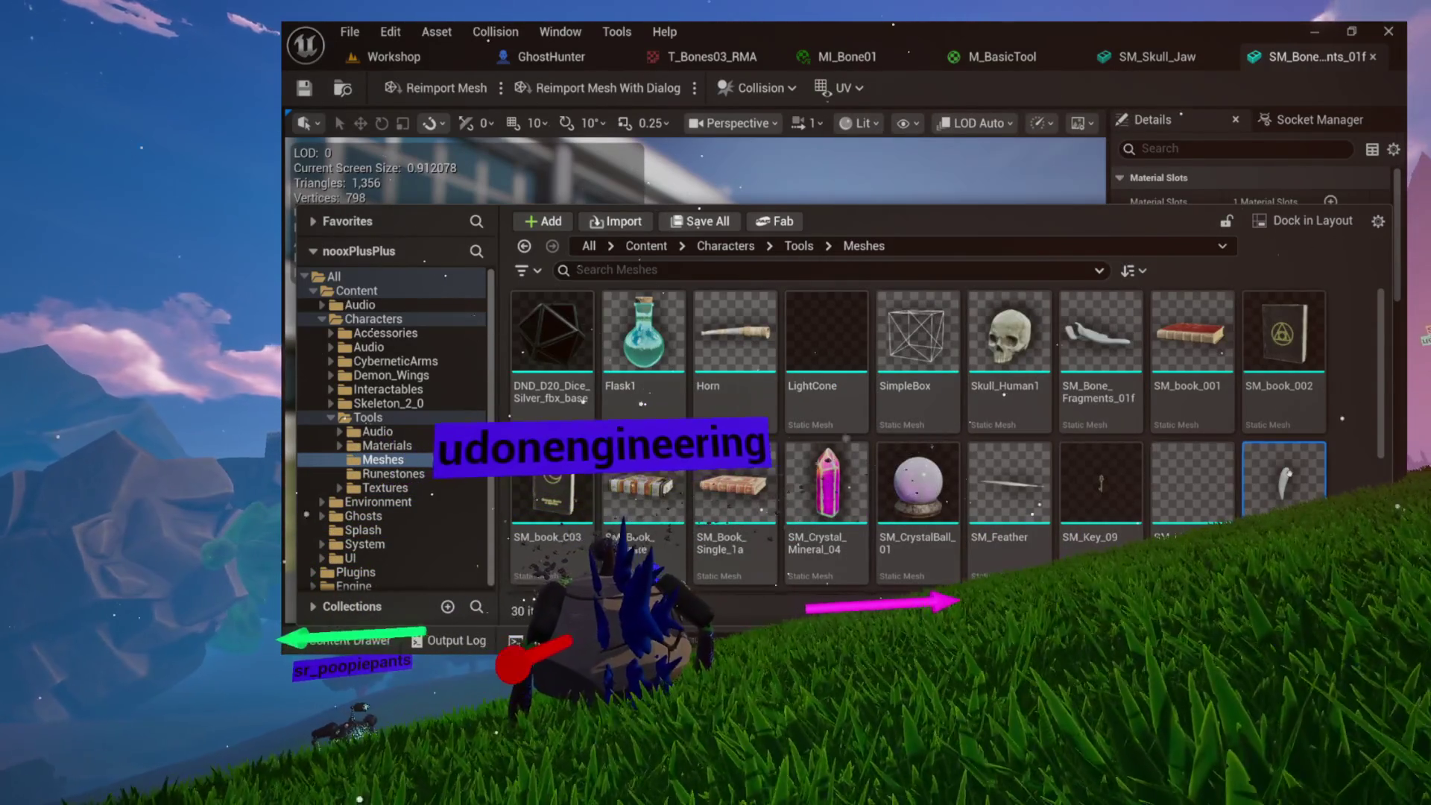
double_click(1283, 481)
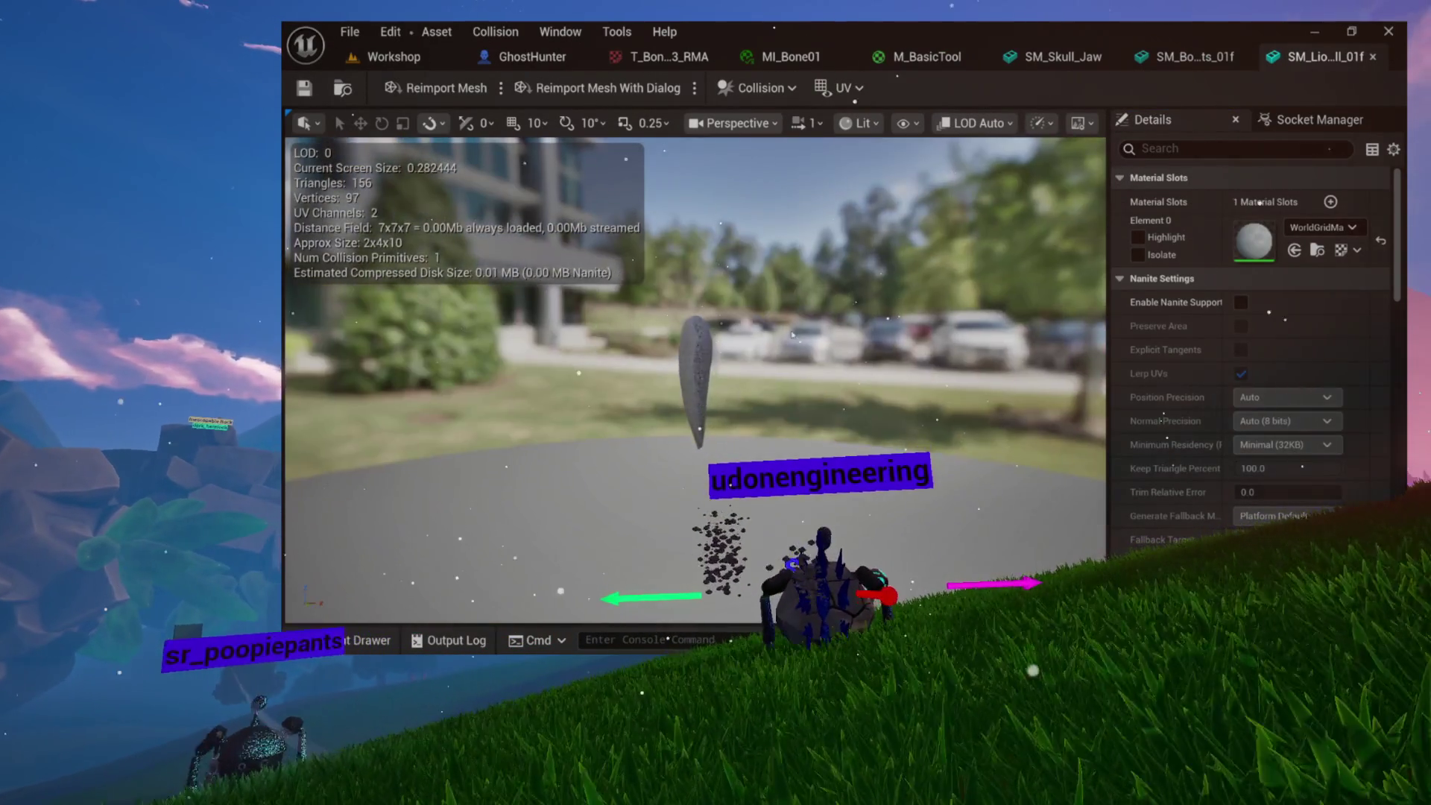
key(ctrl+space)
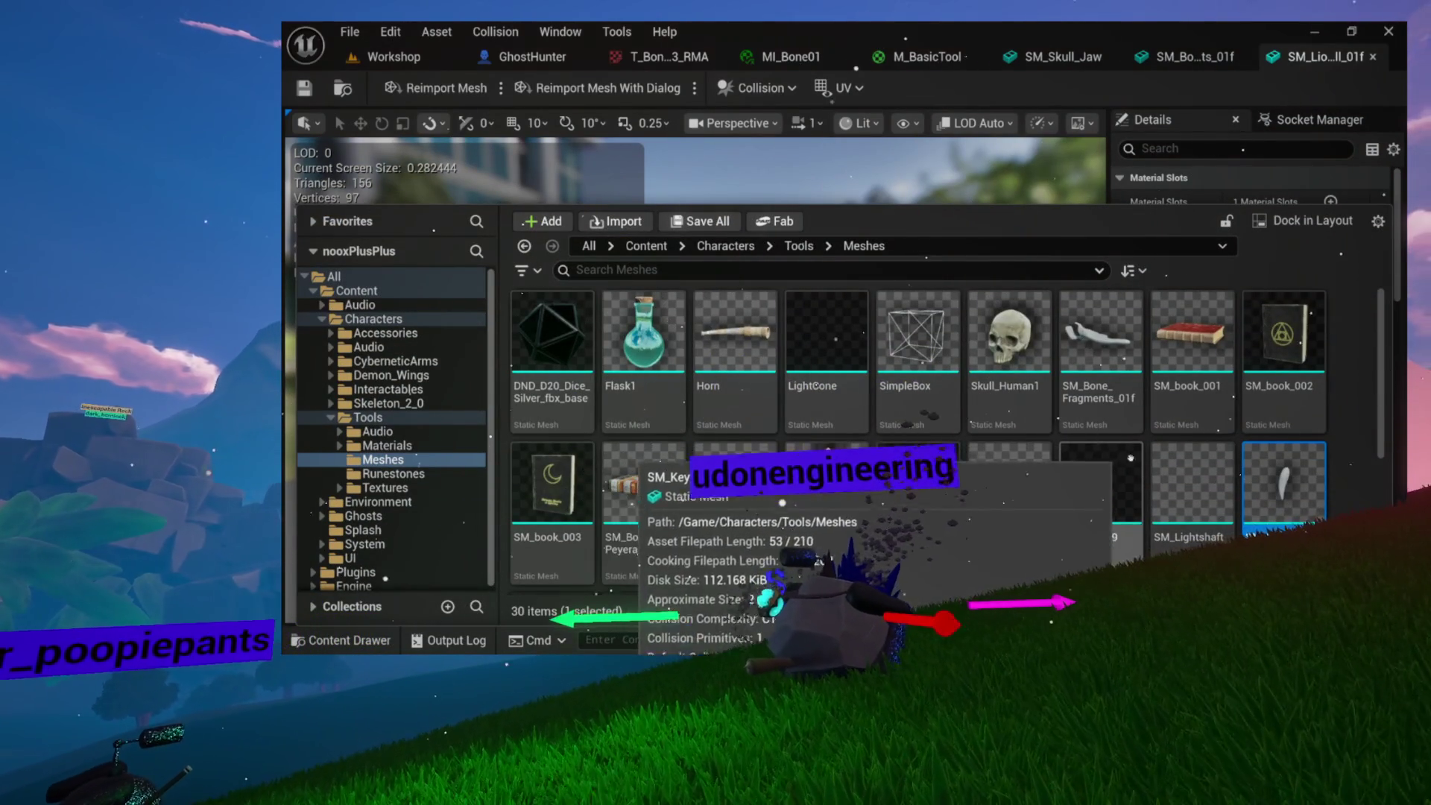
scroll(1110, 452, down, 5)
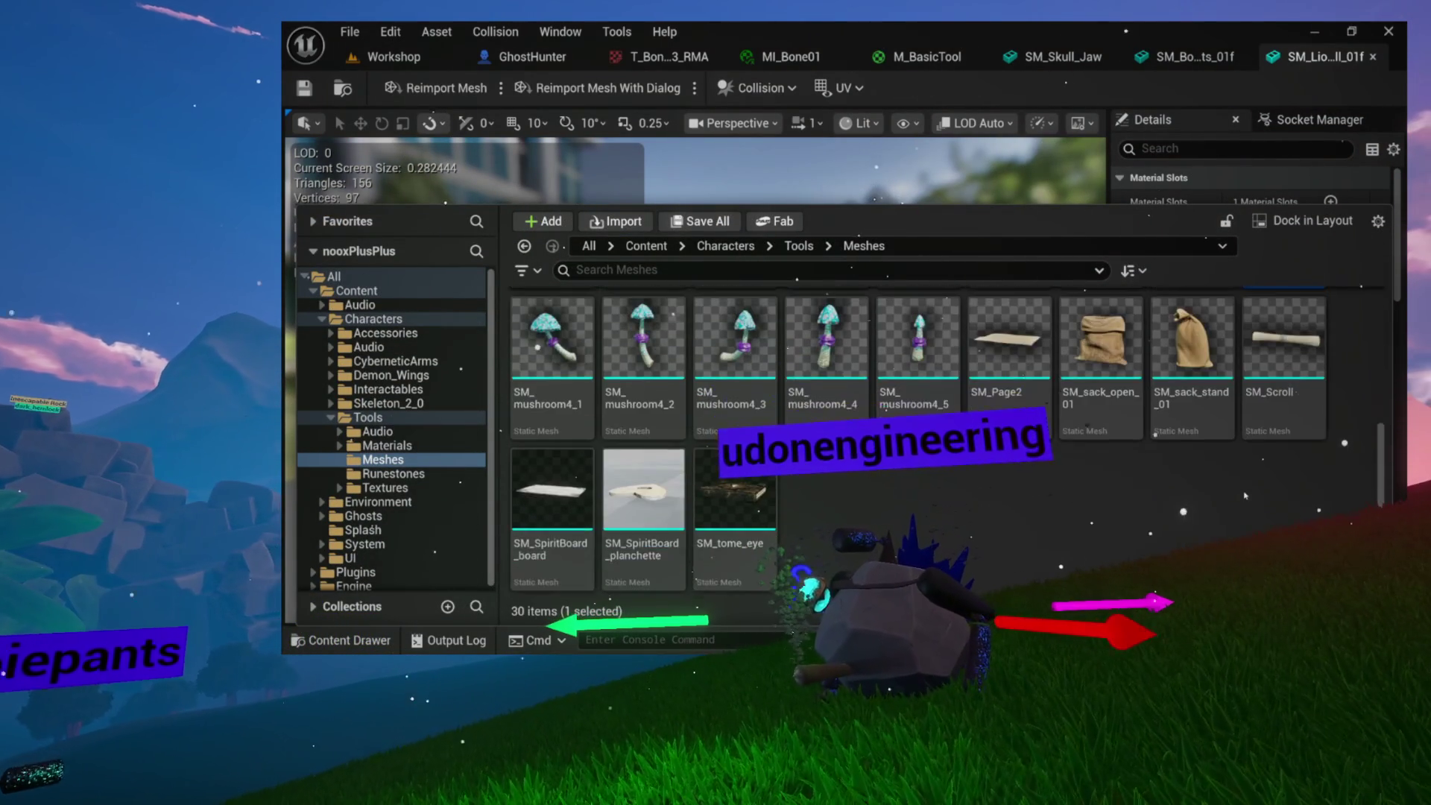
scroll(1245, 495, up, 2)
scroll(1185, 462, up, 1)
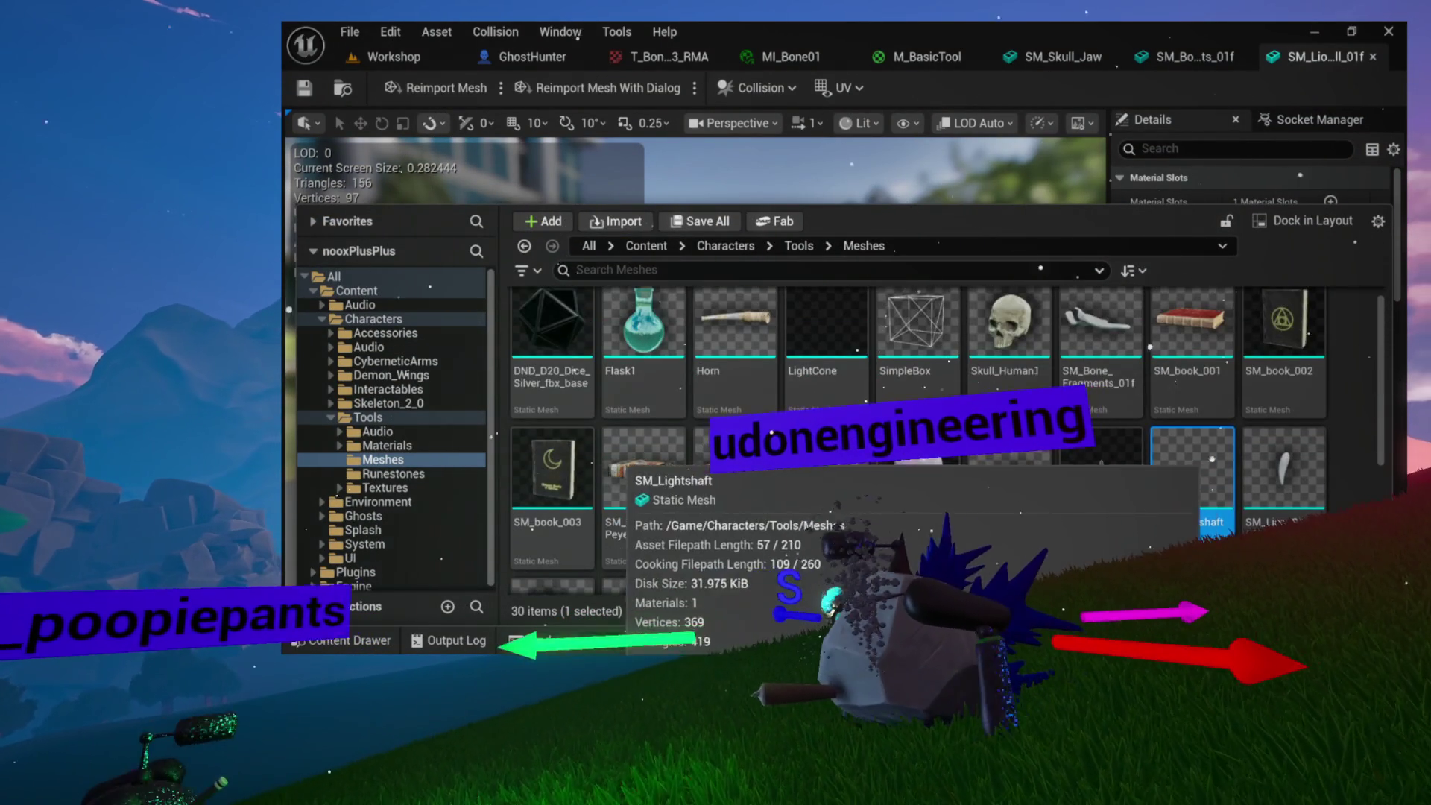
scroll(1132, 395, up, 1)
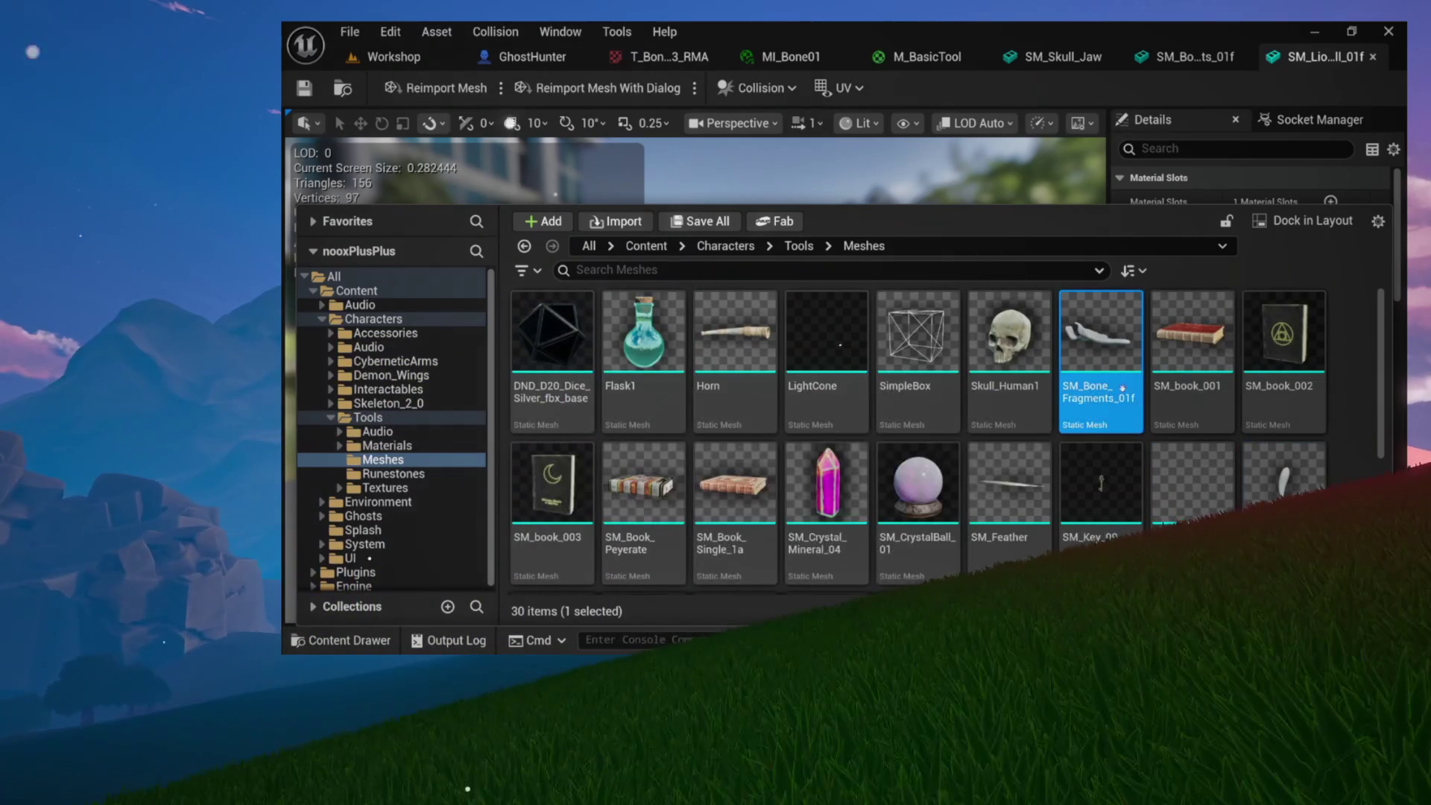
double_click(1097, 385)
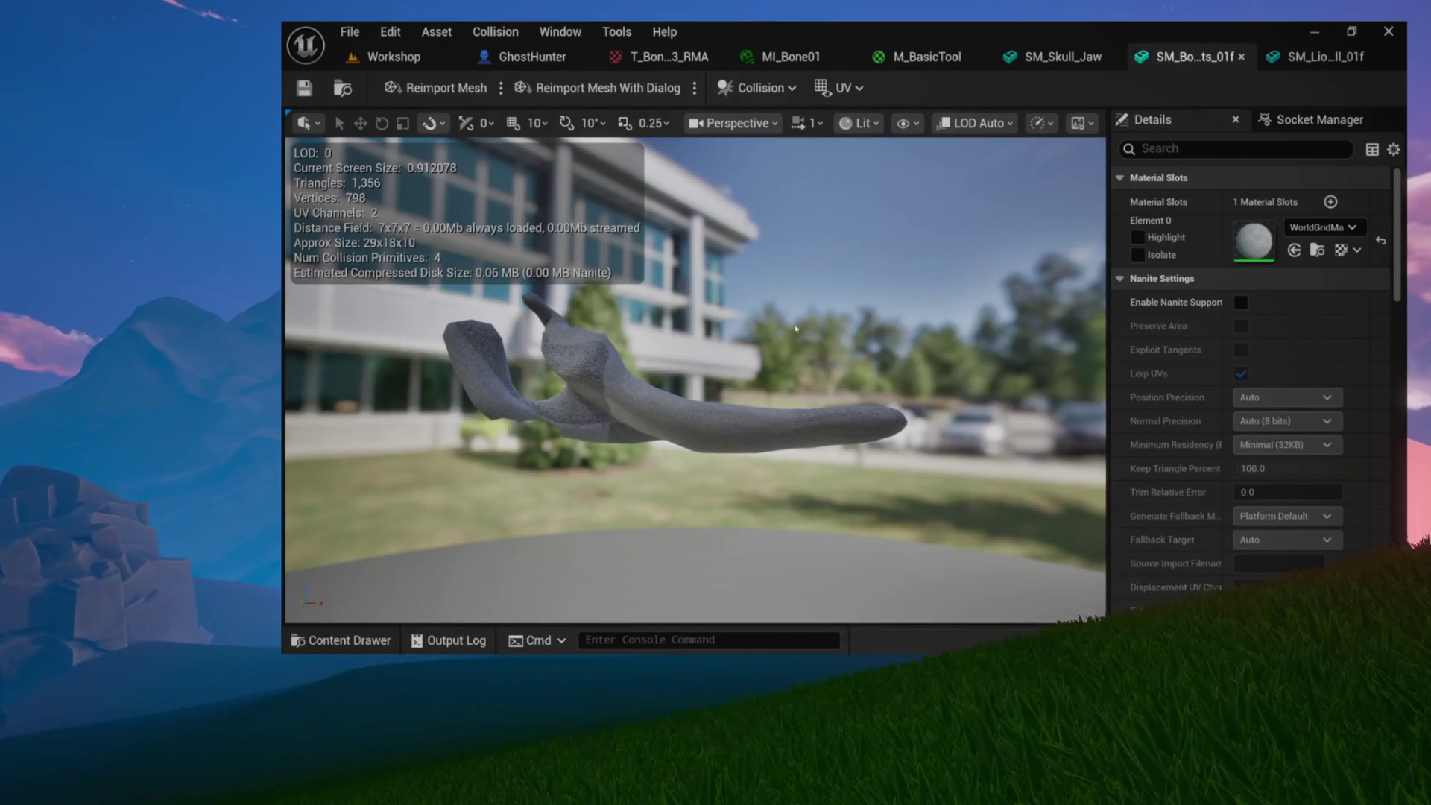
mouse_move(780, 347)
mouse_down()
mouse_move(715, 313)
mouse_move(694, 328)
mouse_move(777, 343)
mouse_up()
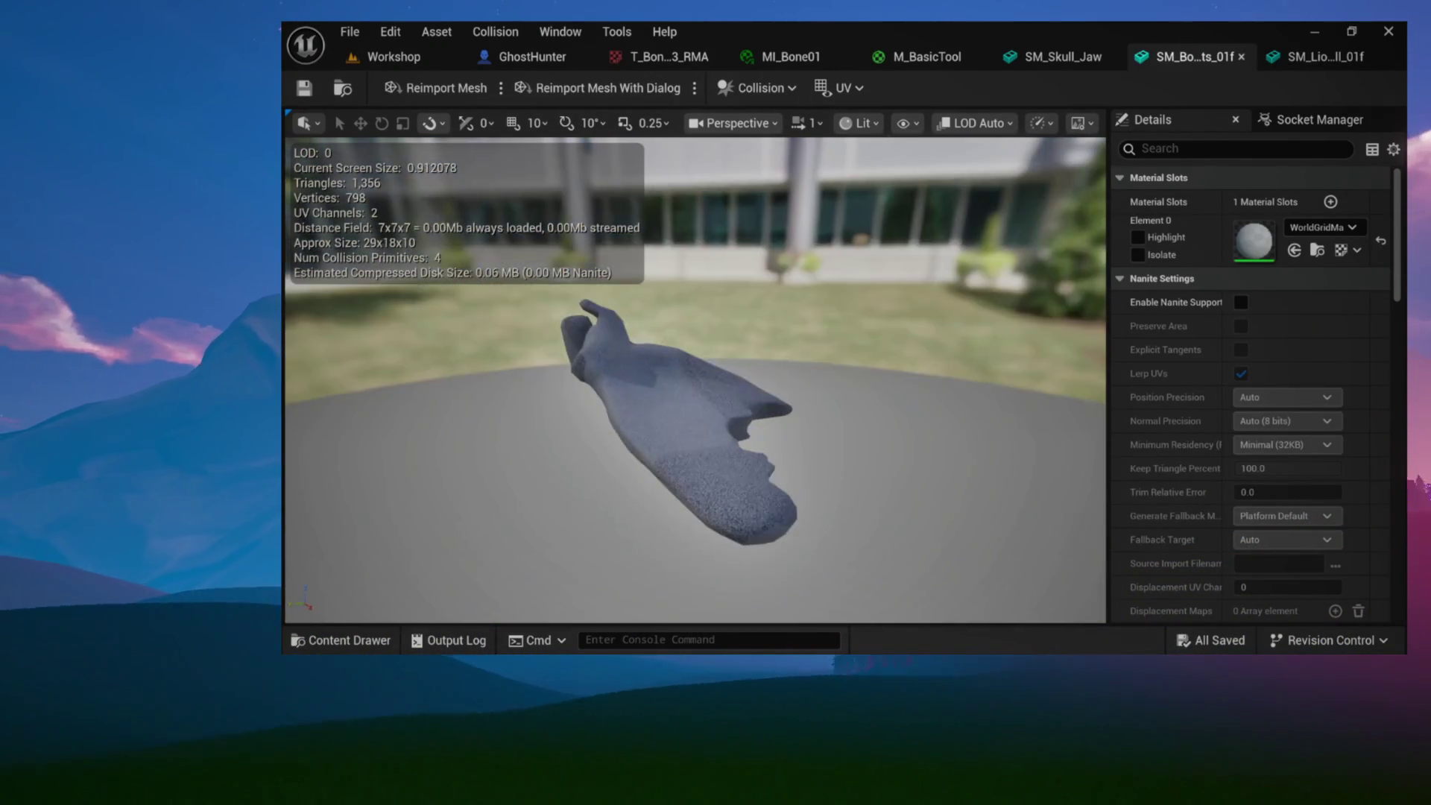
key(ctrl+space)
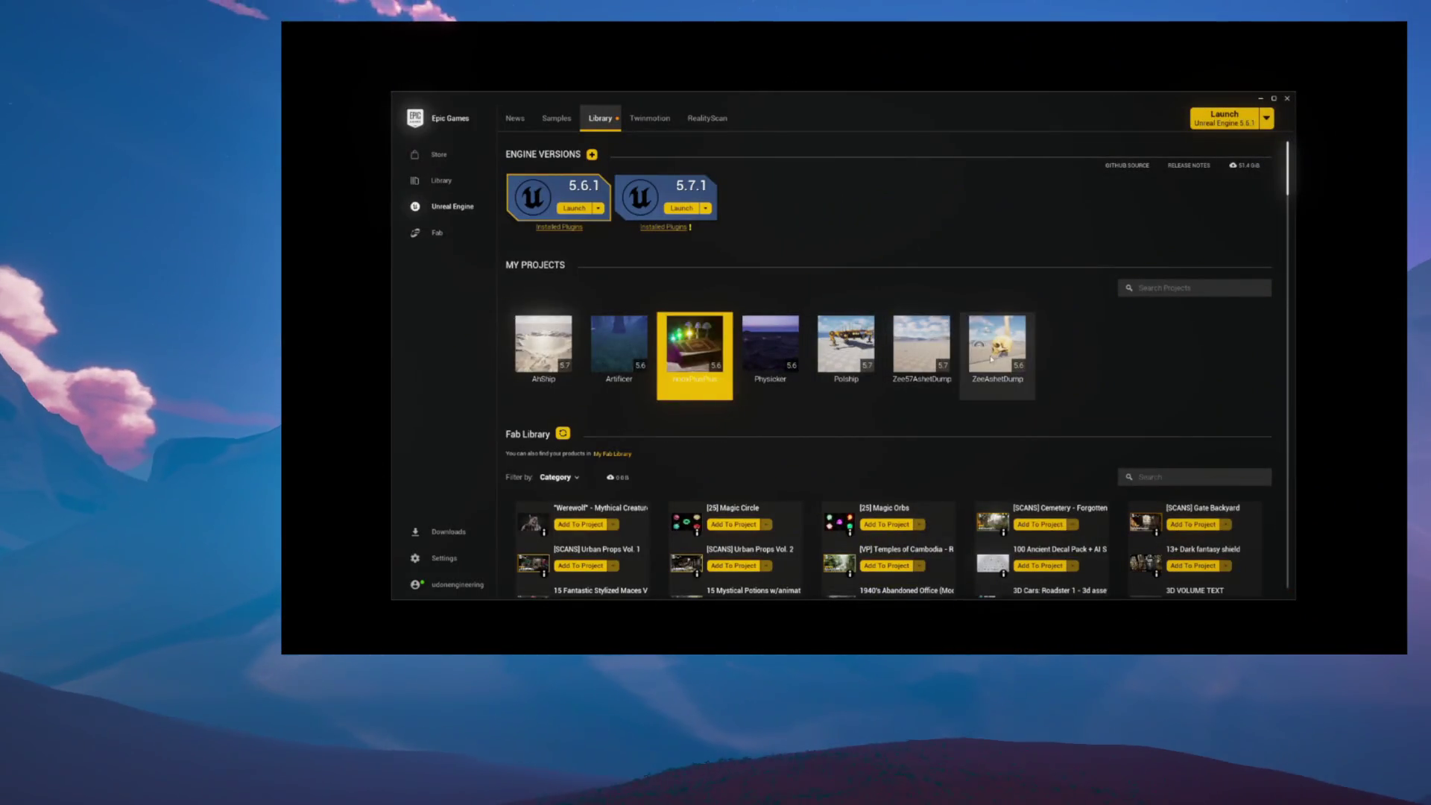
Launch the ZeeAshetDump project with Unreal Engine 5.6.1 and shrink the shared screen window
double_click(992, 346)
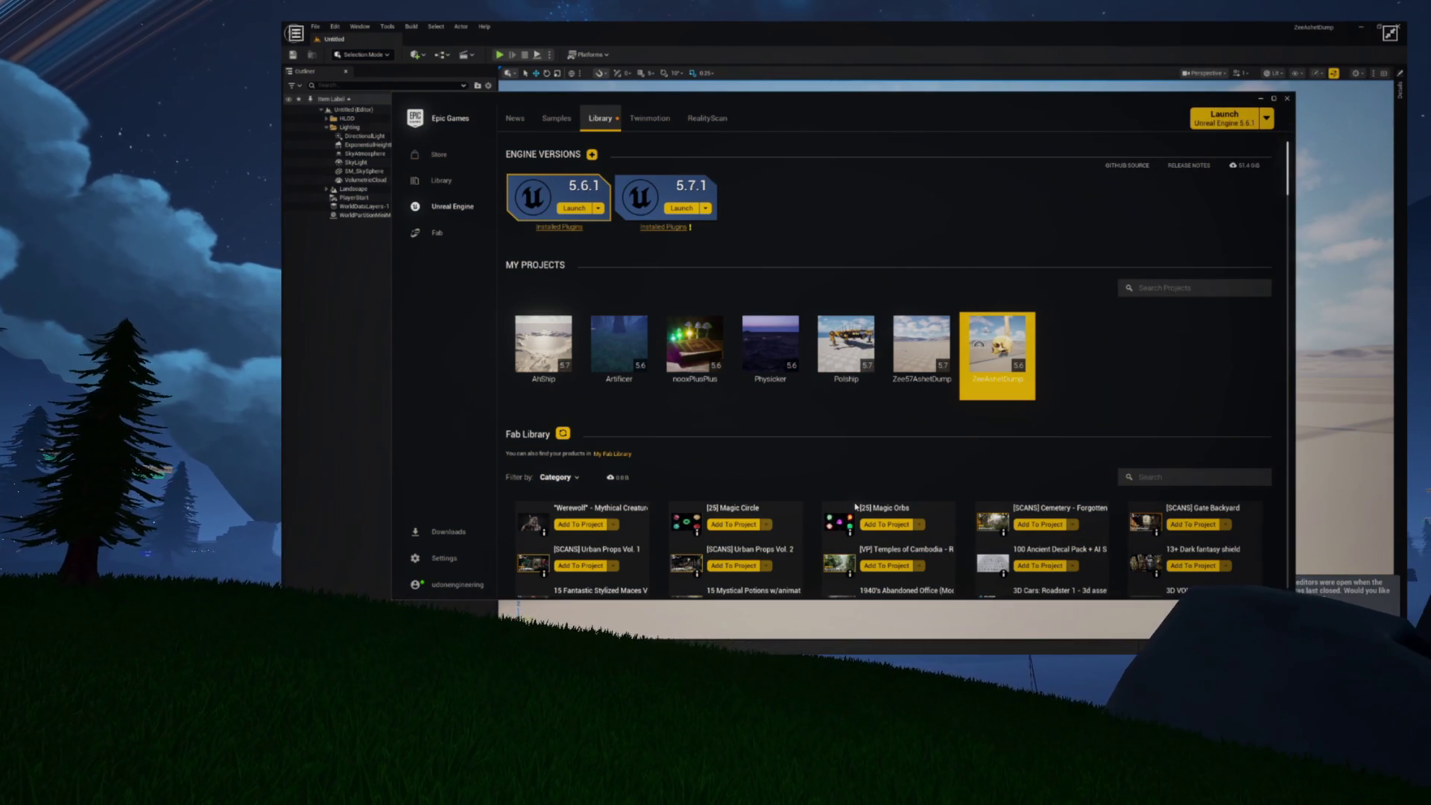
mouse_move(1231, 26)
mouse_down()
mouse_move(1160, 87)
mouse_move(1275, 192)
mouse_move(1108, 39)
mouse_move(1085, 80)
mouse_move(1279, 291)
mouse_move(1221, 165)
mouse_move(1202, 299)
mouse_move(1026, 298)
mouse_move(1090, 334)
mouse_move(1120, 236)
mouse_up()
Maximize the shared screen window again to bring back the Unreal mesh editor
double_click(1120, 237)
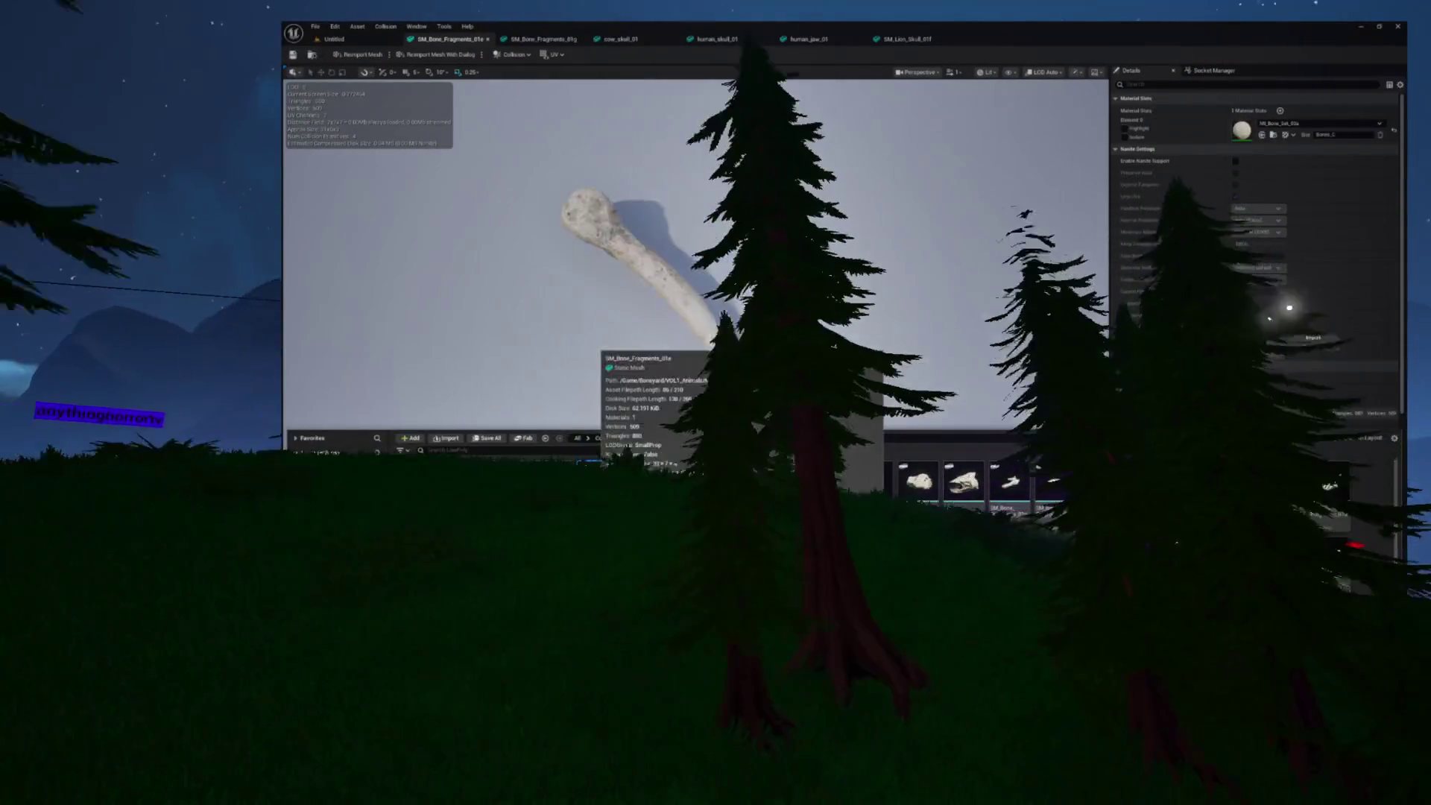
Start migrating SM_Bone_Fragments_01e and review the ML_Common and Materials folders in the asset list
right_click(596, 488)
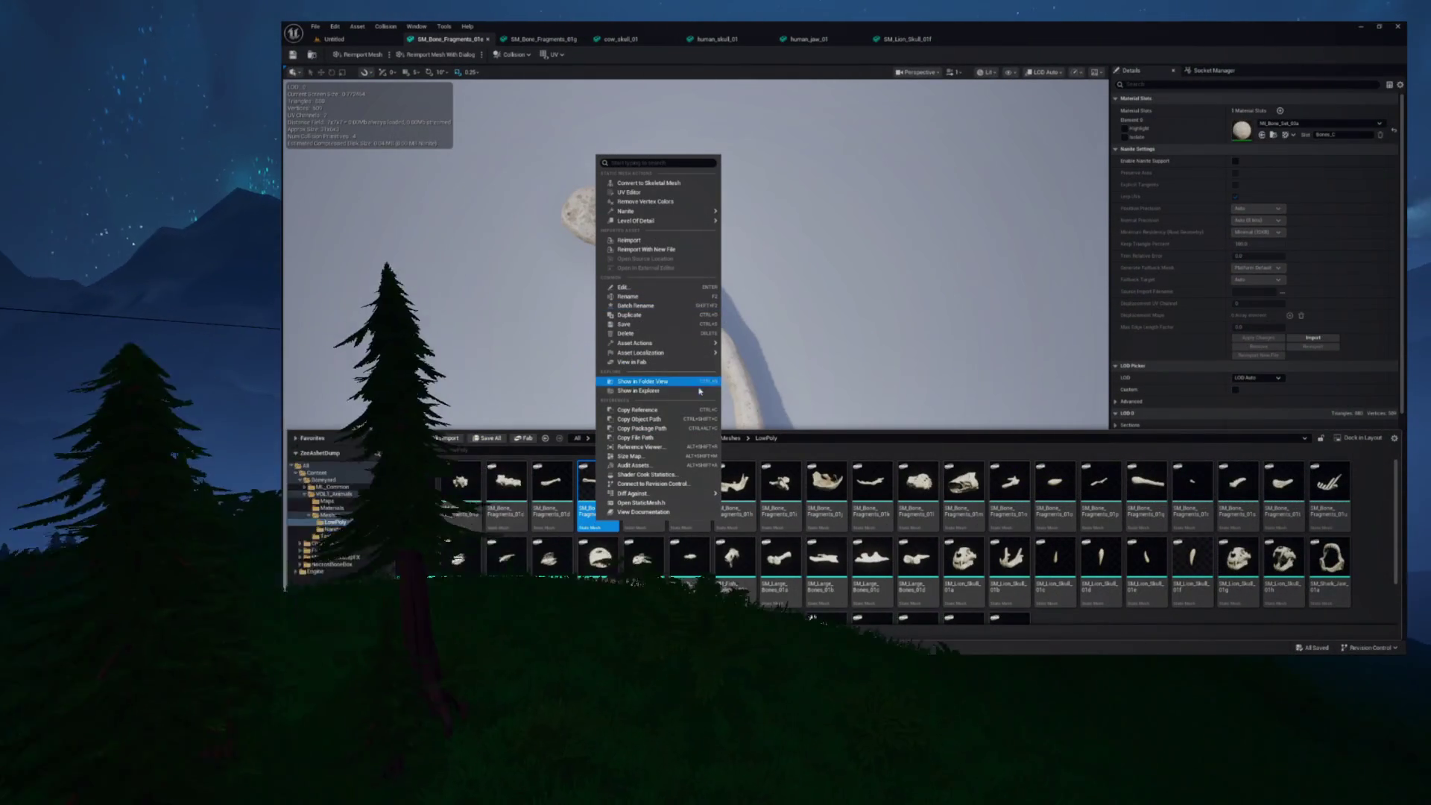
mouse_move(671, 493)
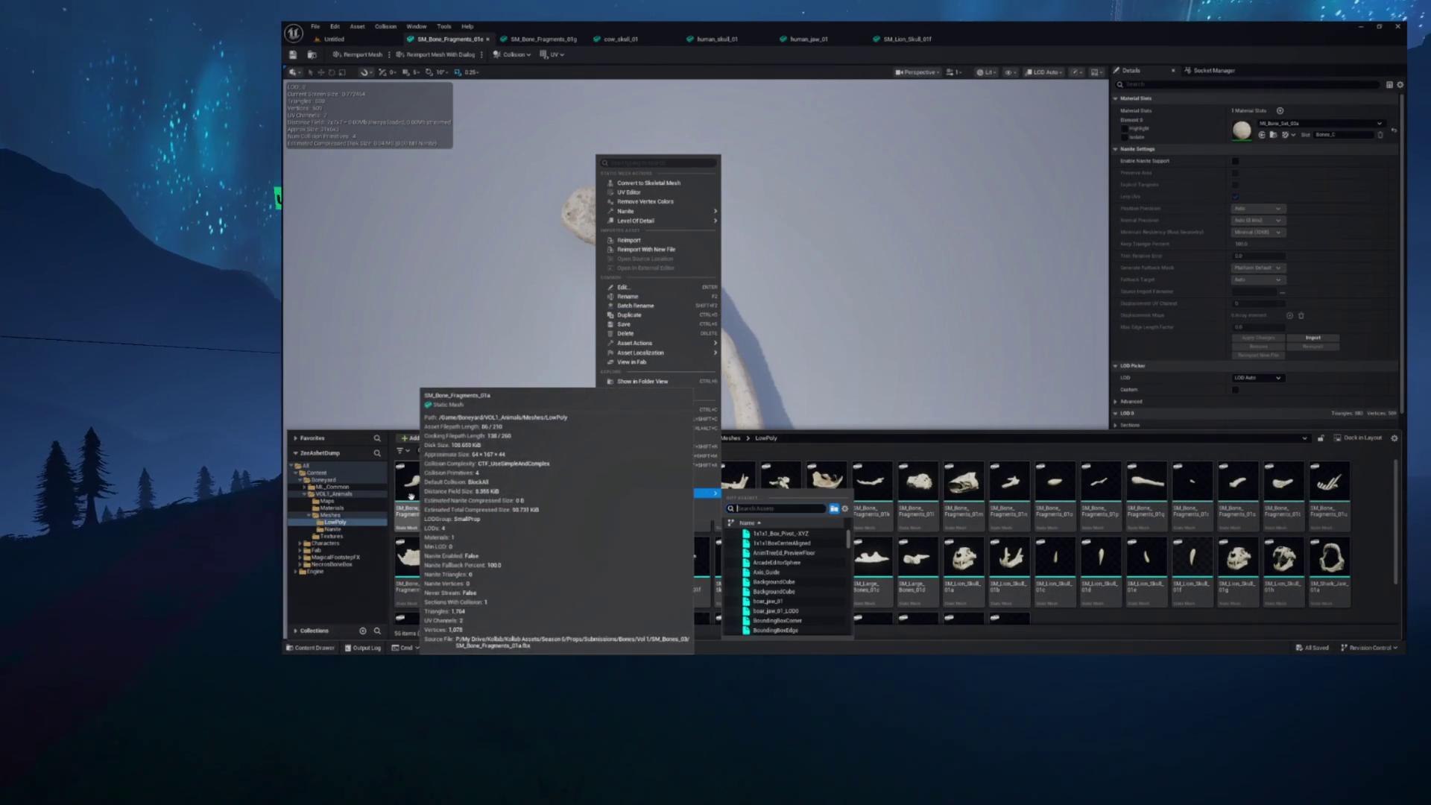
mouse_move(714, 356)
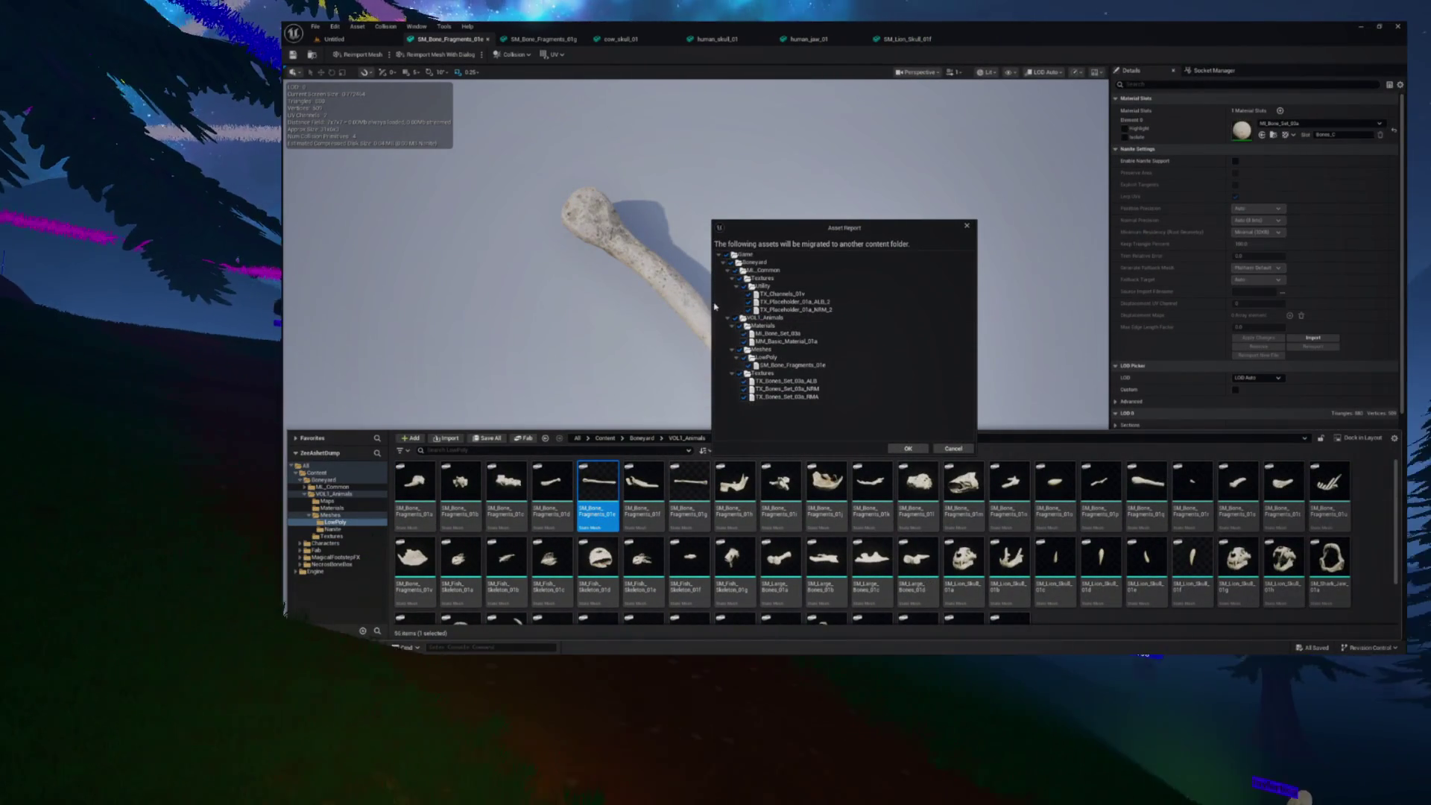
click(727, 271)
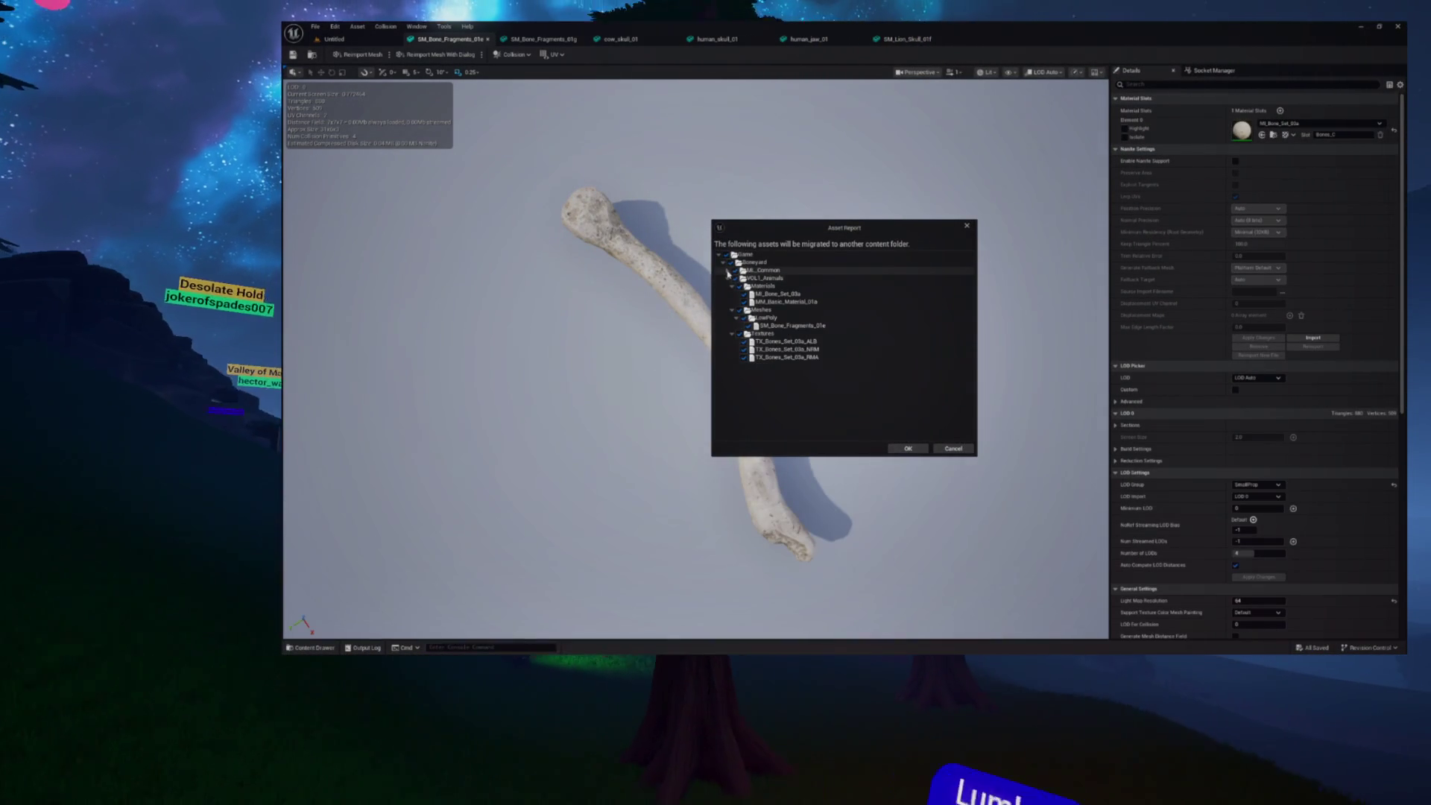
click(727, 278)
click(727, 278)
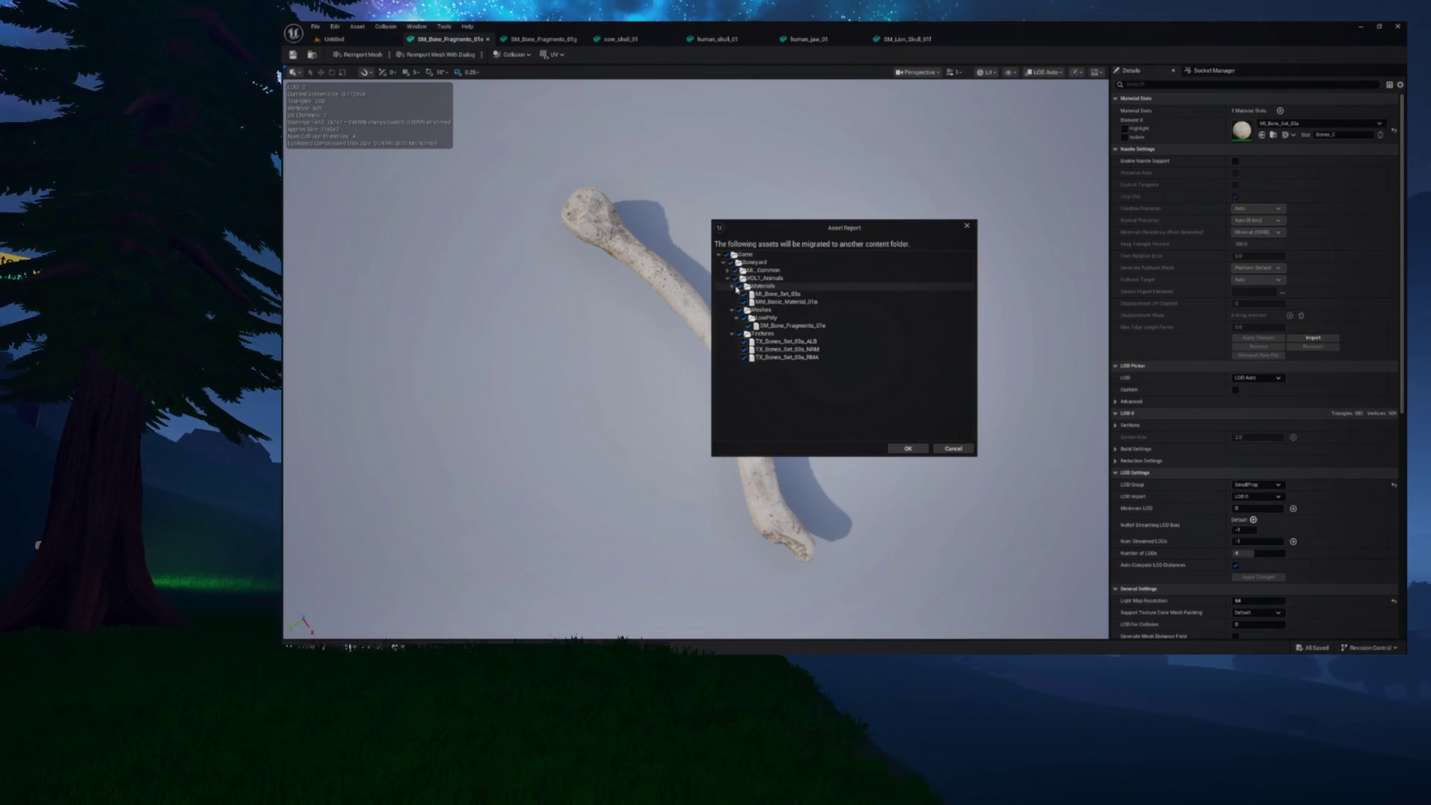
click(732, 286)
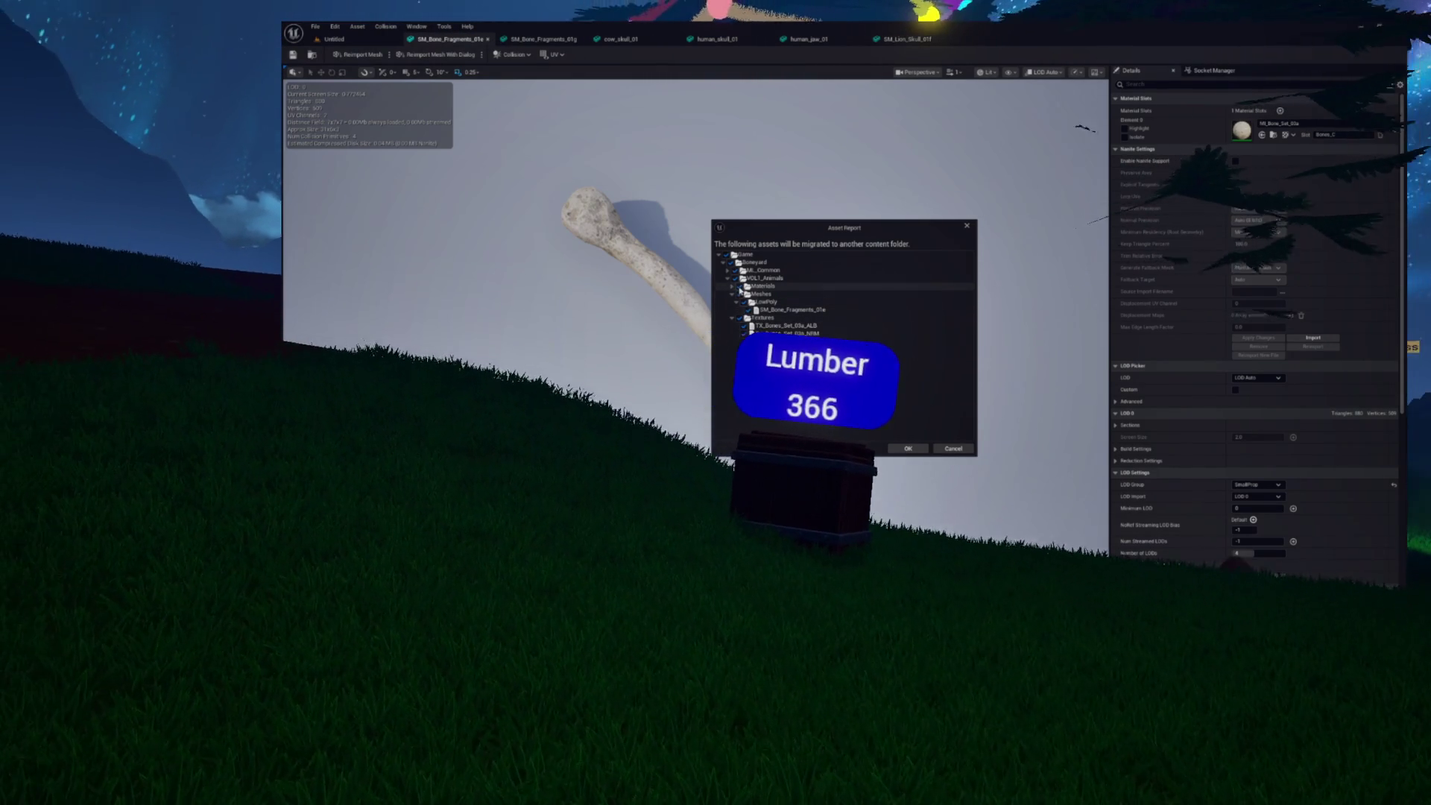
click(728, 271)
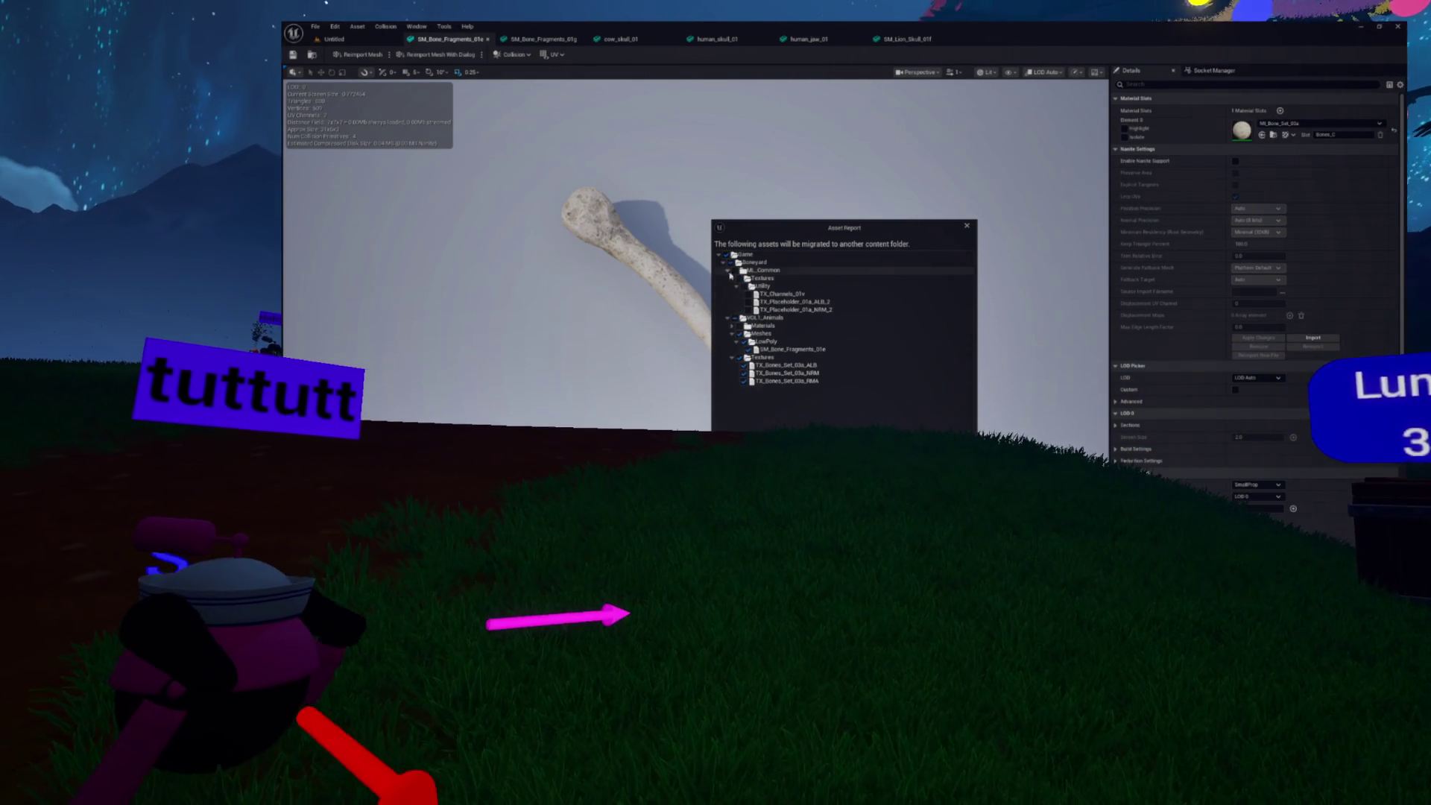
click(728, 270)
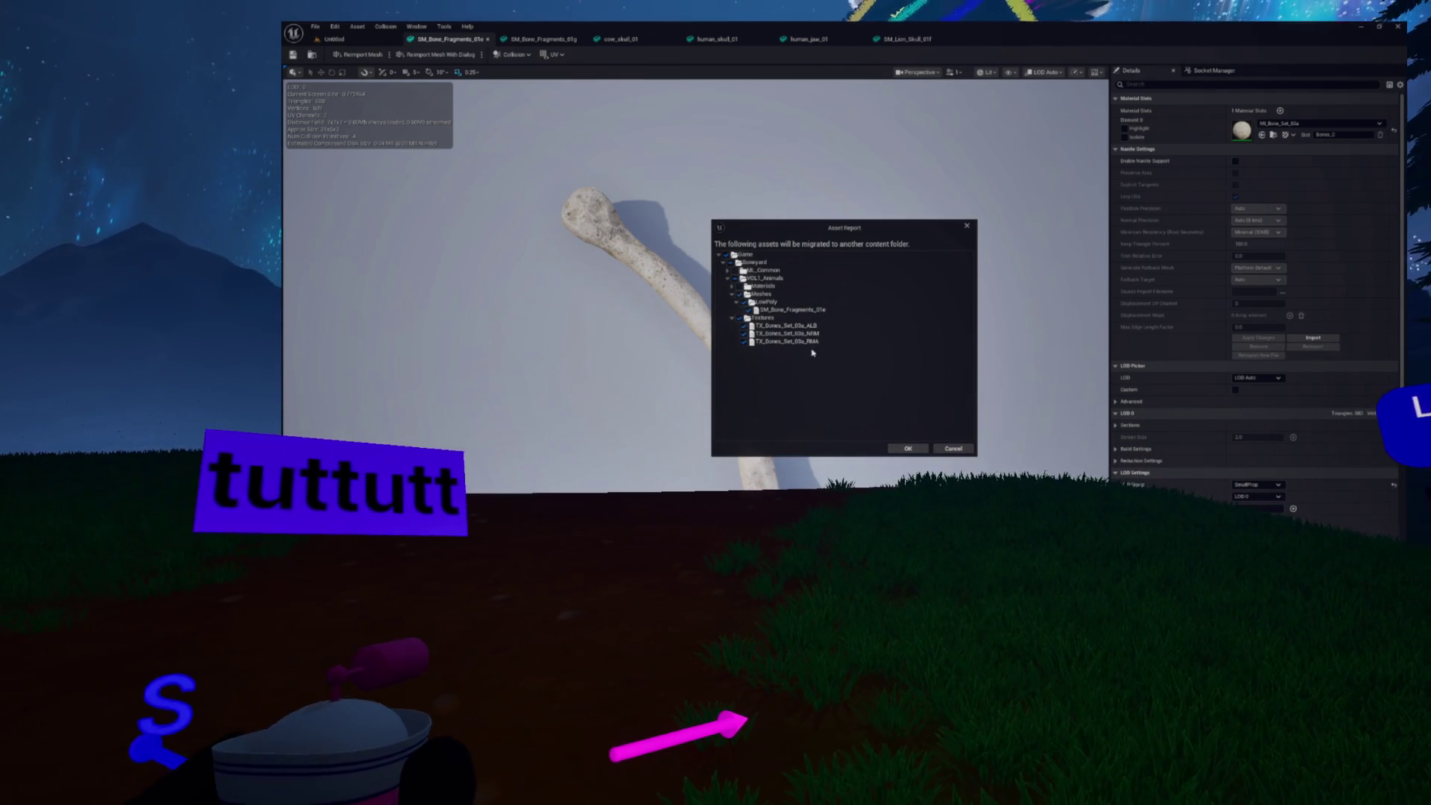
Migrate the assets into the target project's Content folder and close the Unreal editor
click(908, 448)
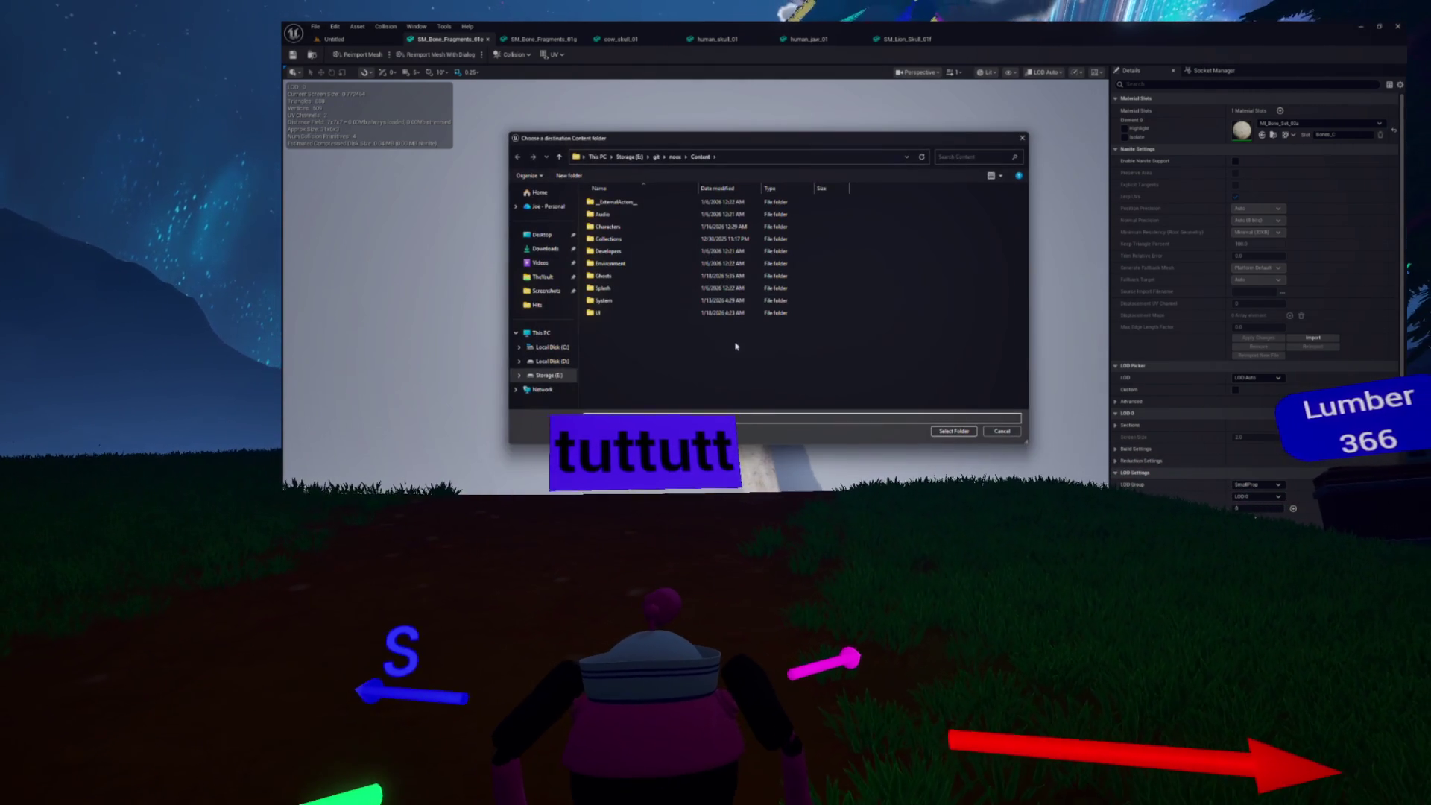
key(Return)
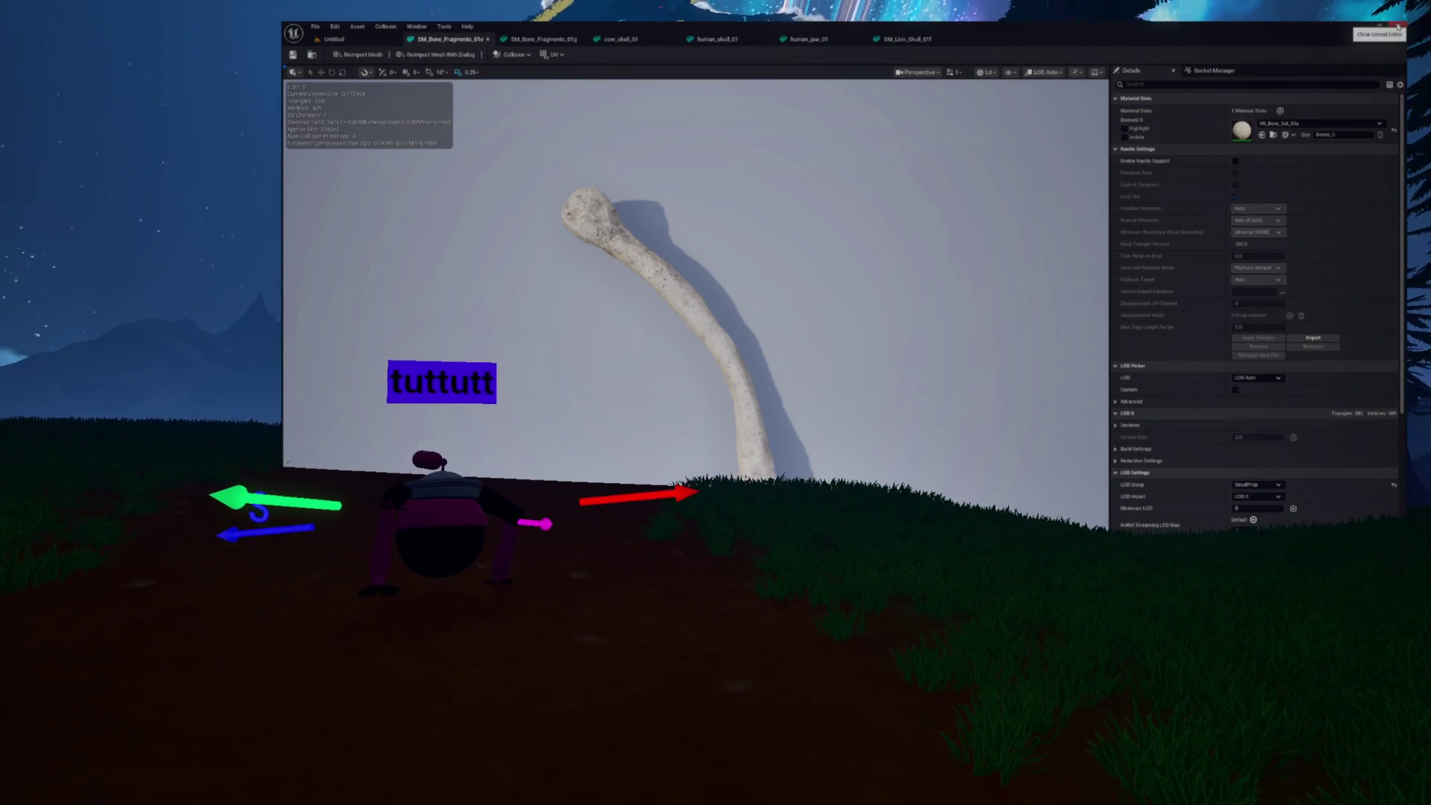
click(1398, 27)
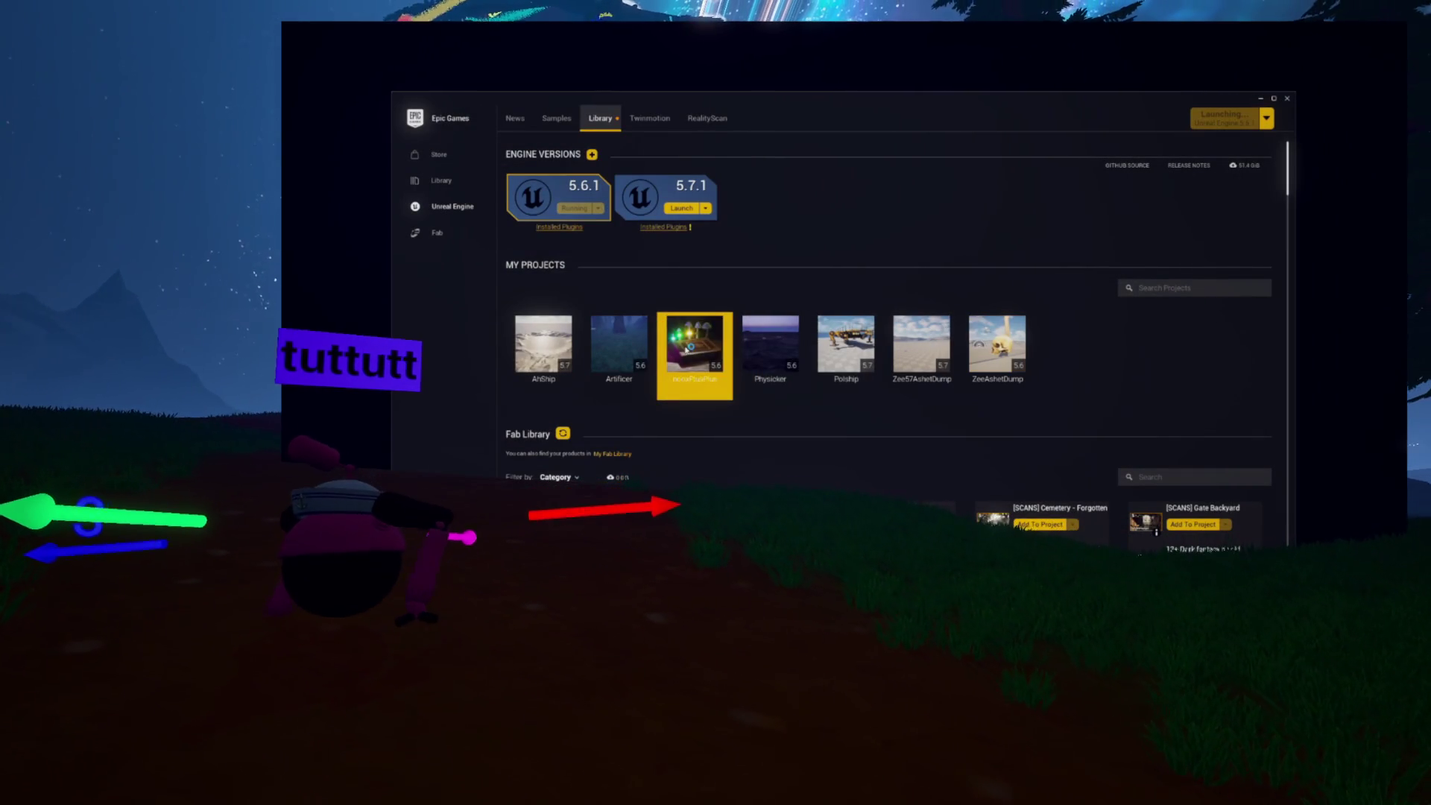
Launch the Workshop project from the Library and bring its Unreal editor forward
right_click(687, 348)
key(Escape)
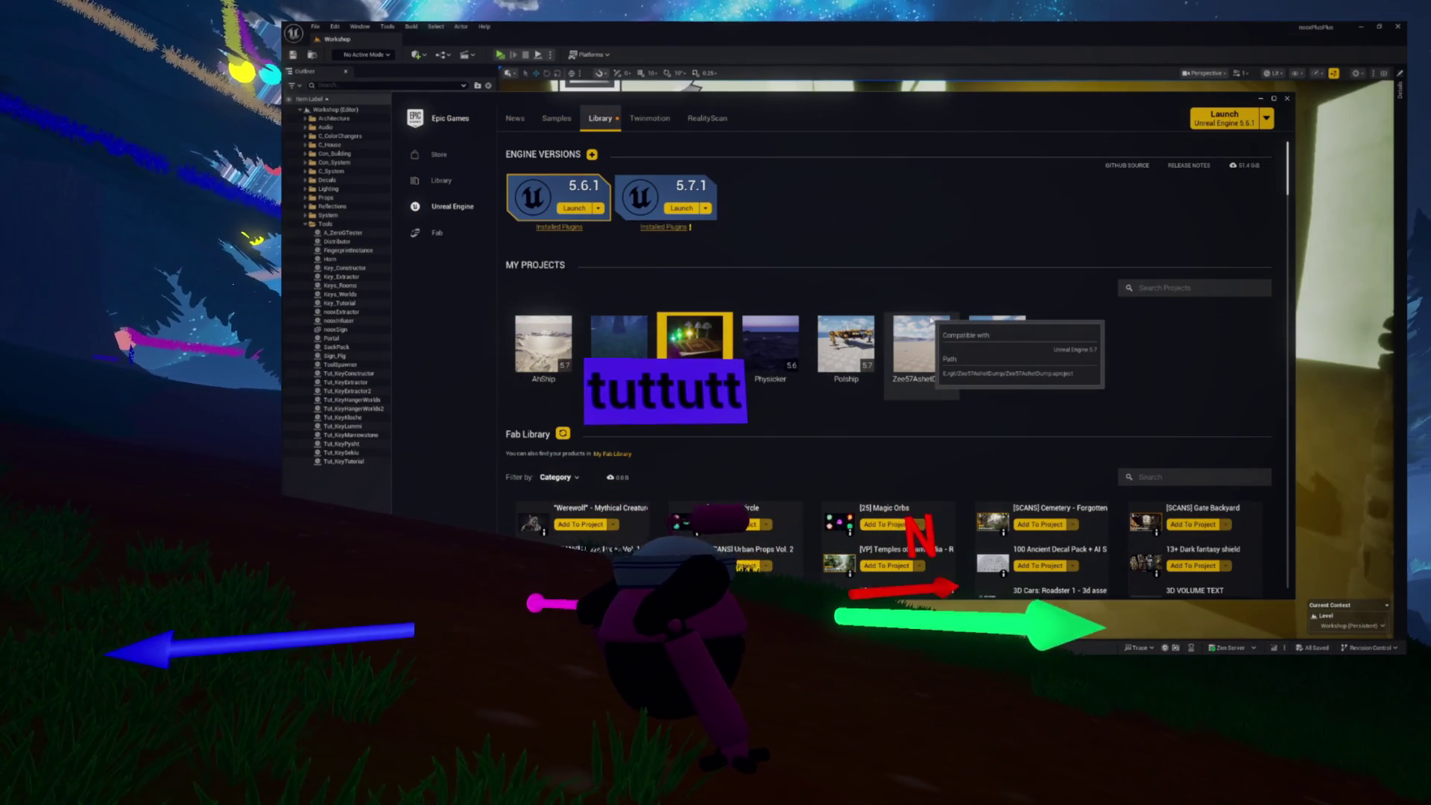
click(645, 25)
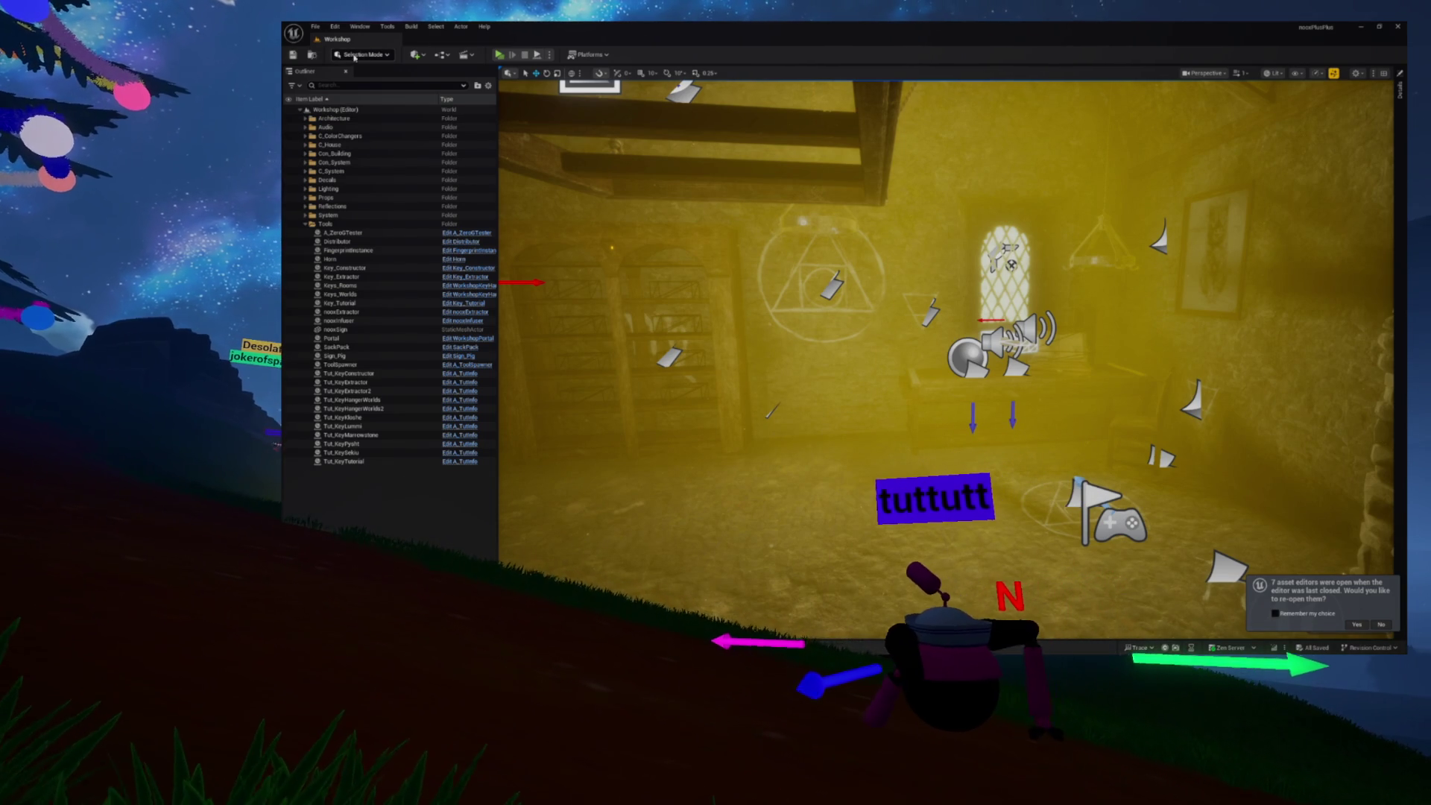
Reopen last session's asset editors, including SM_Otamabone_Tip, from the Content Drawer notification
key(ctrl+space)
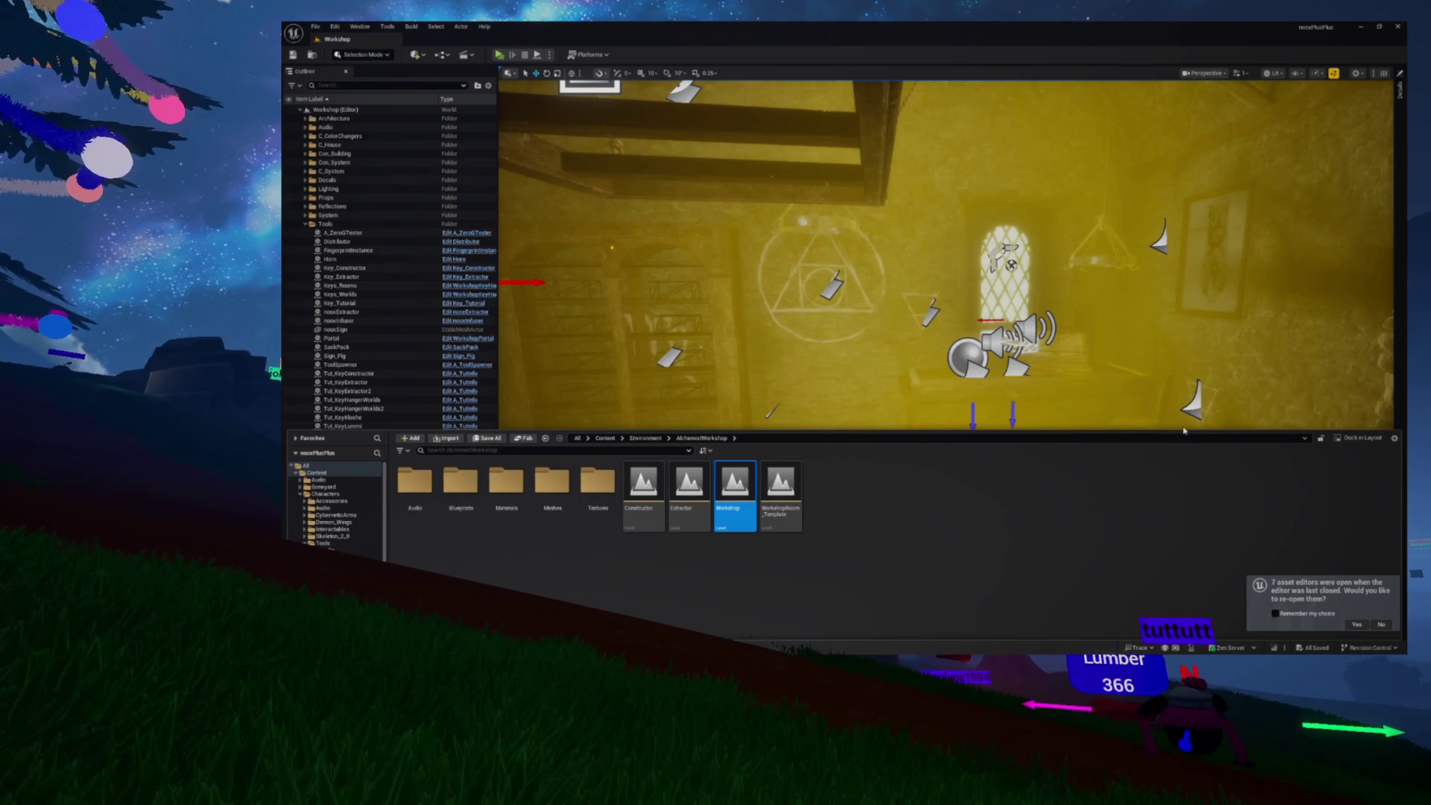
click(1356, 626)
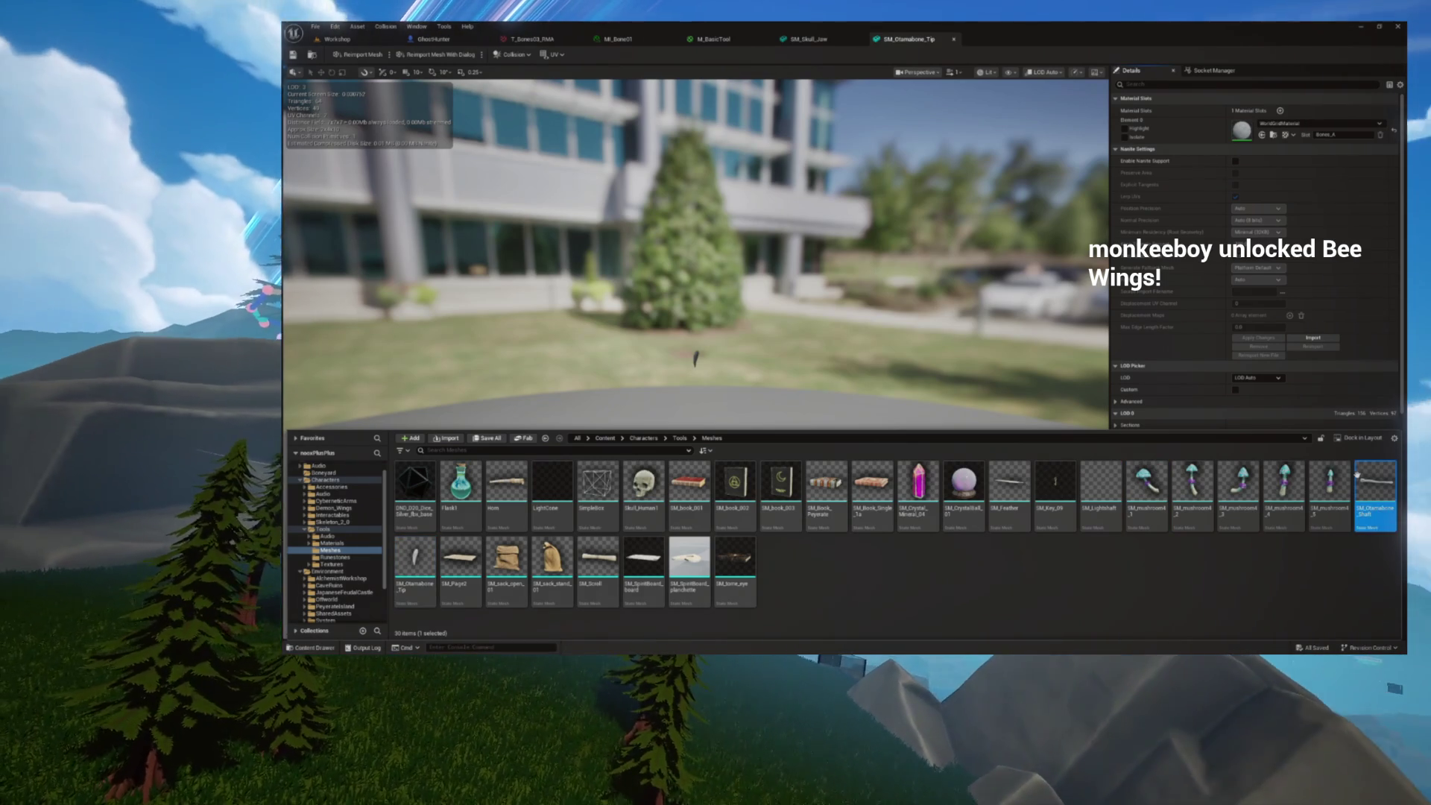
Select SM_Otamabone_Tip and orbit its preview for a closer look
key(Right)
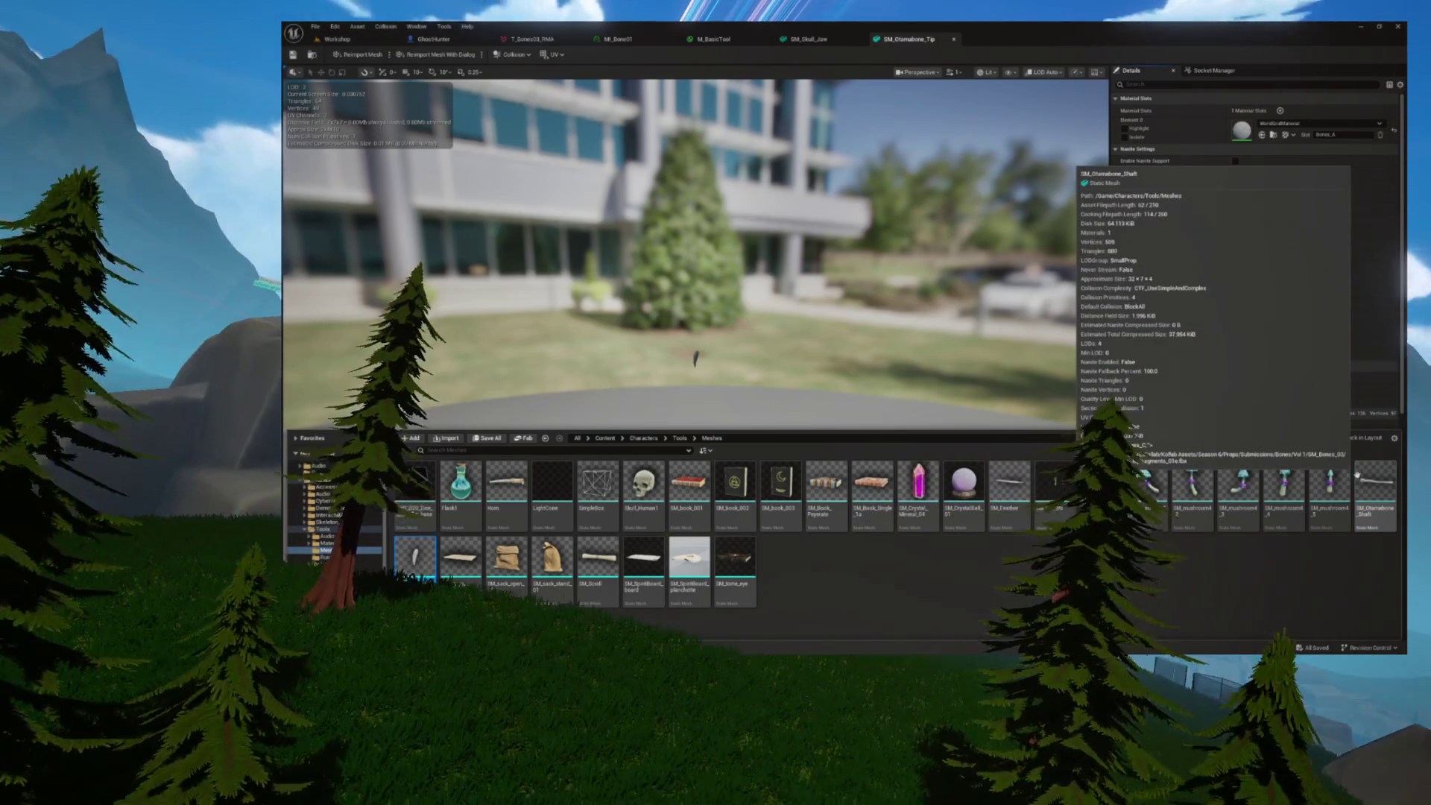
key(ctrl+space)
scroll(730, 306, up, 5)
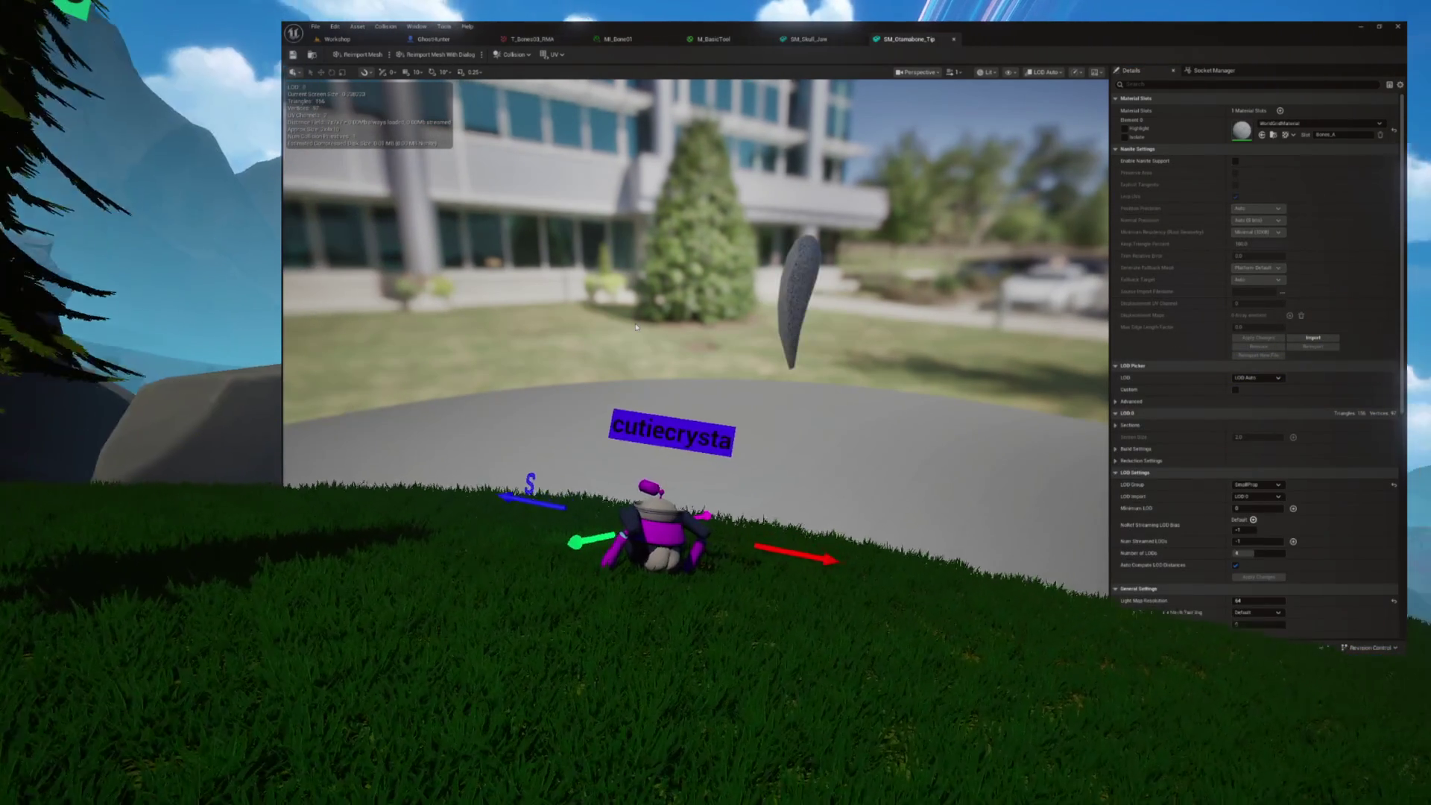
drag(730, 306, 671, 298)
key(ctrl+space)
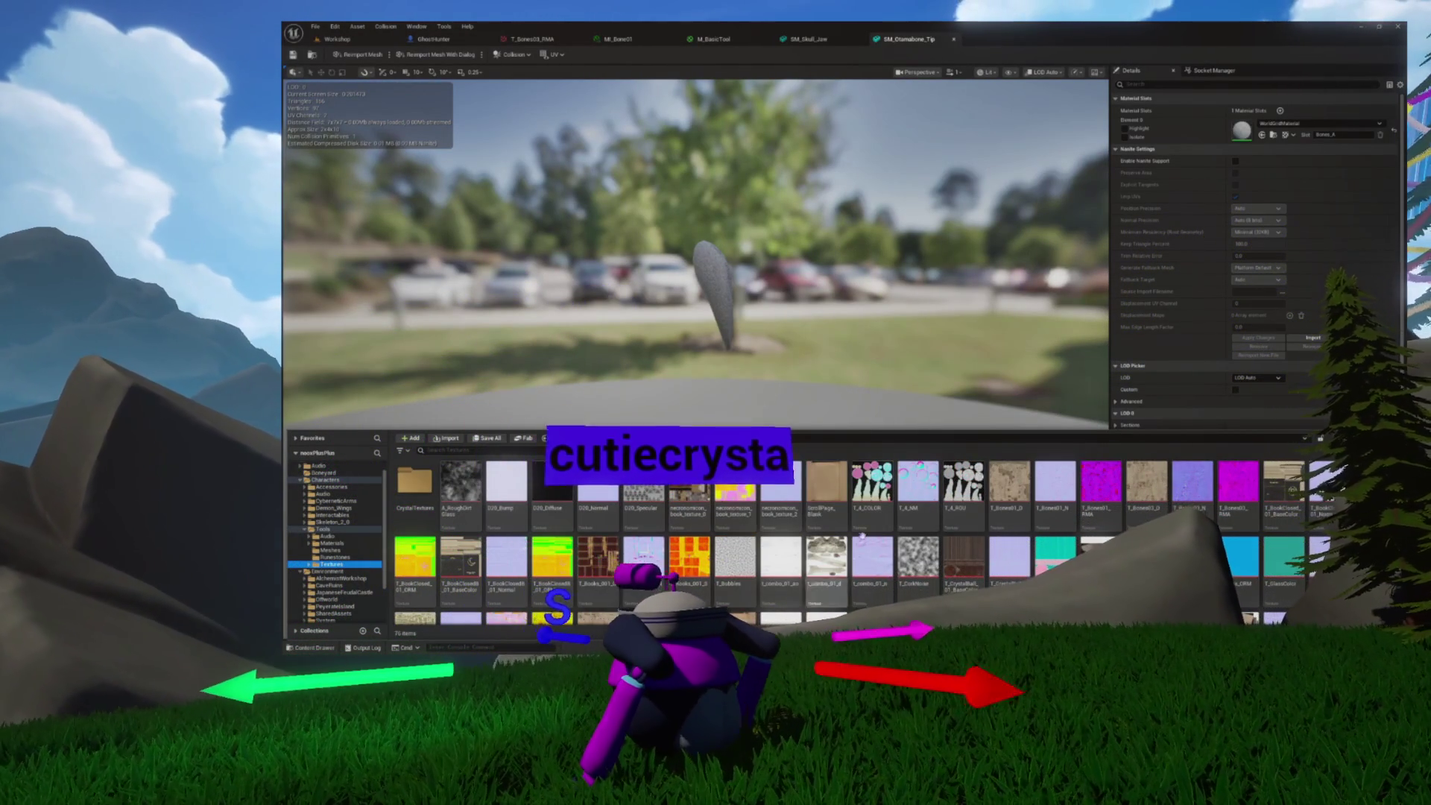
scroll(803, 535, down, 1)
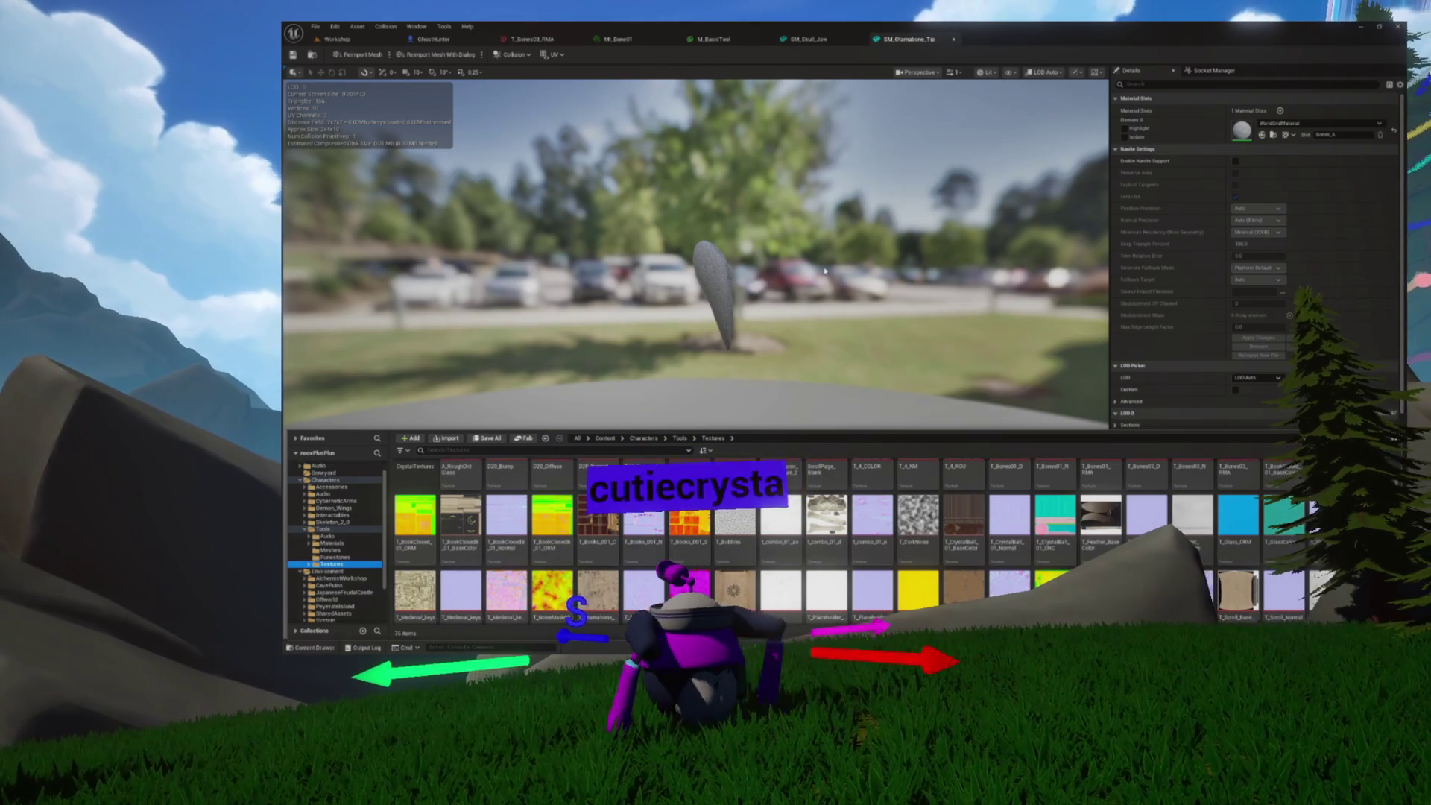
Check the M_Bone01 material, orbit the tip again, and open MI_Bone01 from Materials
click(642, 39)
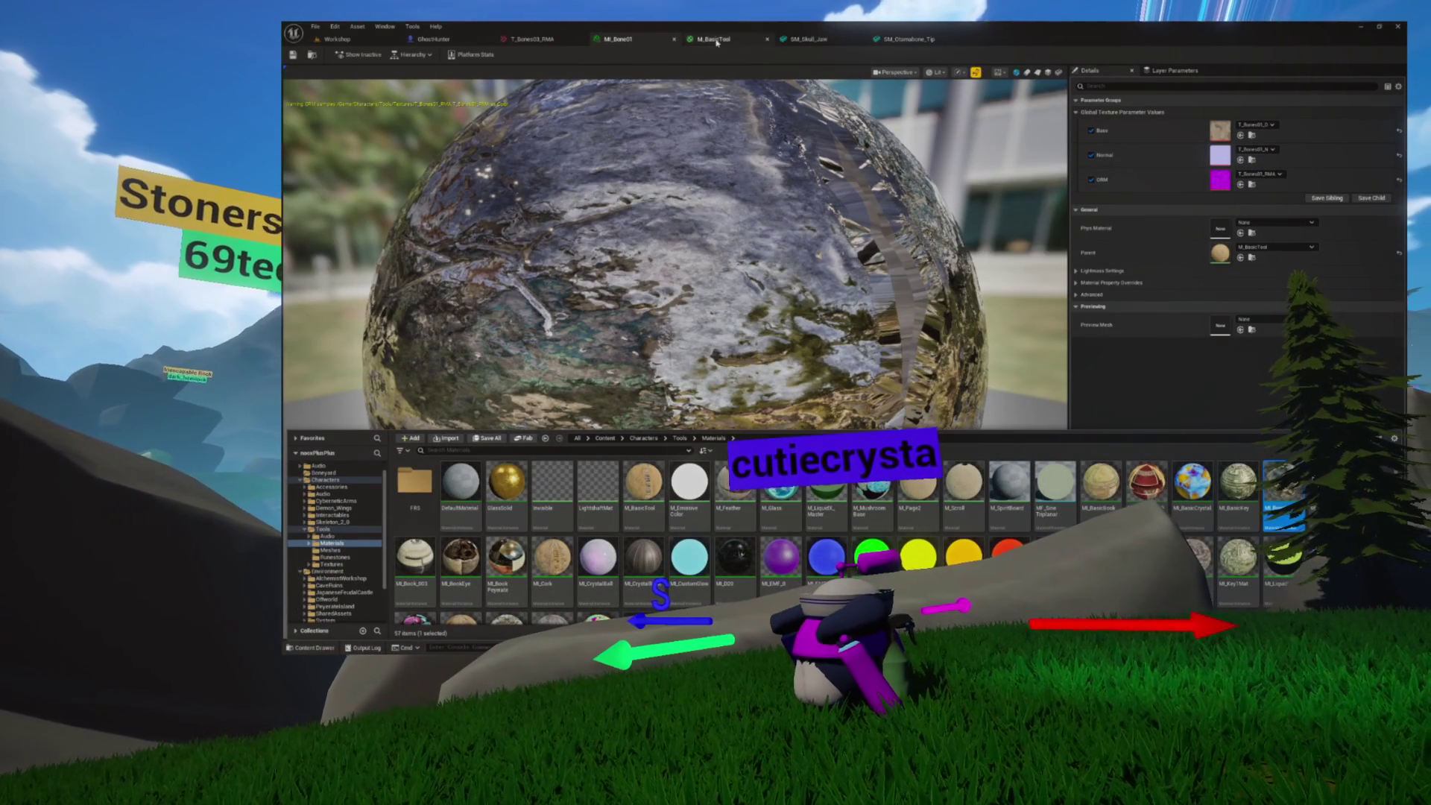
click(909, 39)
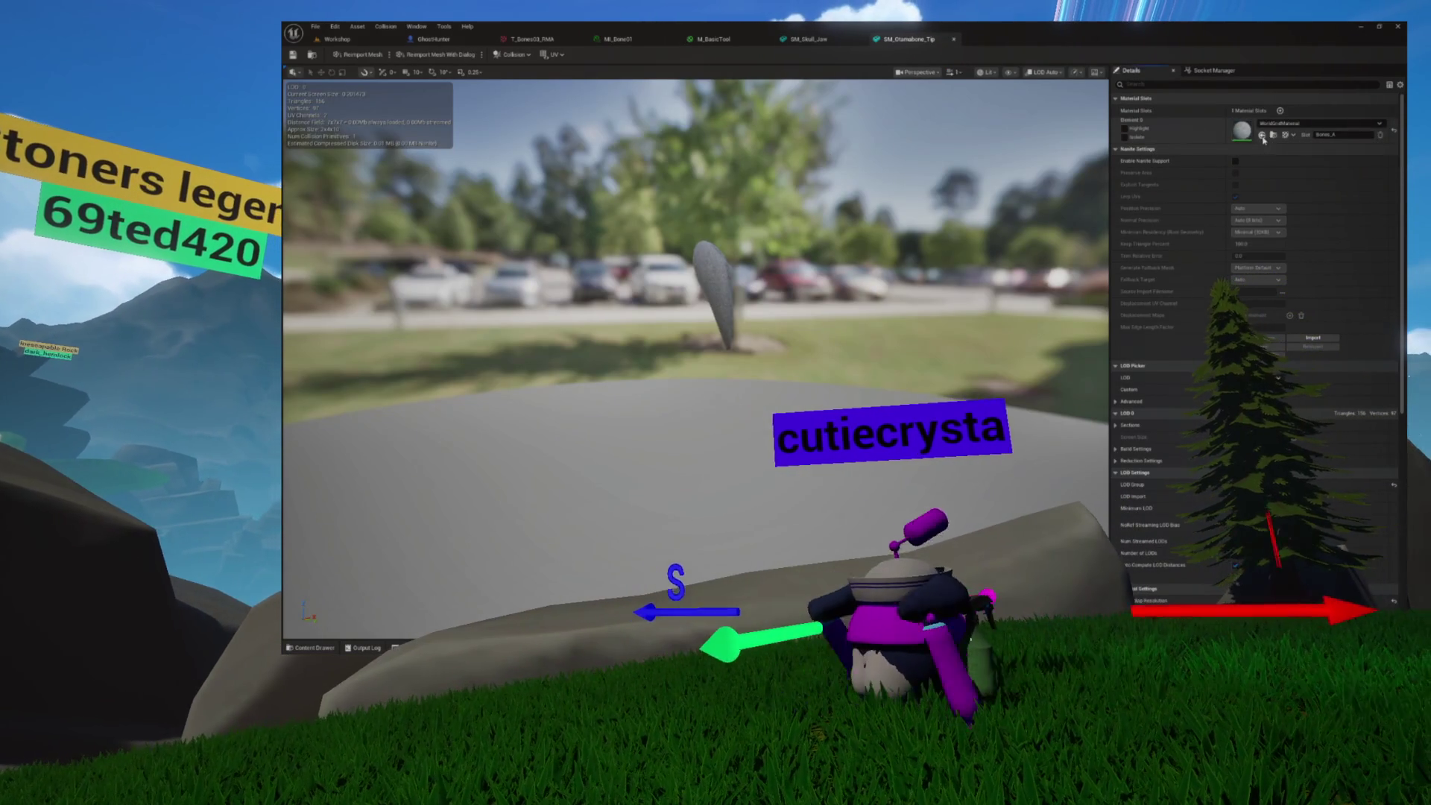
mouse_move(902, 195)
mouse_down()
mouse_move(835, 205)
mouse_move(835, 223)
mouse_move(879, 224)
mouse_move(805, 227)
mouse_move(872, 231)
mouse_move(775, 237)
mouse_move(715, 261)
mouse_up()
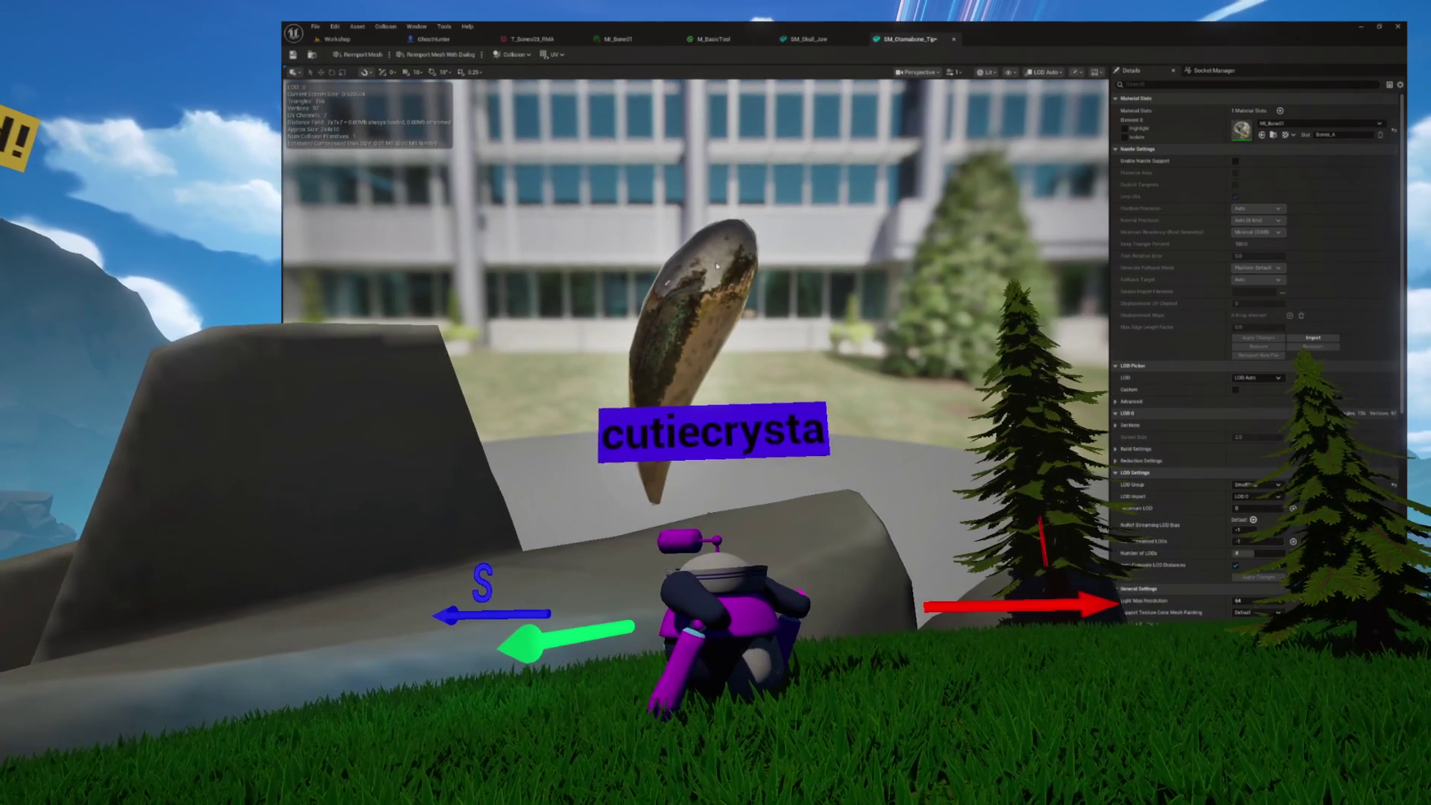
key(ctrl+space)
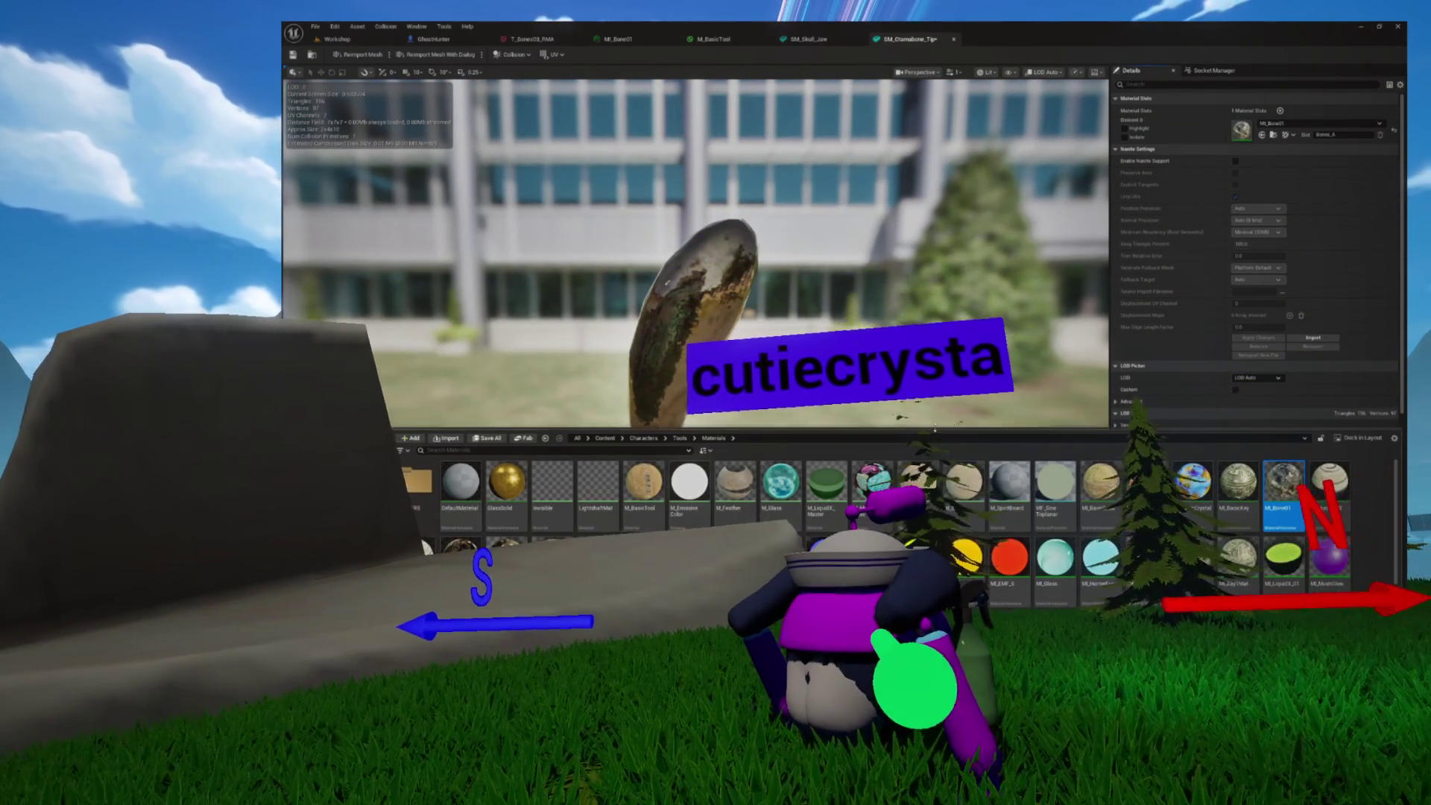
double_click(1265, 470)
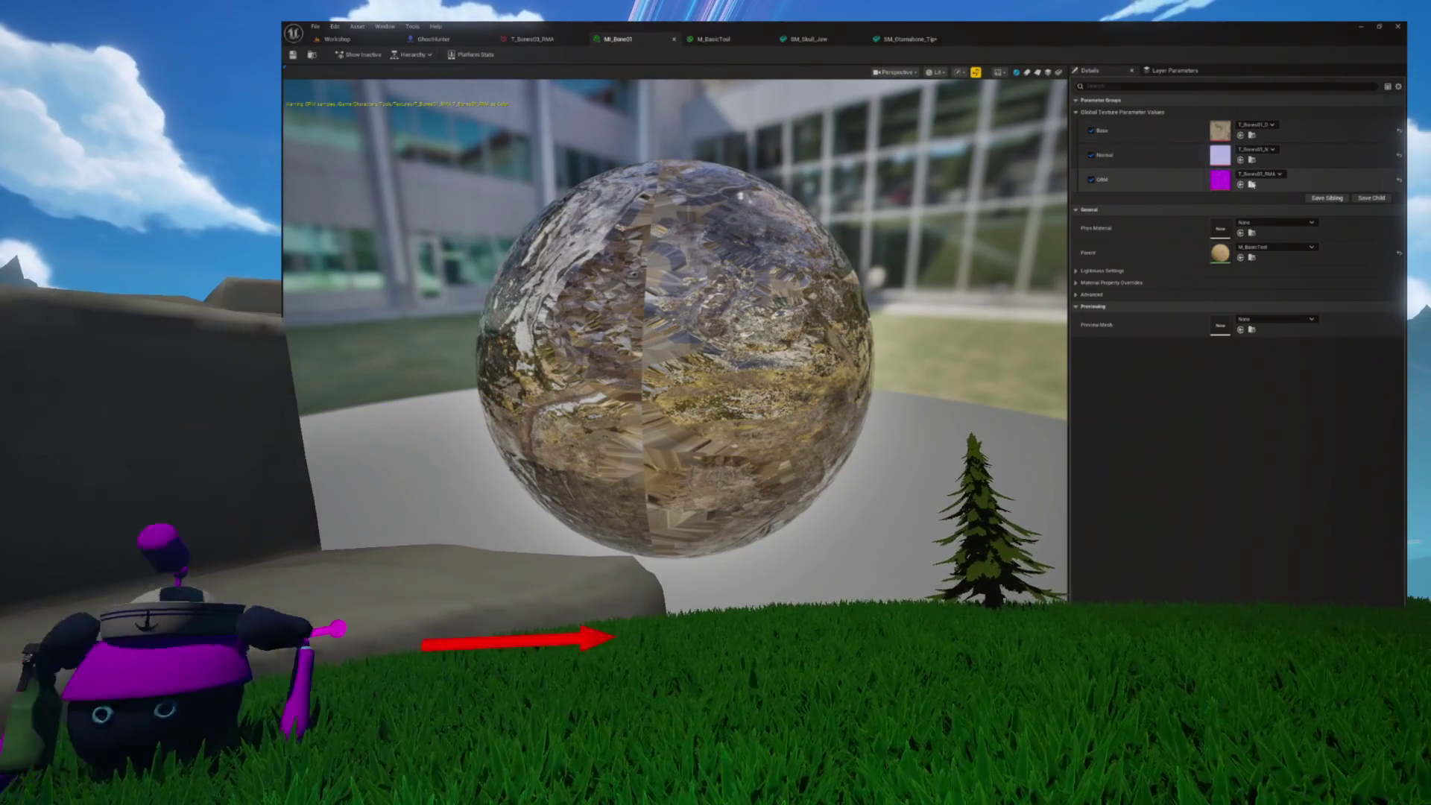
Reassign MI_Bone01's Base, Normal and ORM textures to bone textures and open T_Bones03_RMA
click(1252, 135)
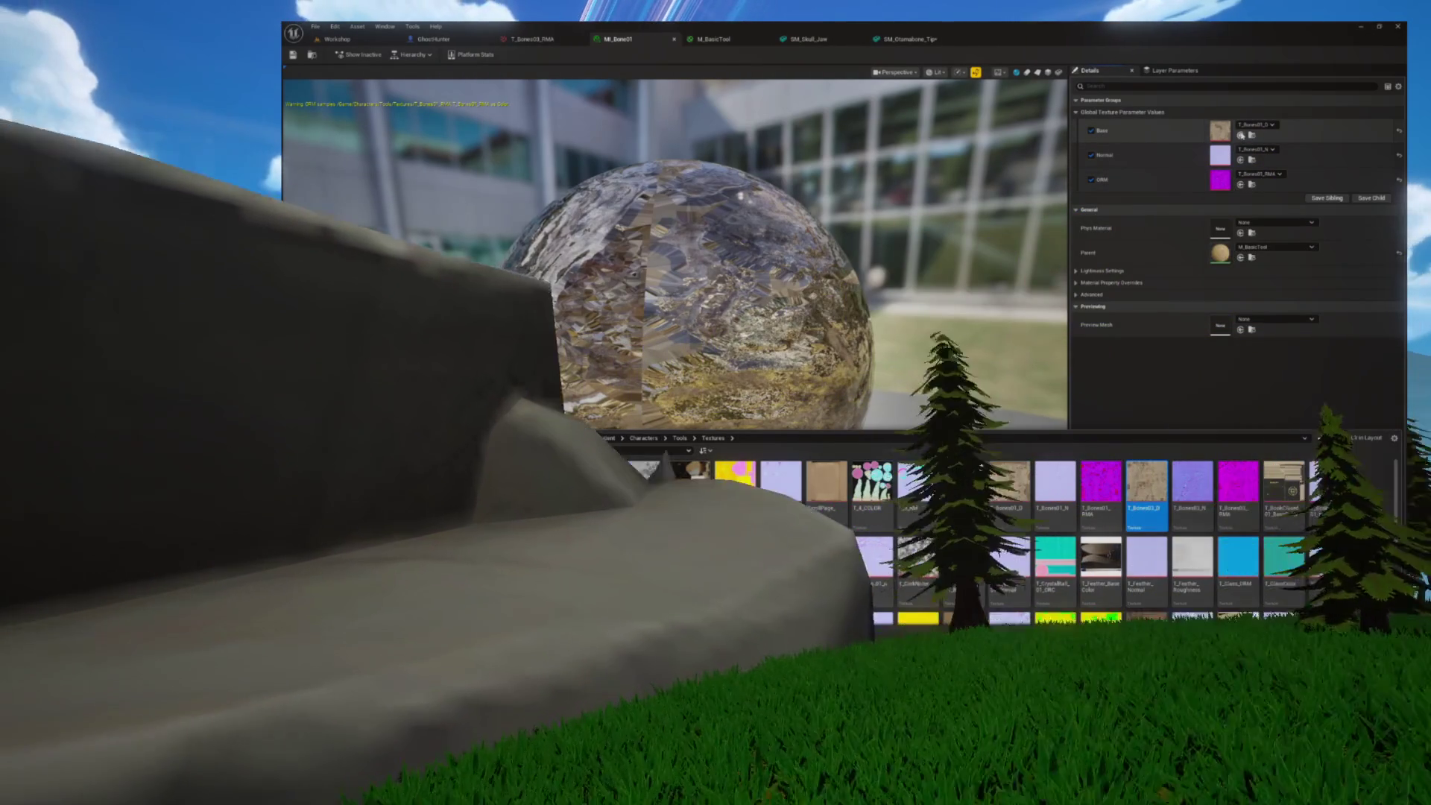
click(1240, 134)
click(1252, 135)
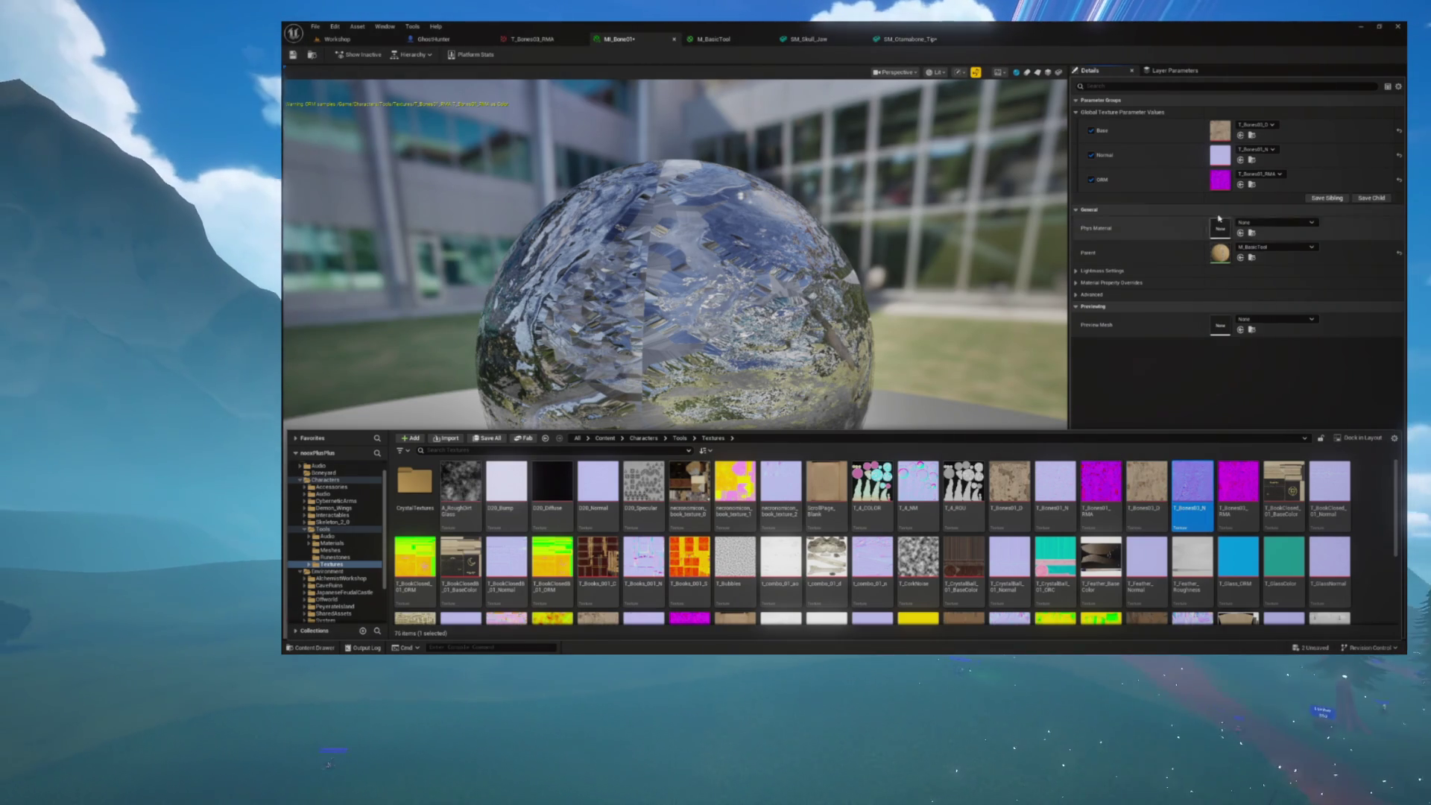
click(1240, 159)
click(1252, 185)
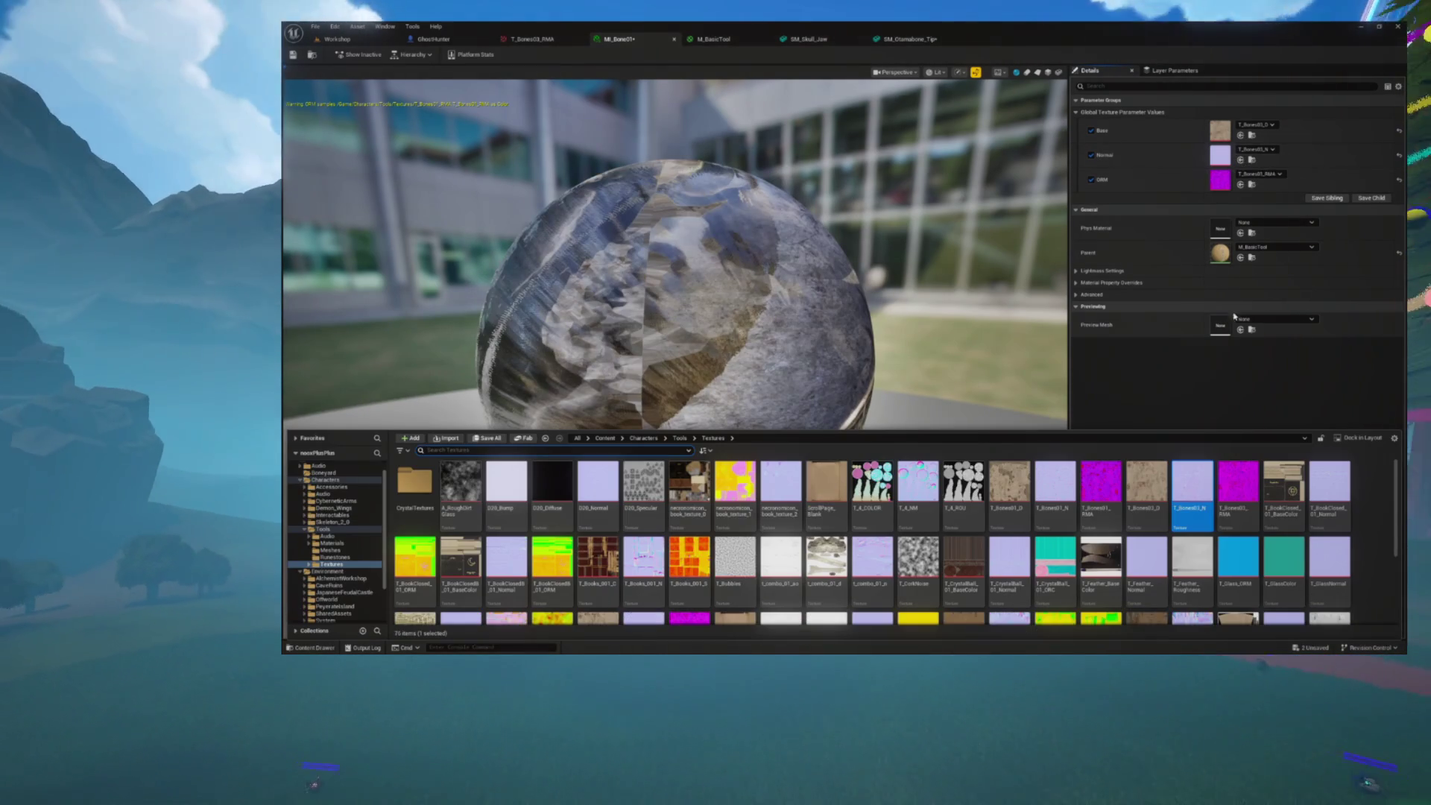
click(1240, 184)
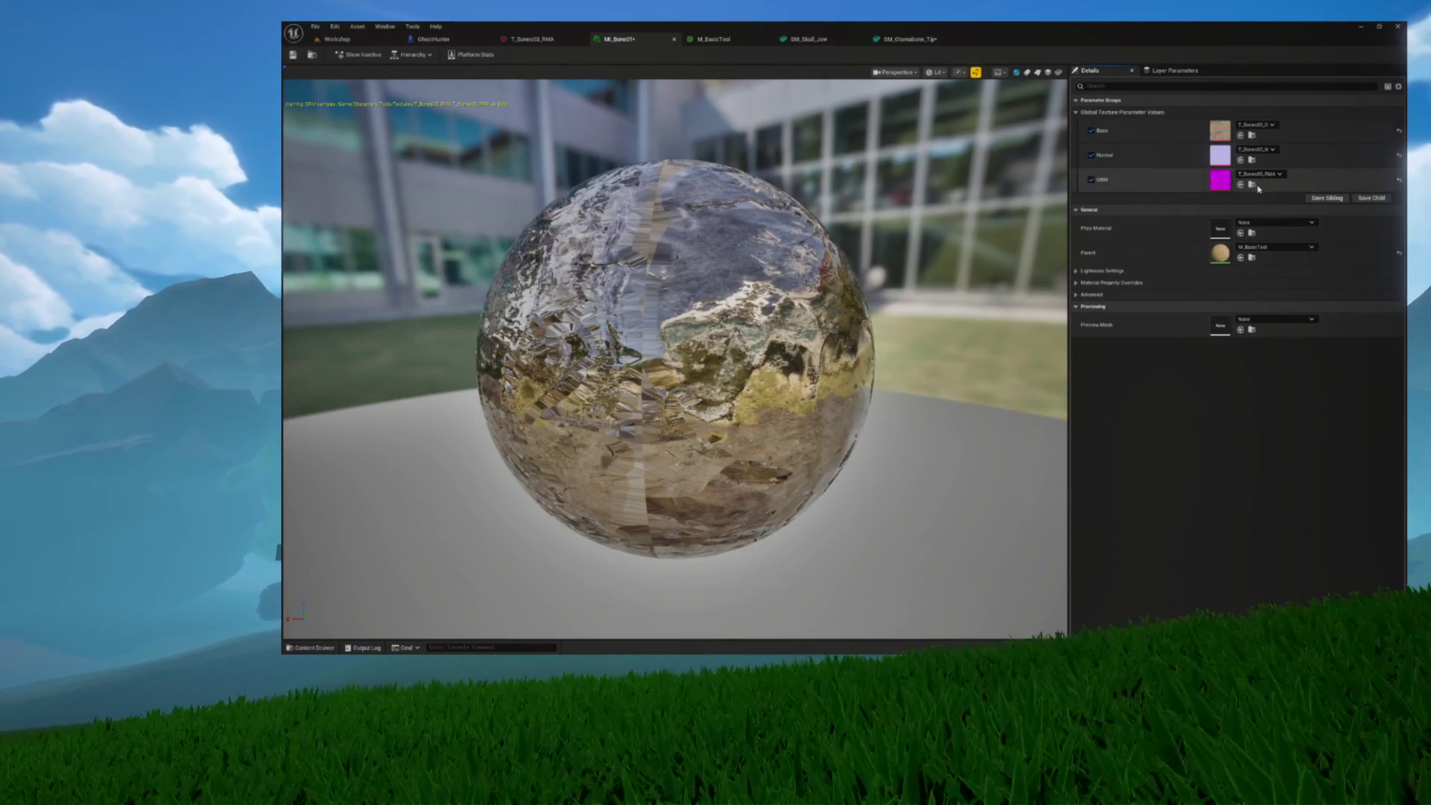
click(1252, 185)
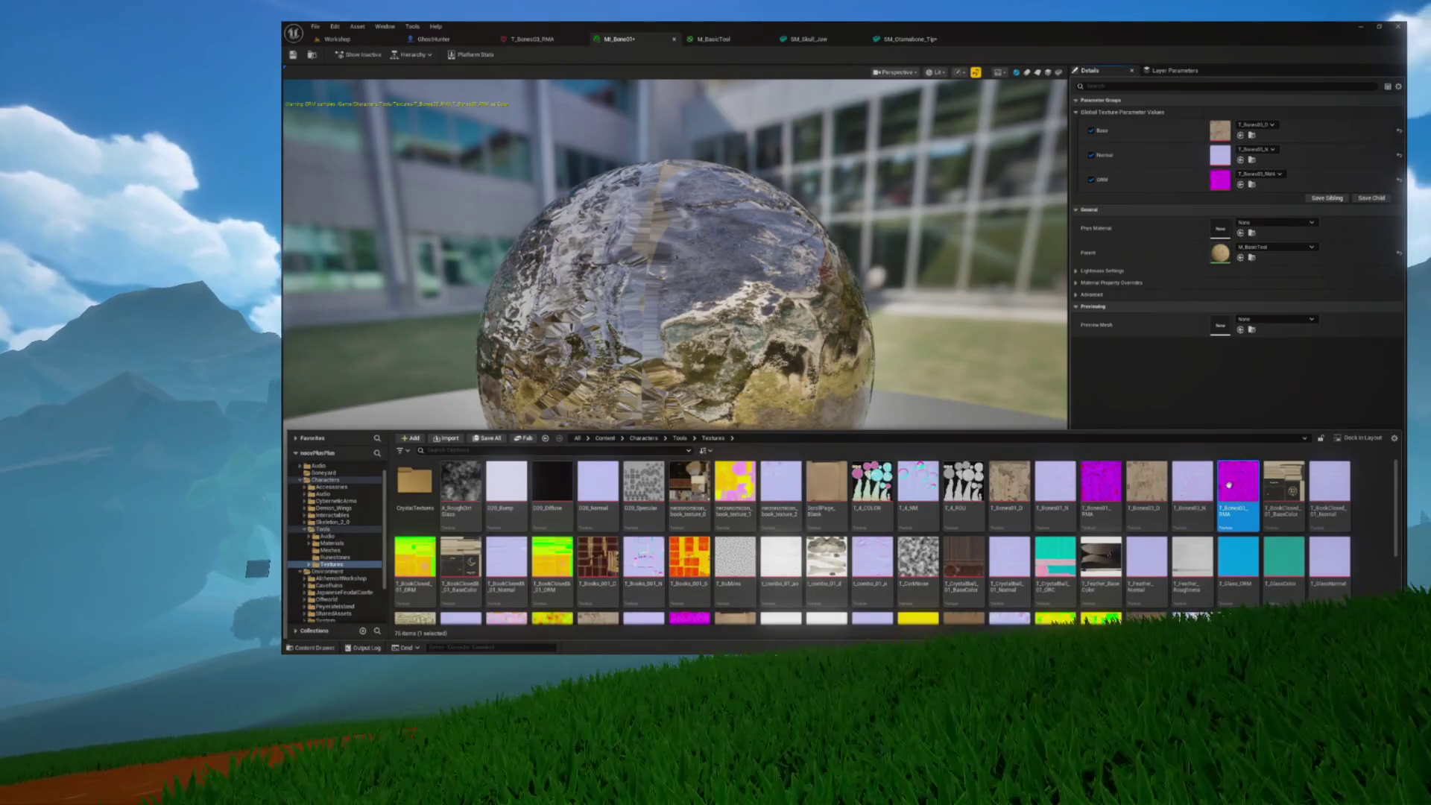
double_click(1238, 483)
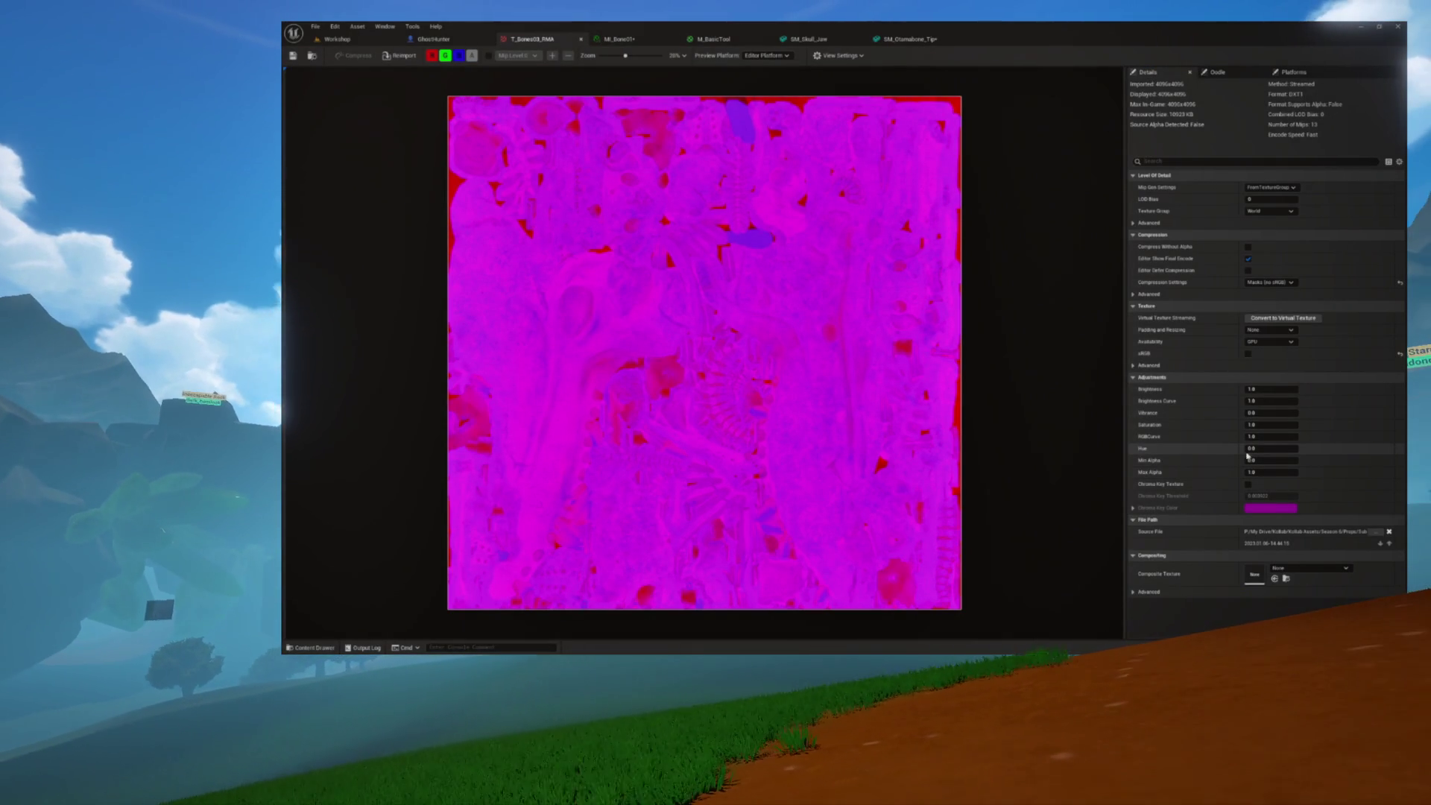
Set T_Bones03_RMA's hue to 90 and save the texture
text(90)
key(Return)
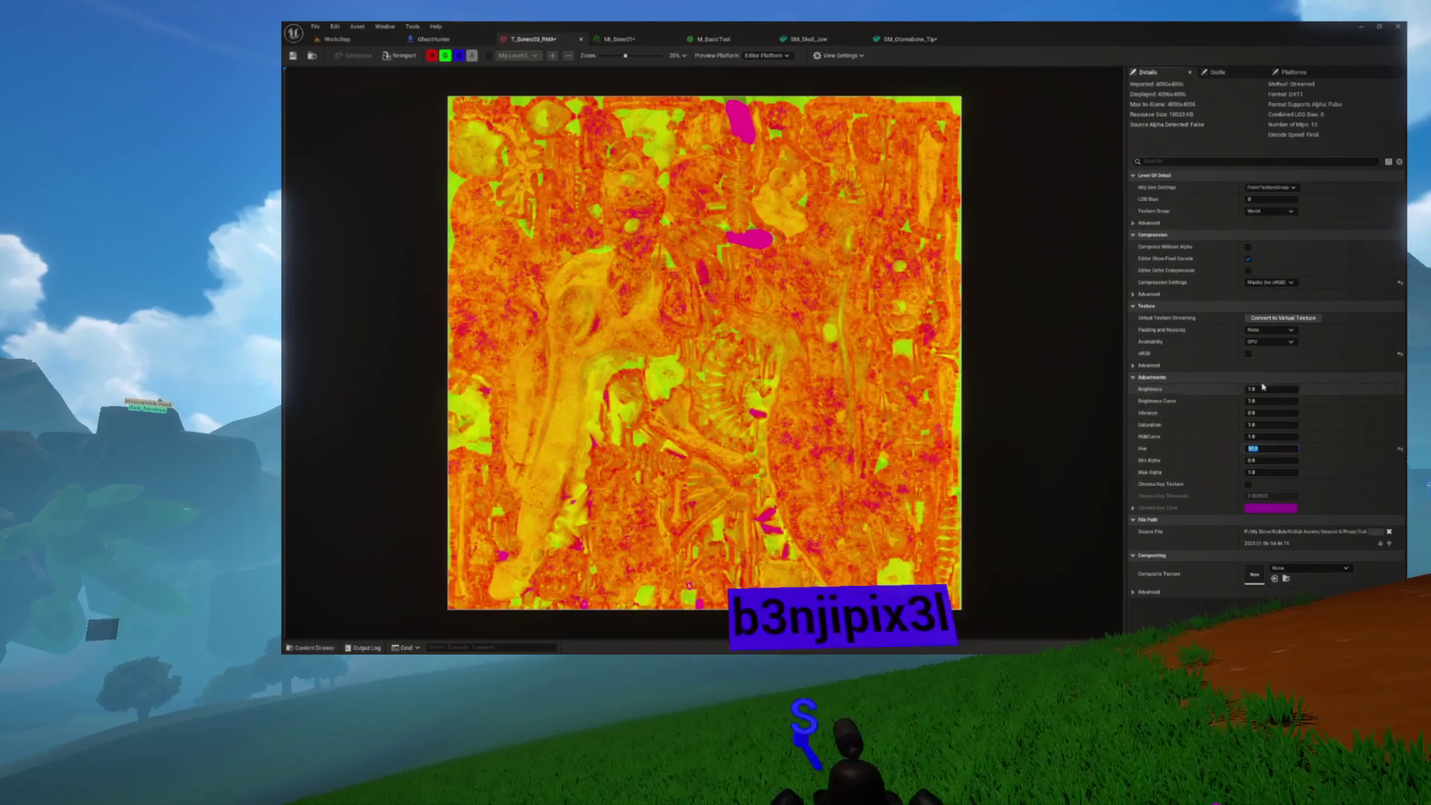
click(293, 55)
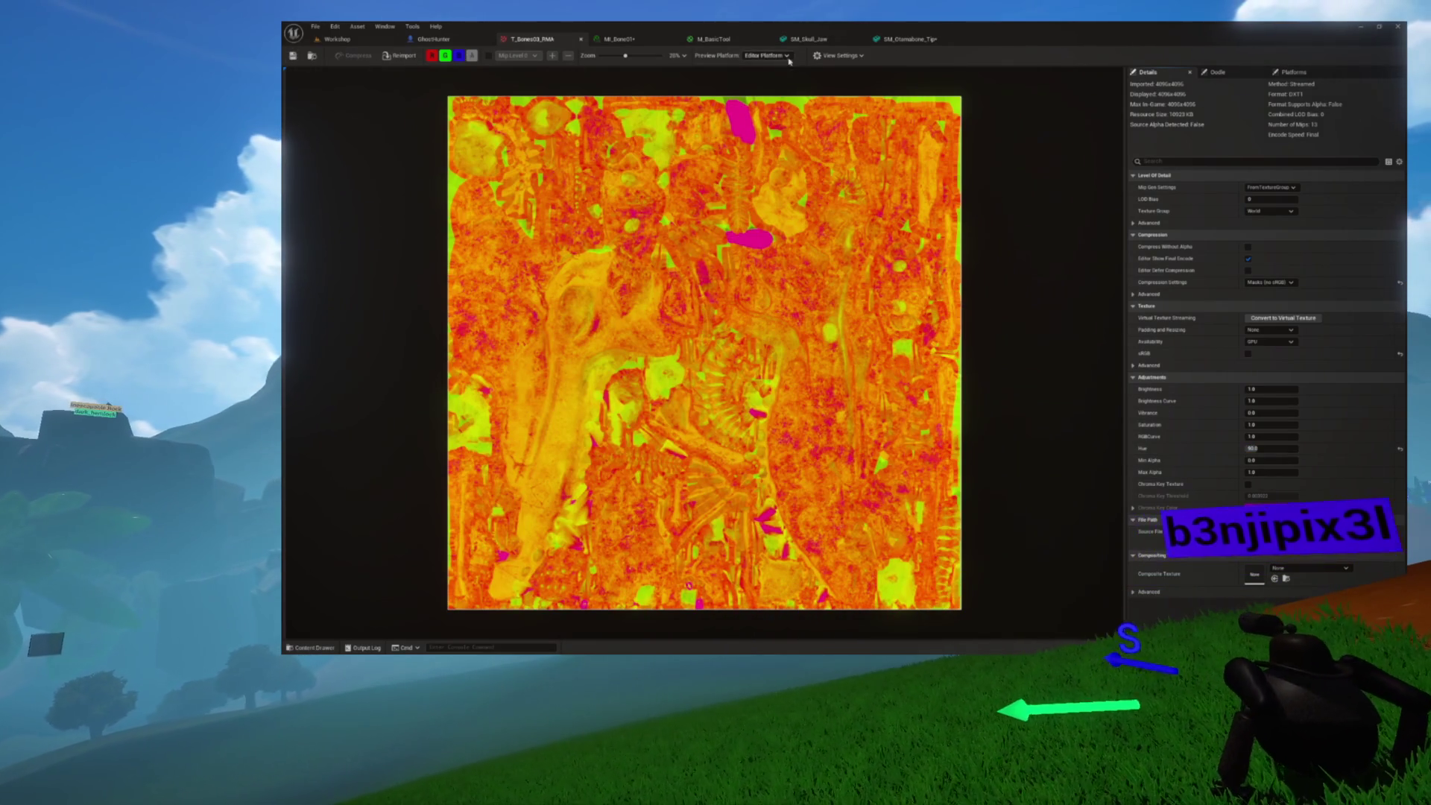
Compare the result across the MI_Bone01, T_Bones03_RMA and SM_Otamabone_Tip tabs
click(827, 41)
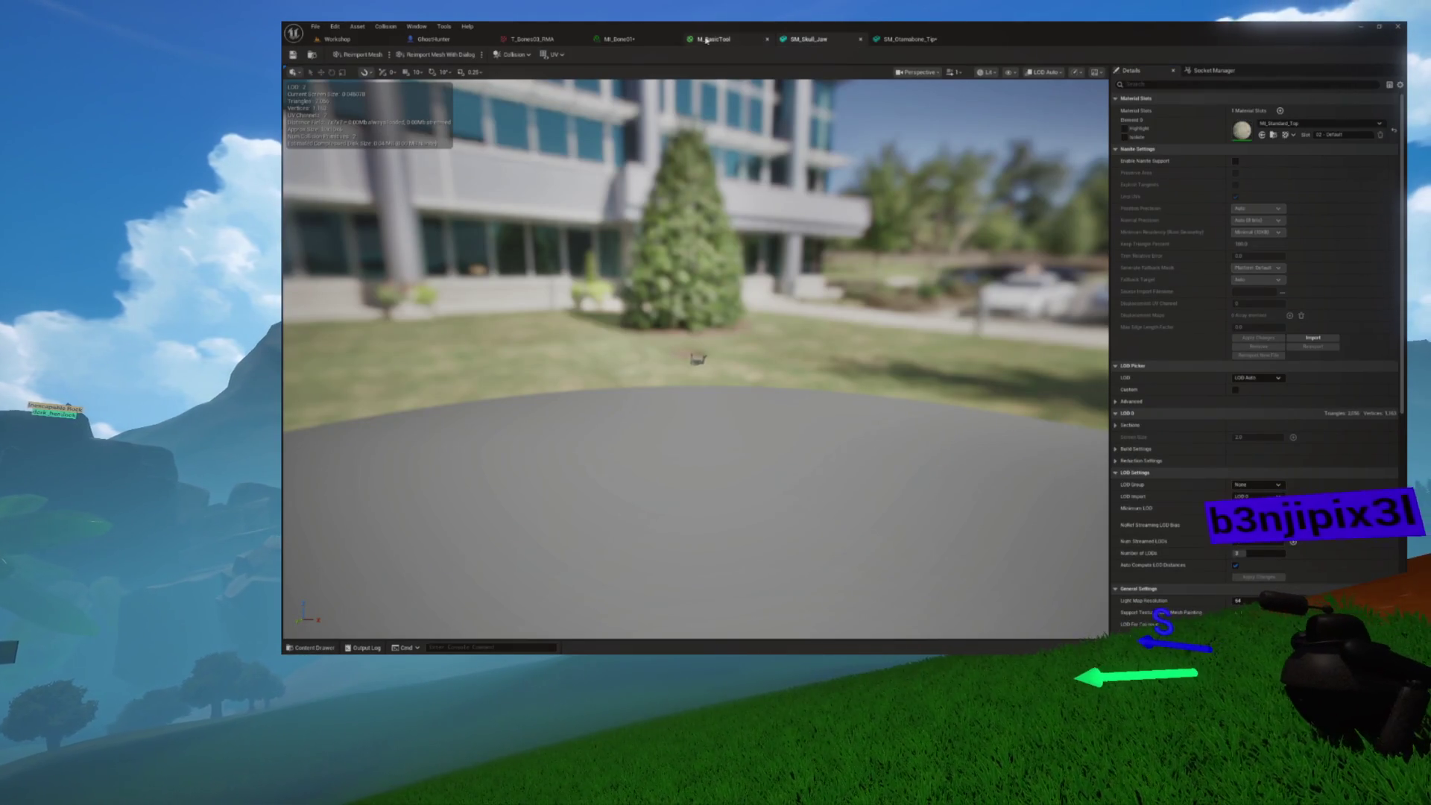
click(620, 39)
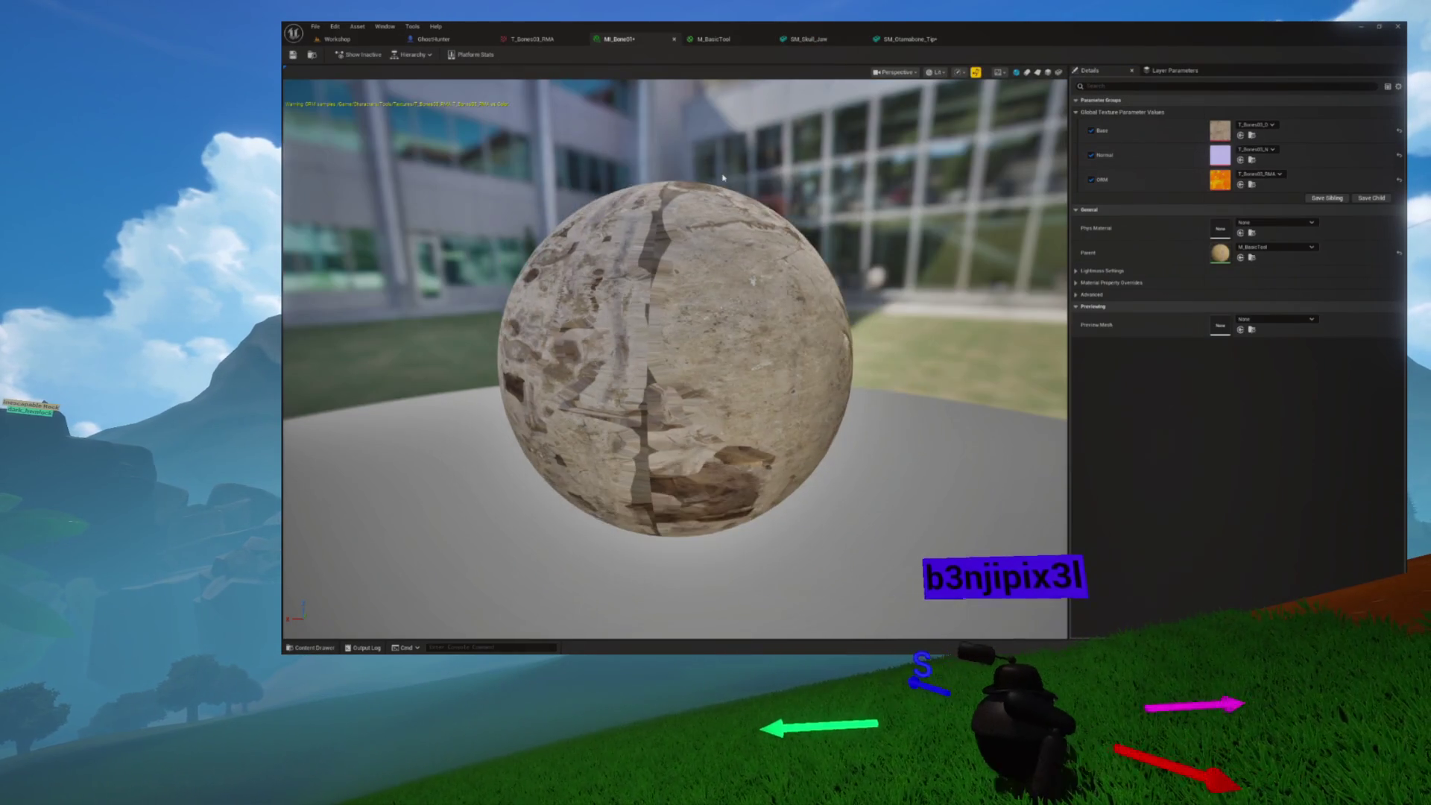
scroll(701, 159, up, 5)
scroll(698, 160, down, 3)
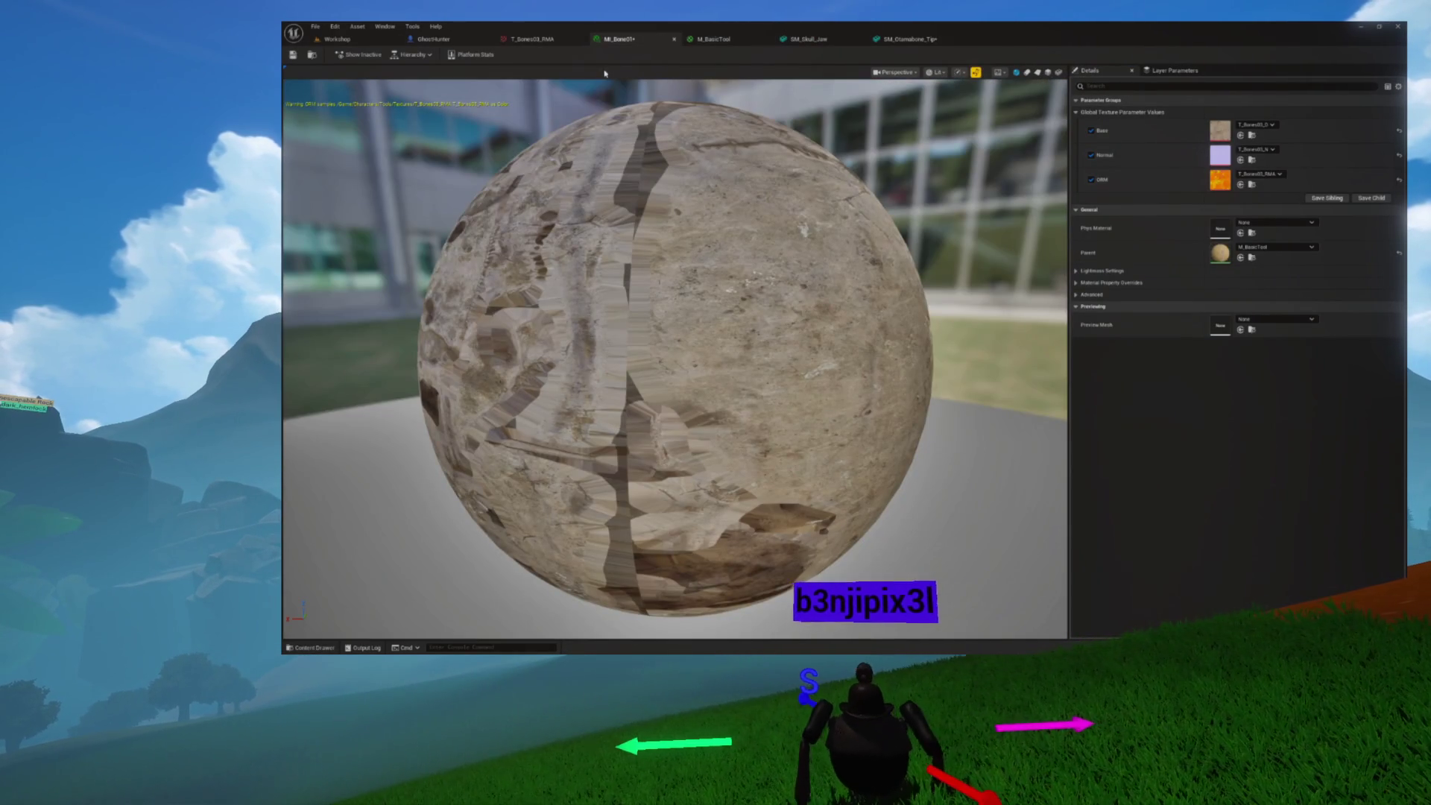
click(557, 41)
click(643, 43)
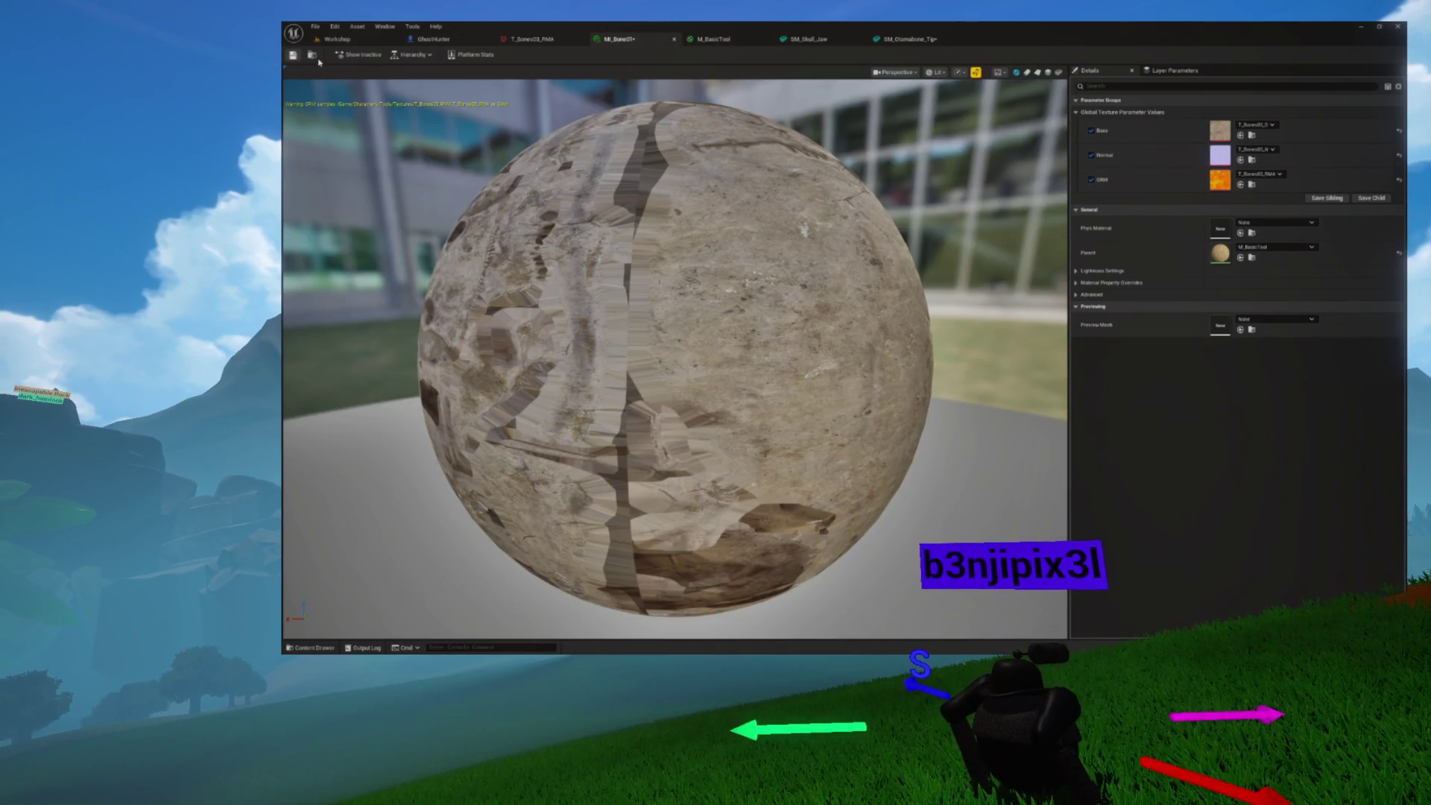
key(ctrl+space)
click(918, 43)
mouse_move(836, 237)
mouse_down()
mouse_move(753, 240)
mouse_move(802, 238)
mouse_move(775, 239)
mouse_up()
Assign T_Bones01_D as MI_Bone01's Base texture
click(644, 42)
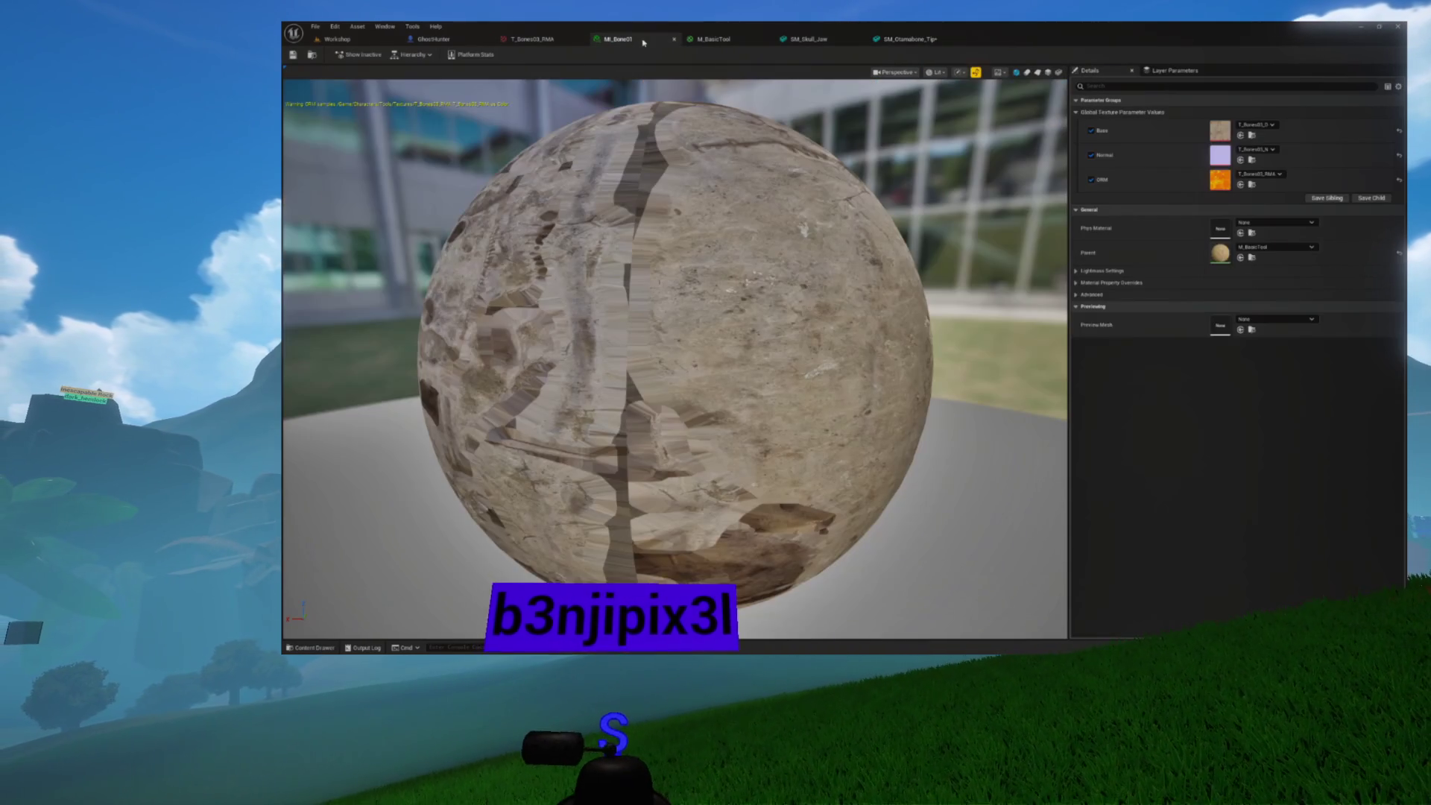
key(ctrl+space)
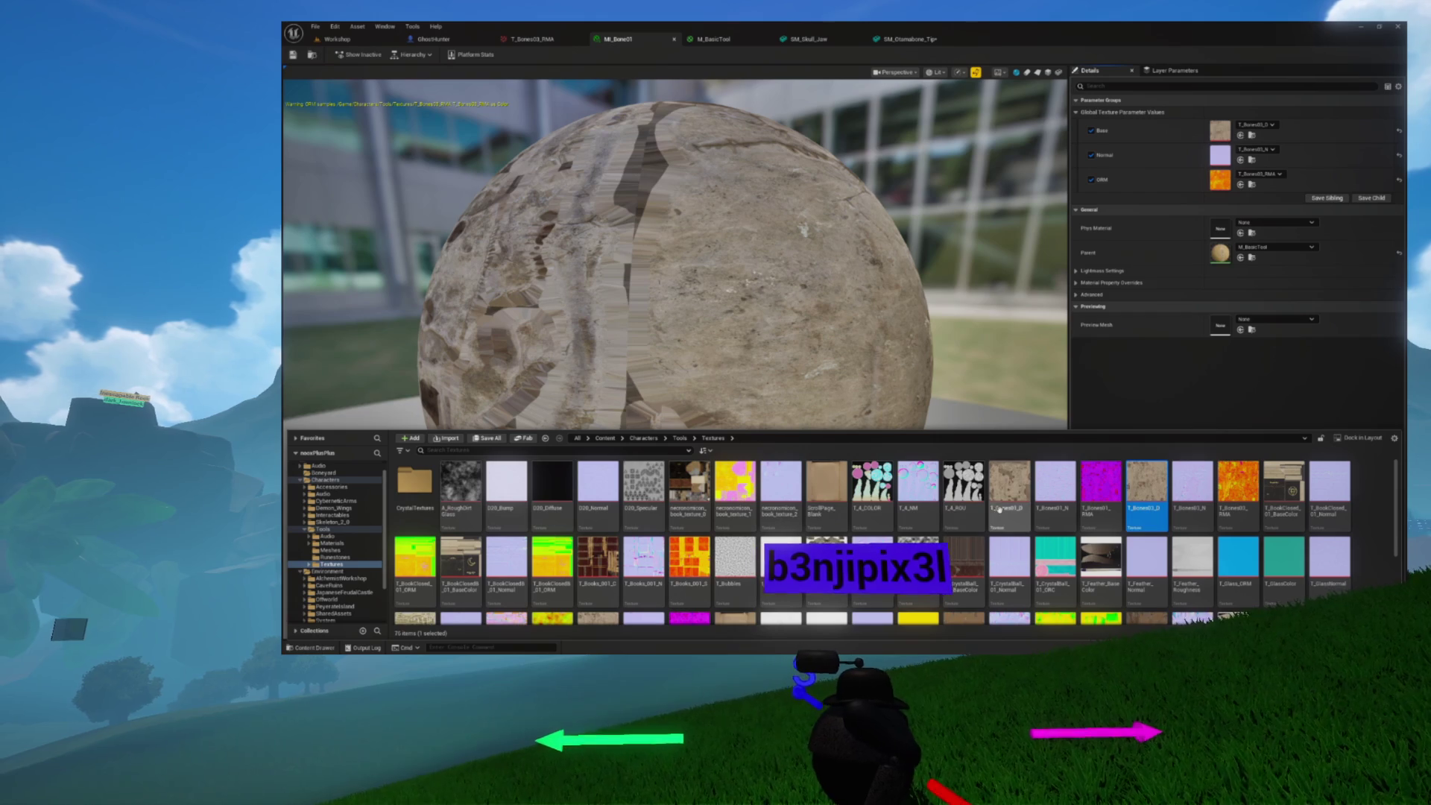
click(1241, 135)
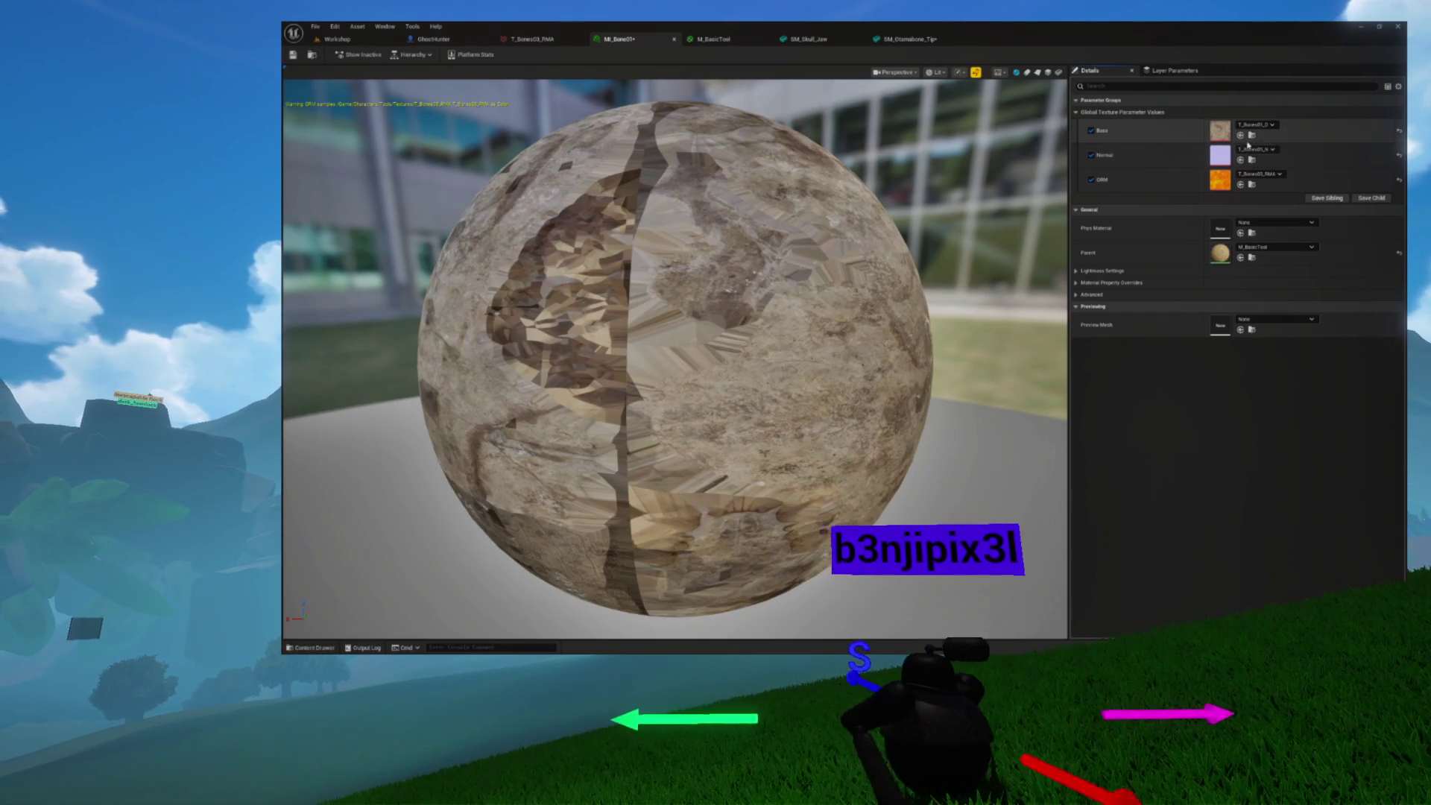
Locate T_Bones01_N for the Normal slot and assign T_Bones01_RMA as the ORM texture
key(ctrl+space)
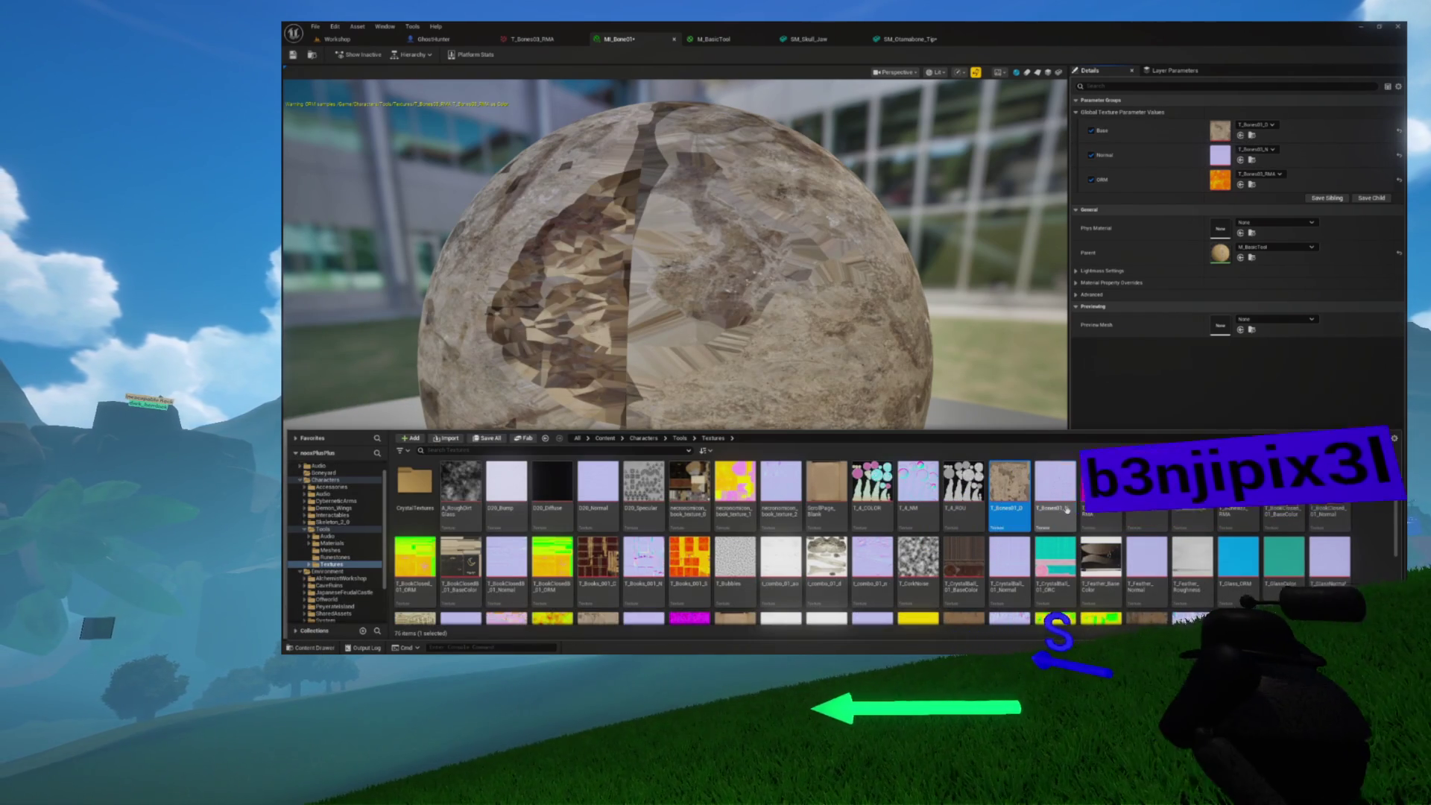
click(1252, 159)
key(ctrl+space)
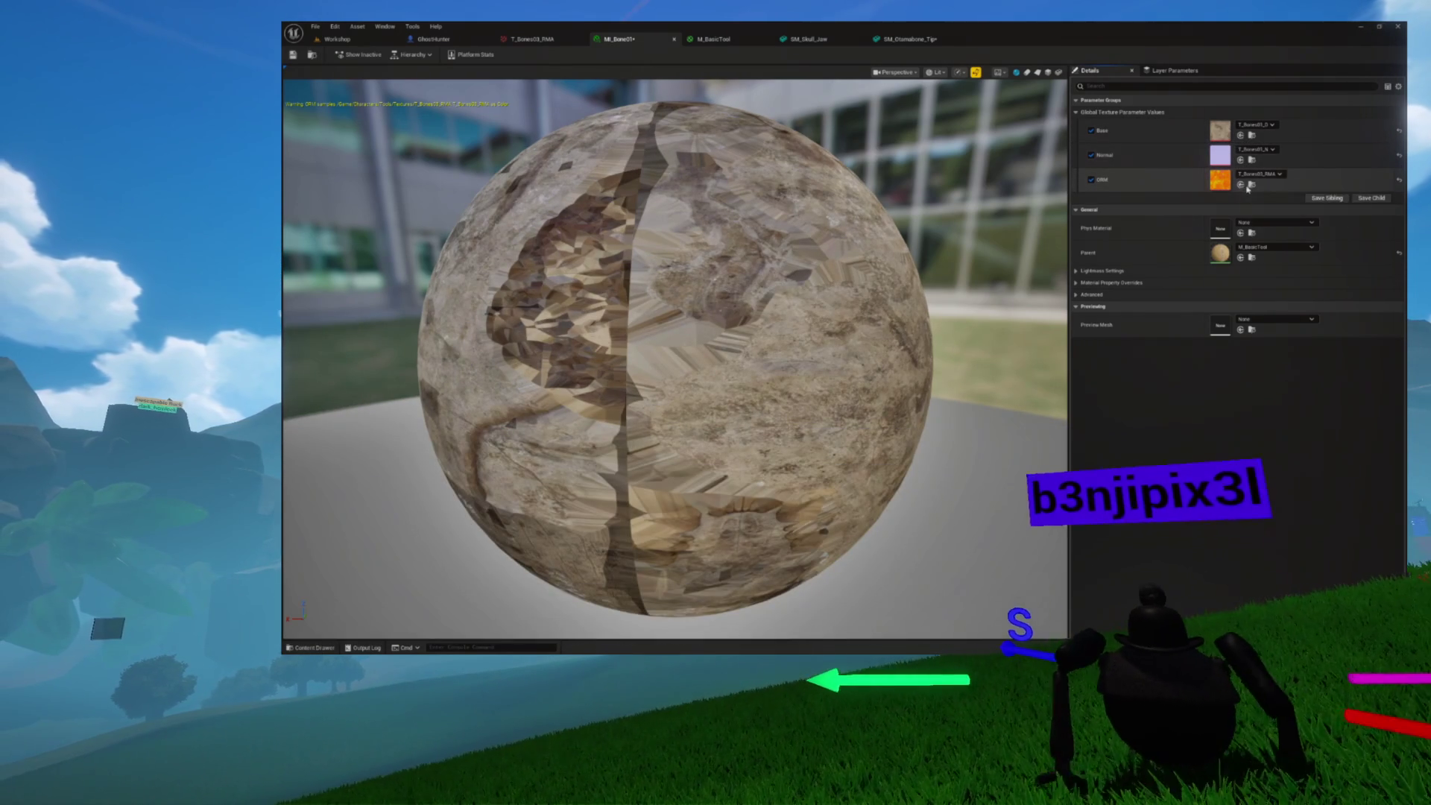
key(ctrl+space)
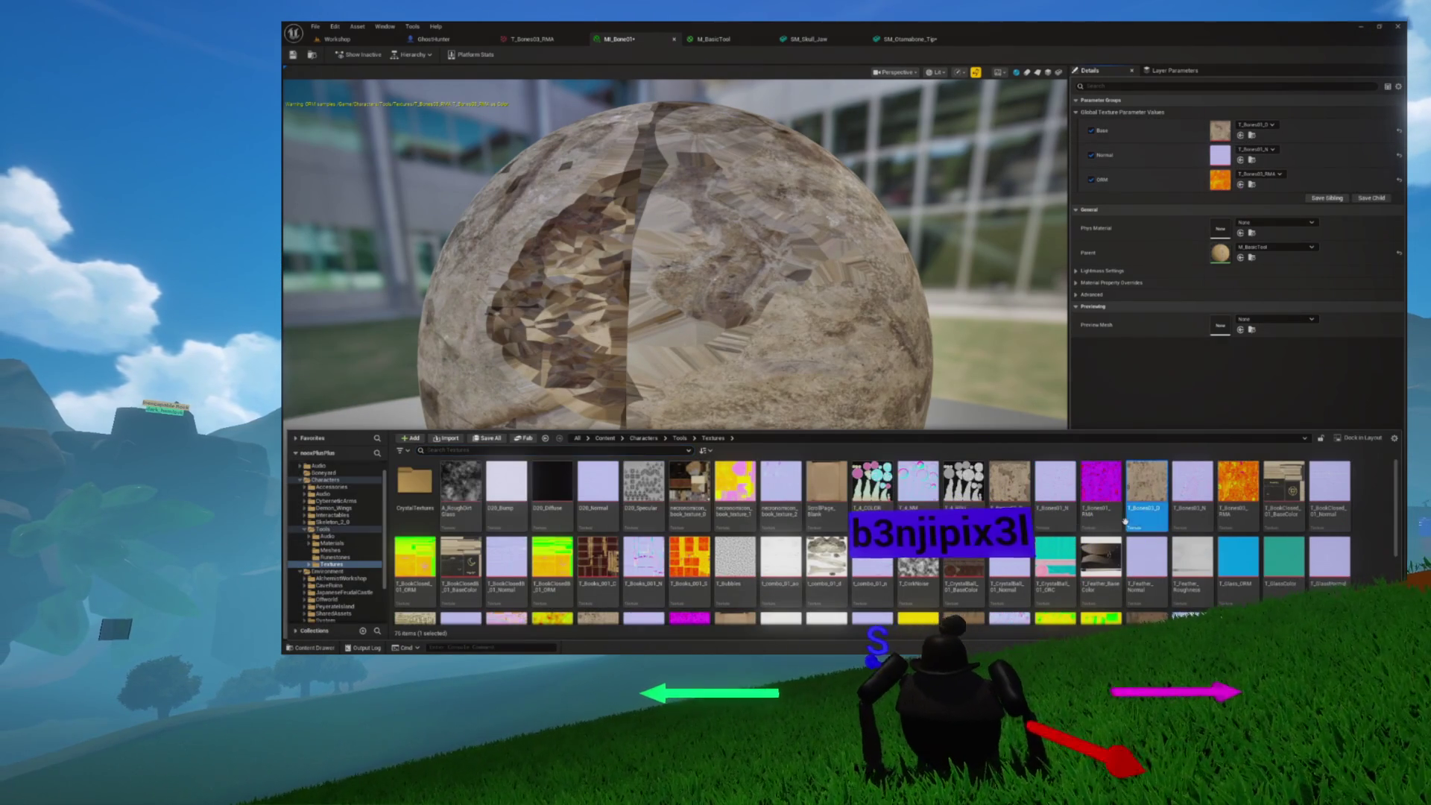
click(1097, 492)
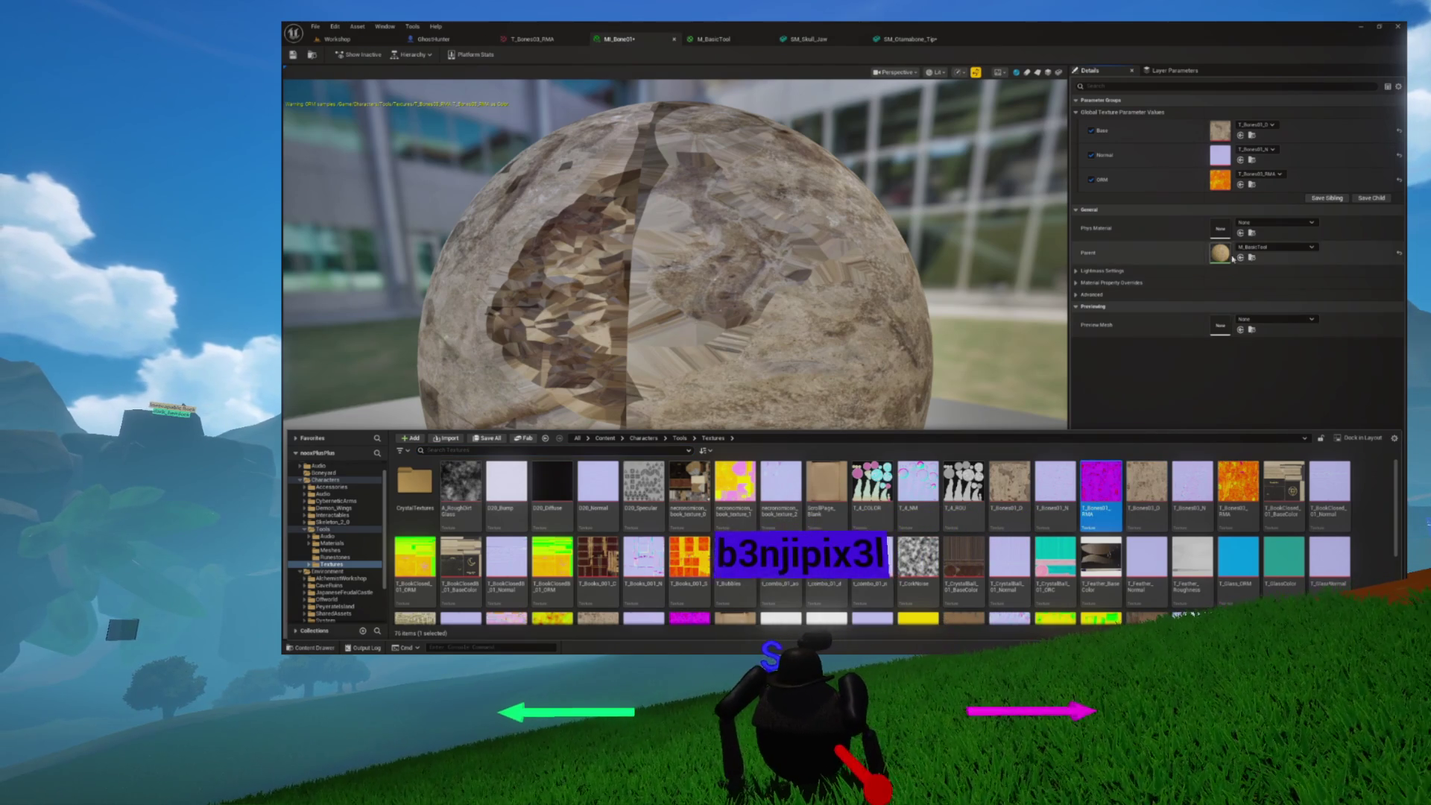
click(1241, 185)
Open the M_BasicTool parent material's graph from the Materials folder
key(ctrl+space)
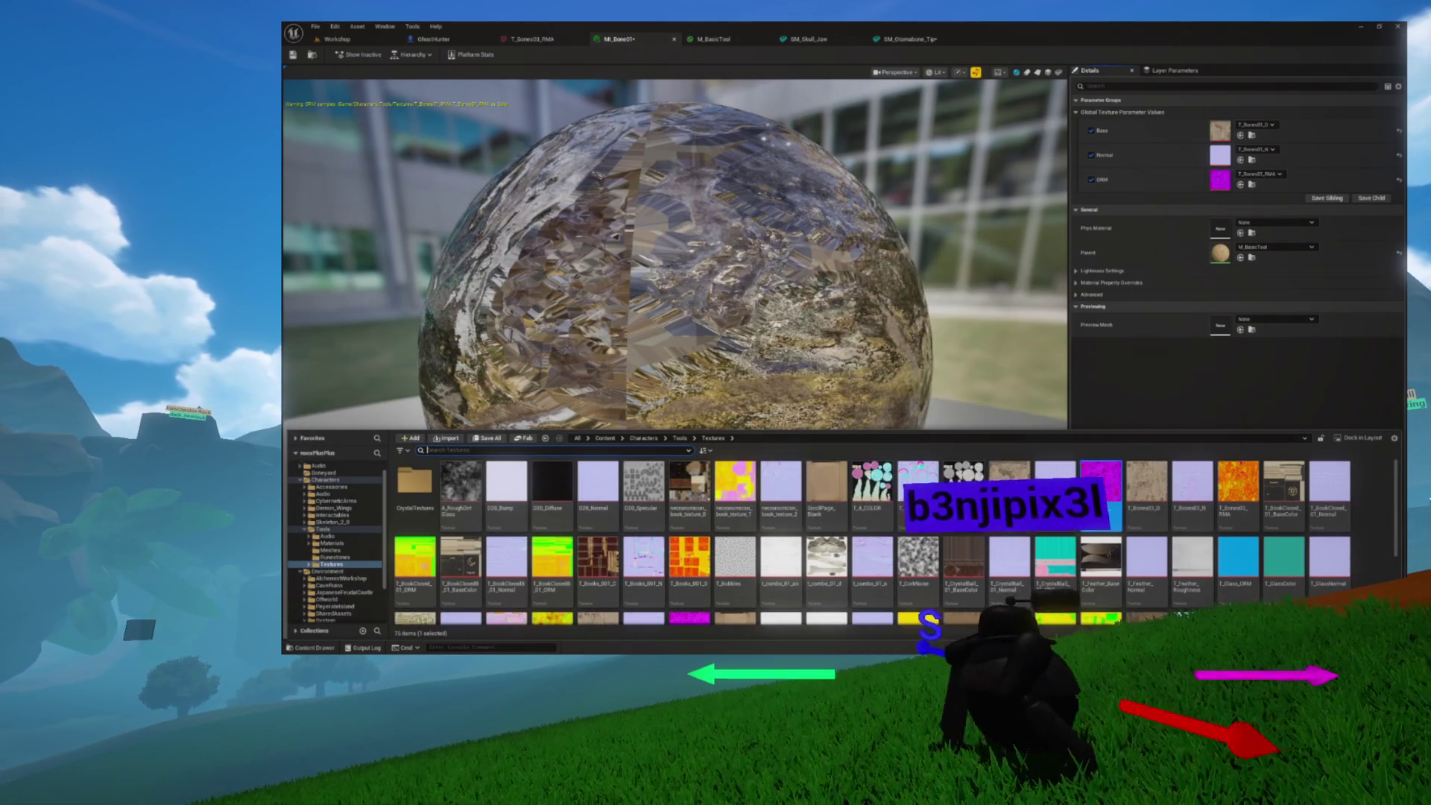
mouse_move(1081, 522)
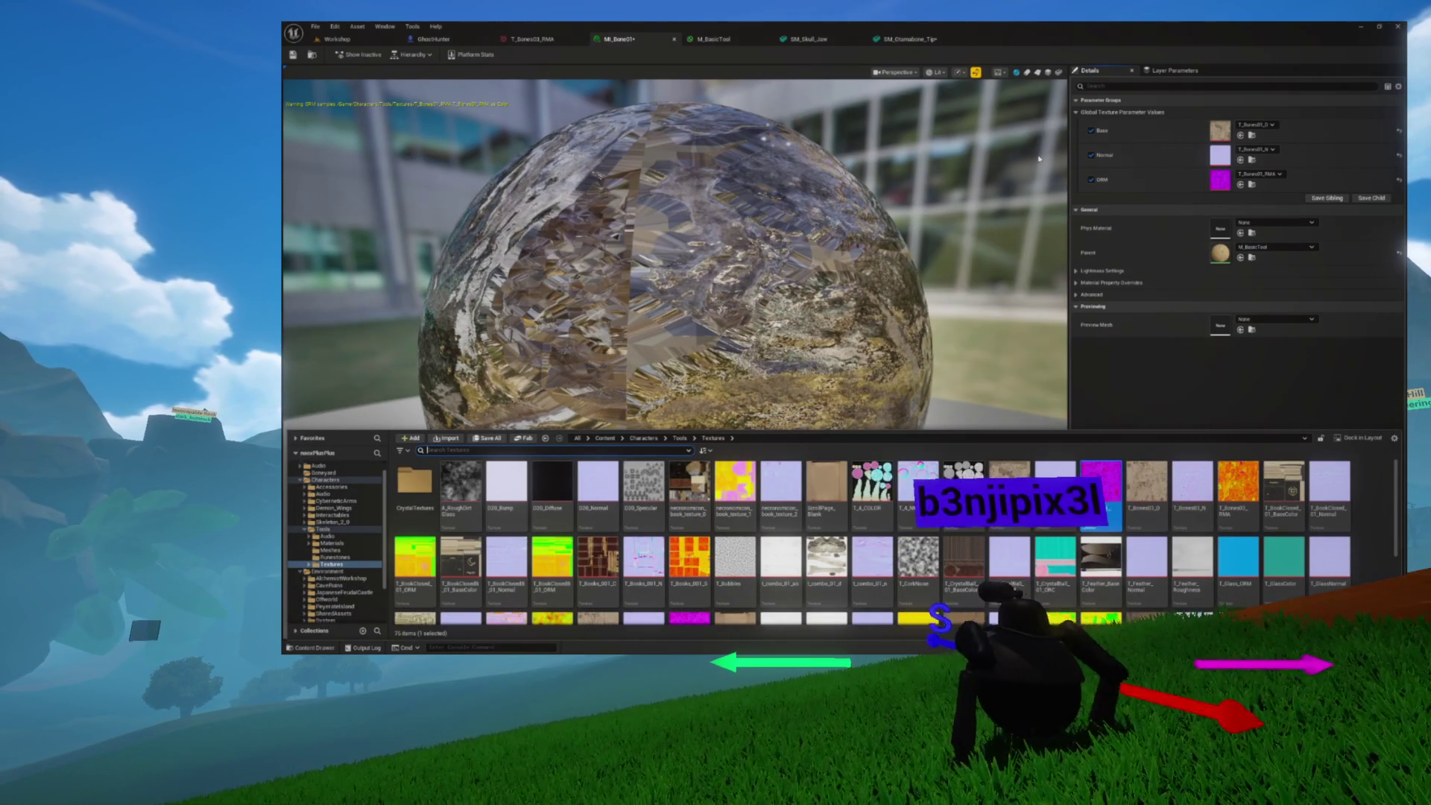
click(1267, 256)
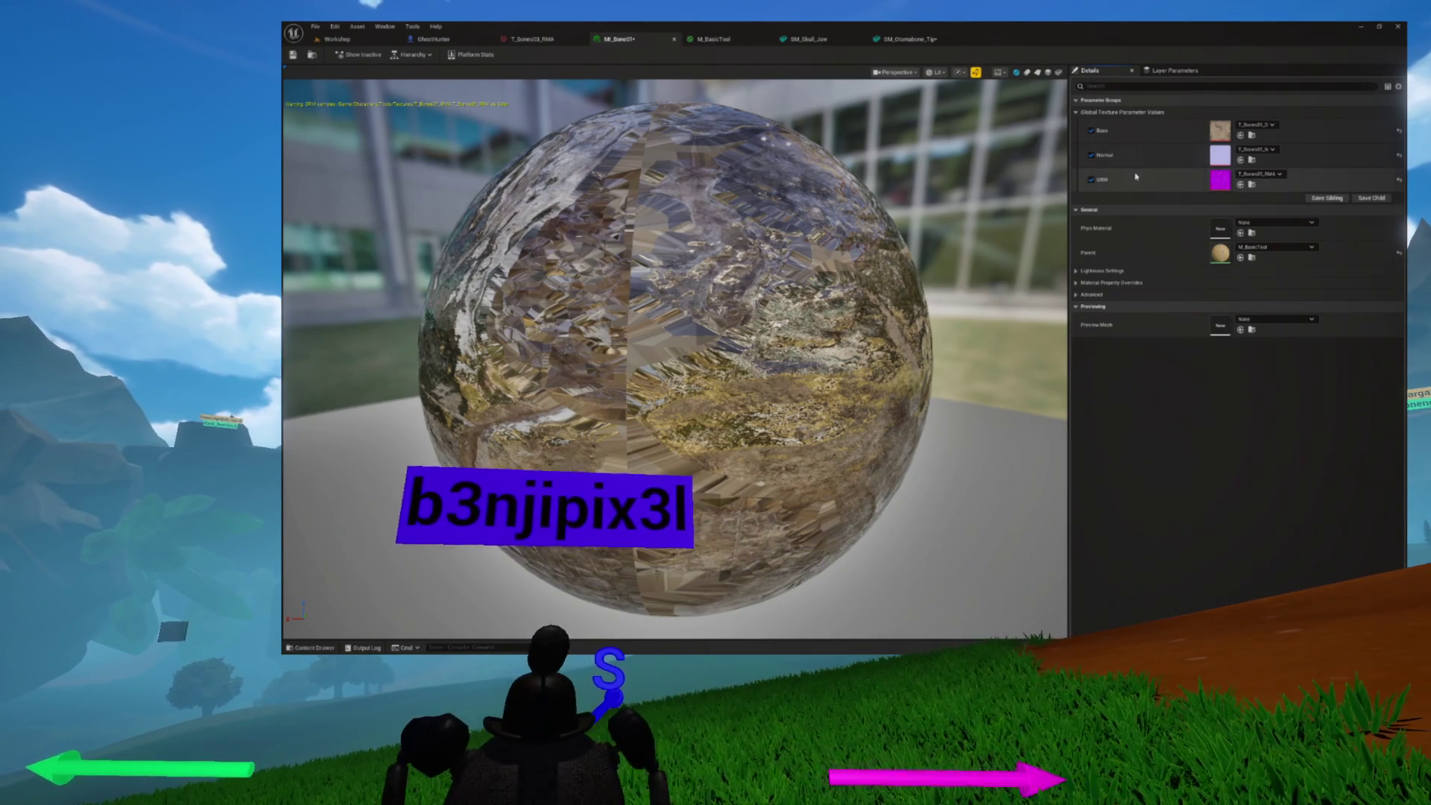
key(ctrl+space)
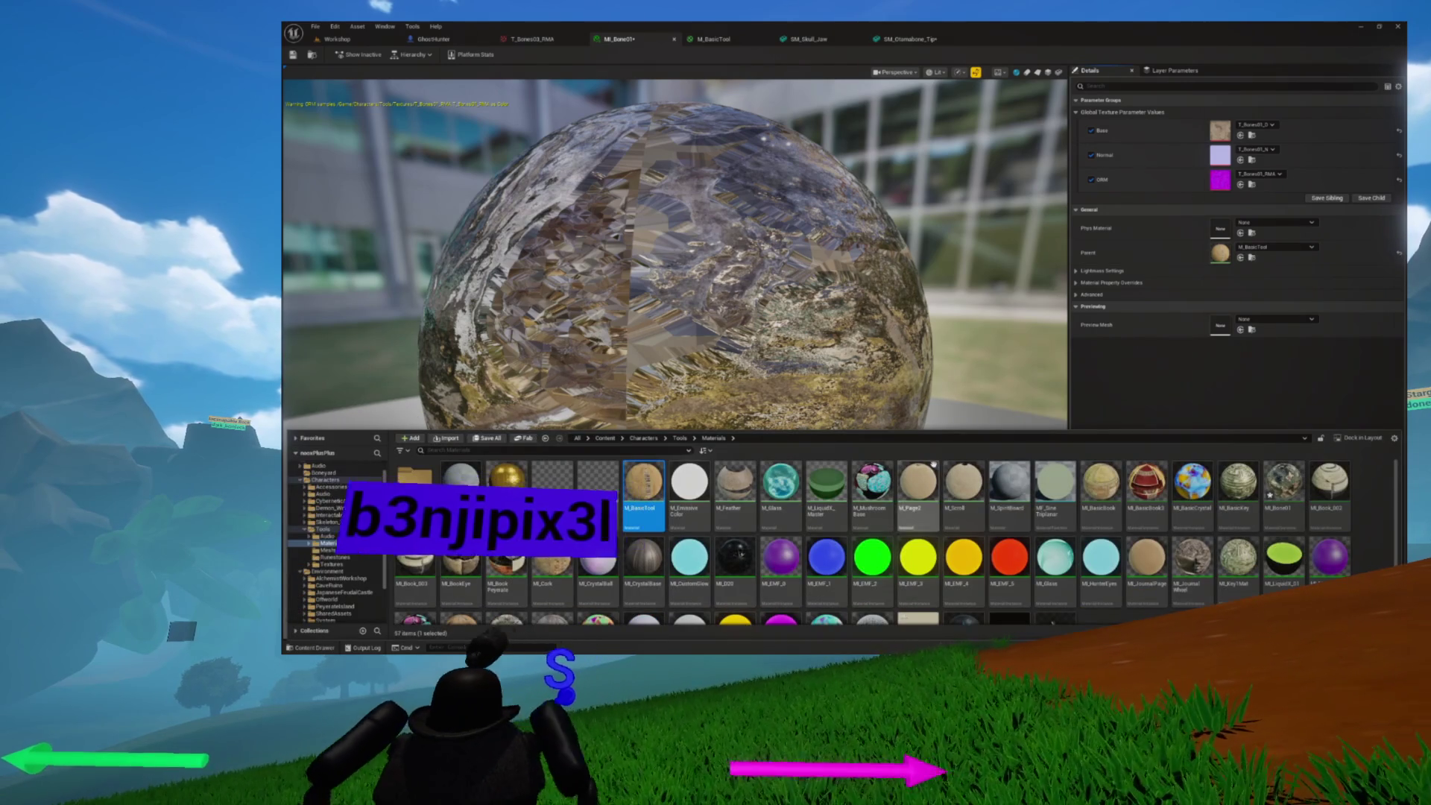
double_click(643, 481)
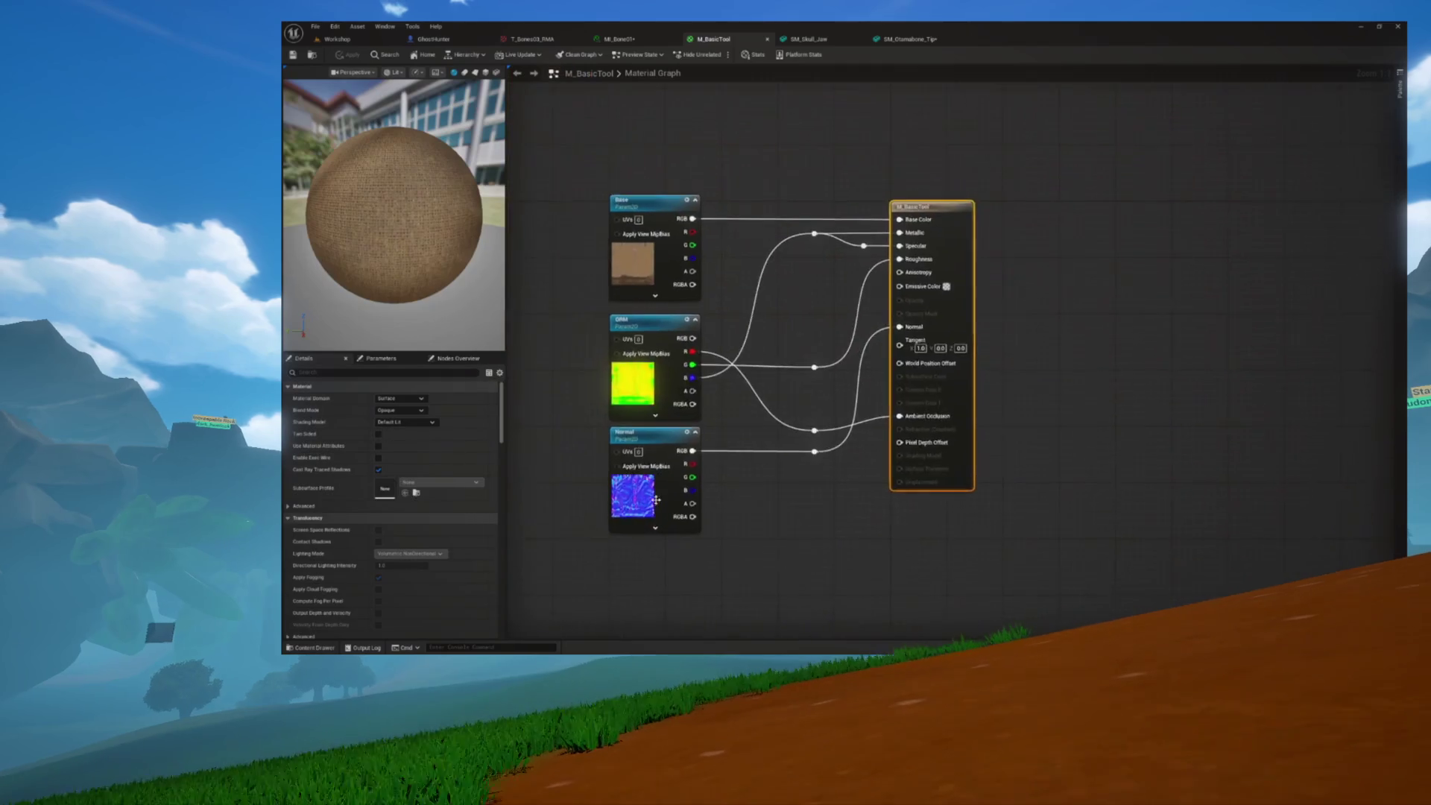
scroll(747, 366, up, 6)
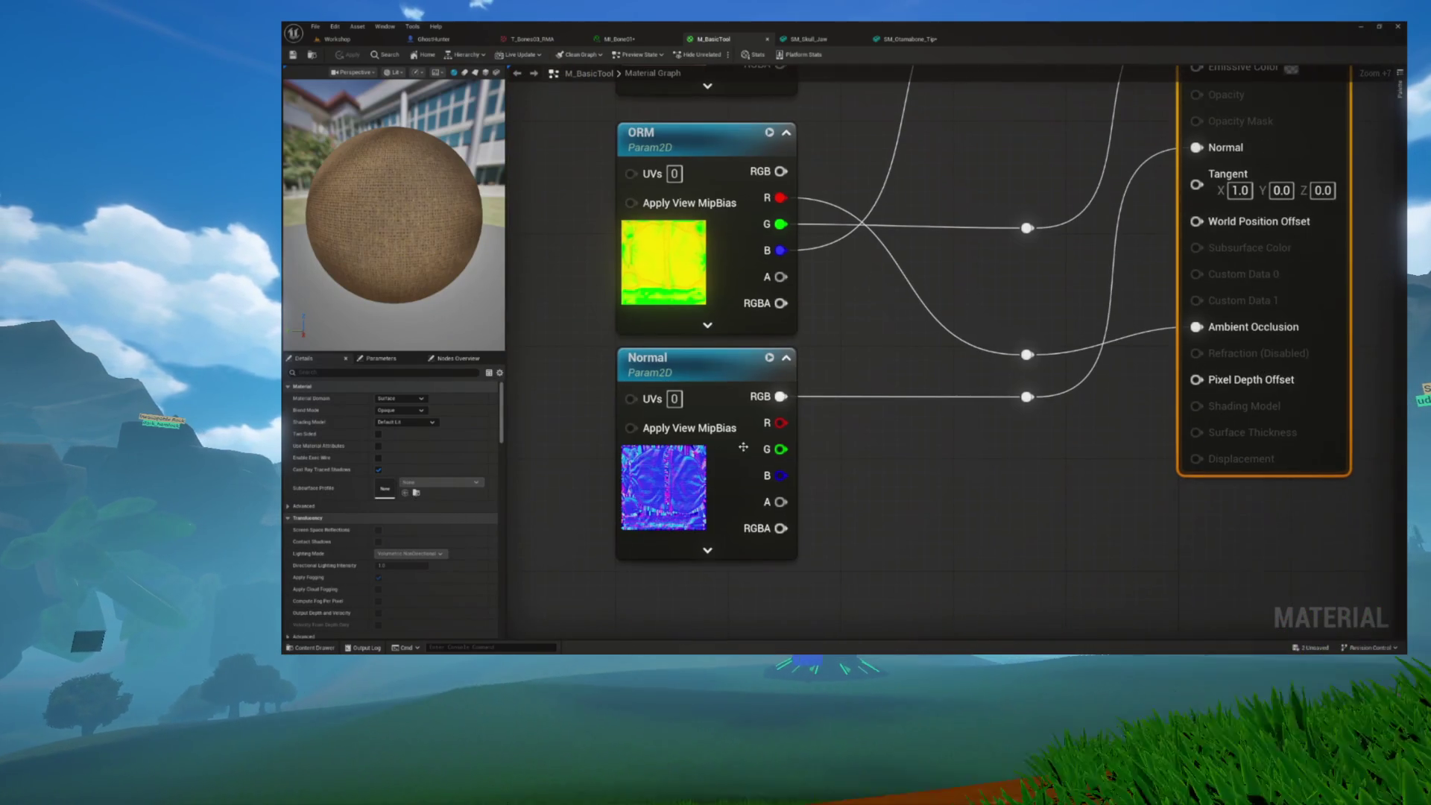
drag(782, 380, 818, 476)
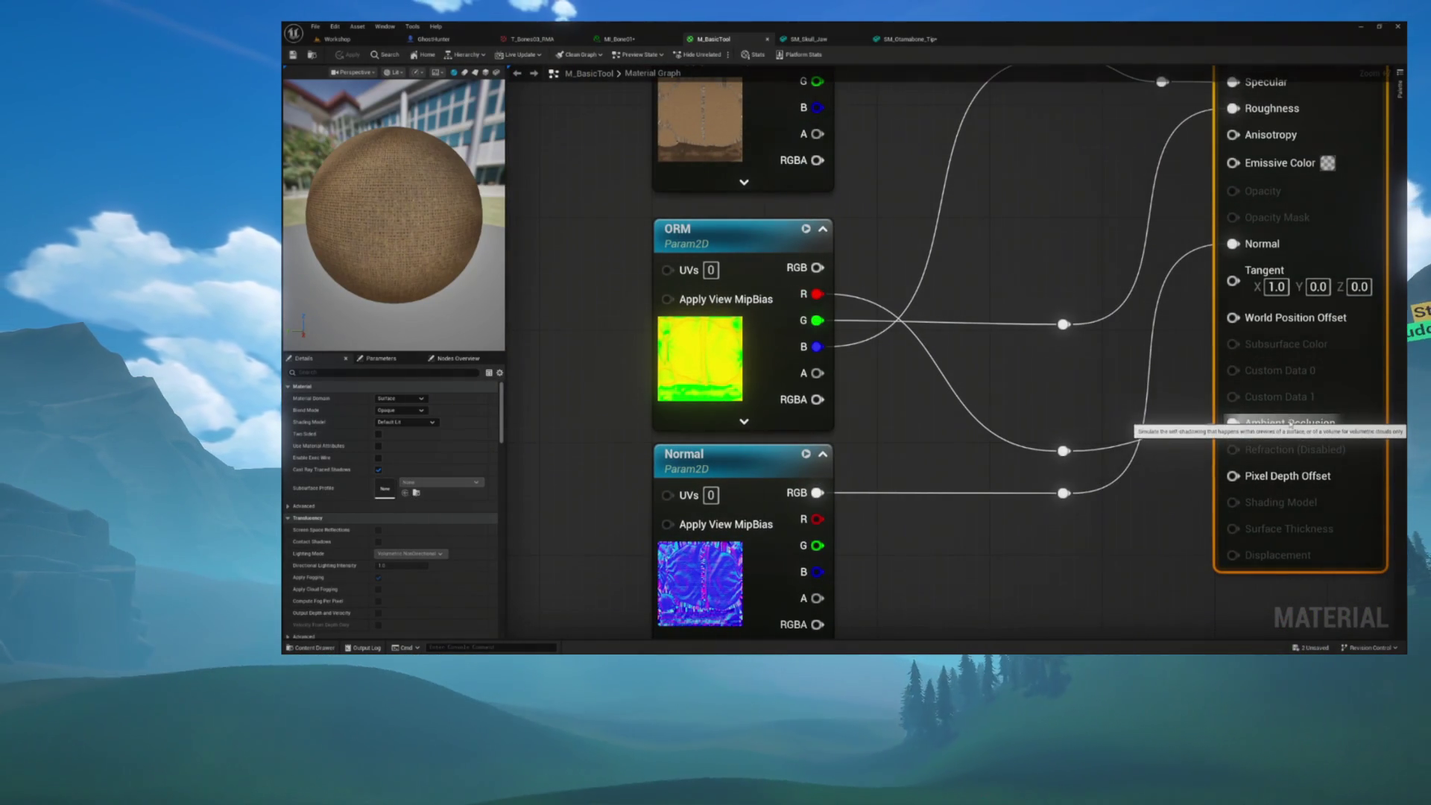
drag(949, 348, 1048, 339)
mouse_move(1047, 228)
mouse_down()
mouse_move(1140, 272)
mouse_move(1155, 263)
mouse_up()
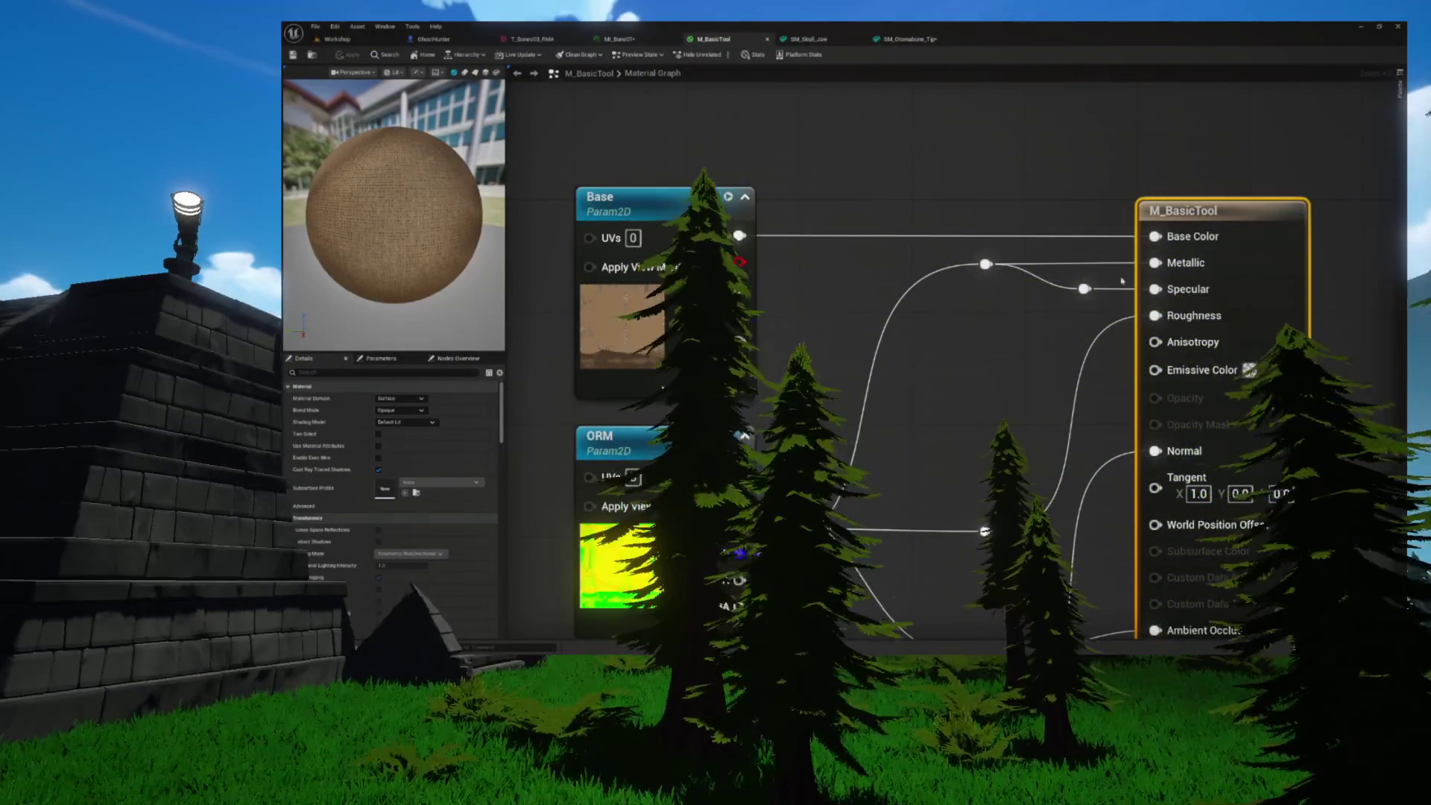
drag(994, 360, 1047, 332)
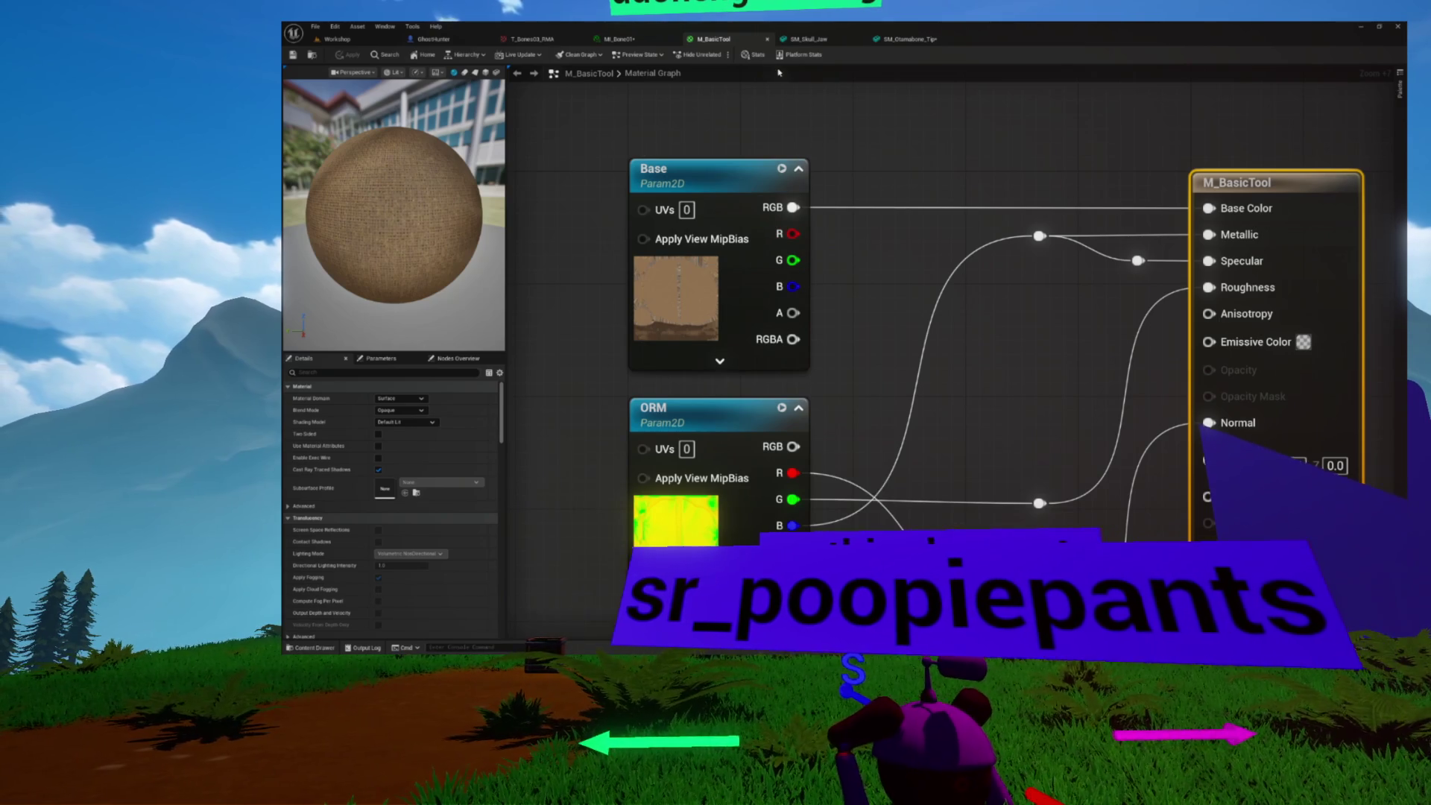
Close the M_BasicTool graph and browse to MI_Bone01's ORM texture, T_Bones01_RMA, in the Content Drawer
click(766, 39)
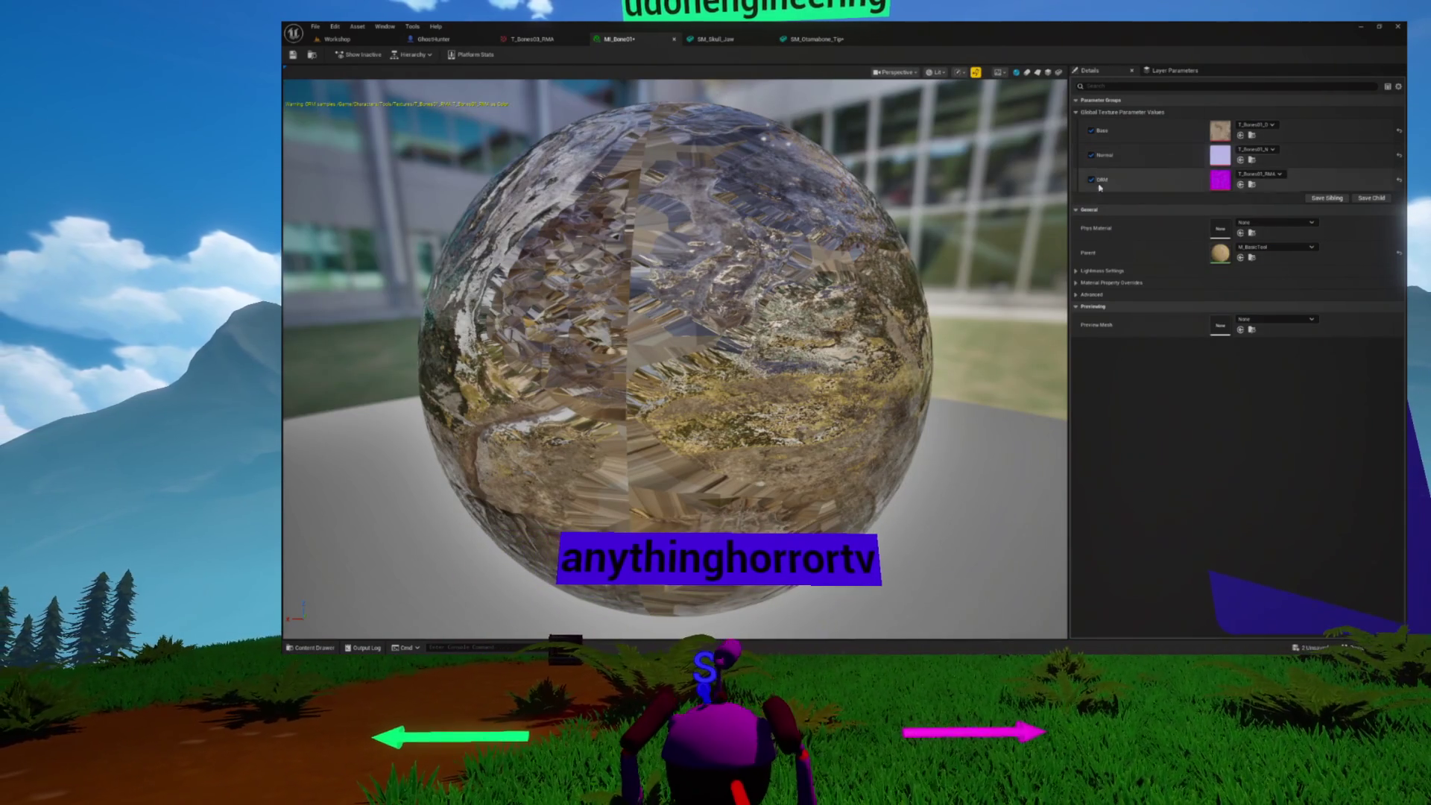
click(1241, 184)
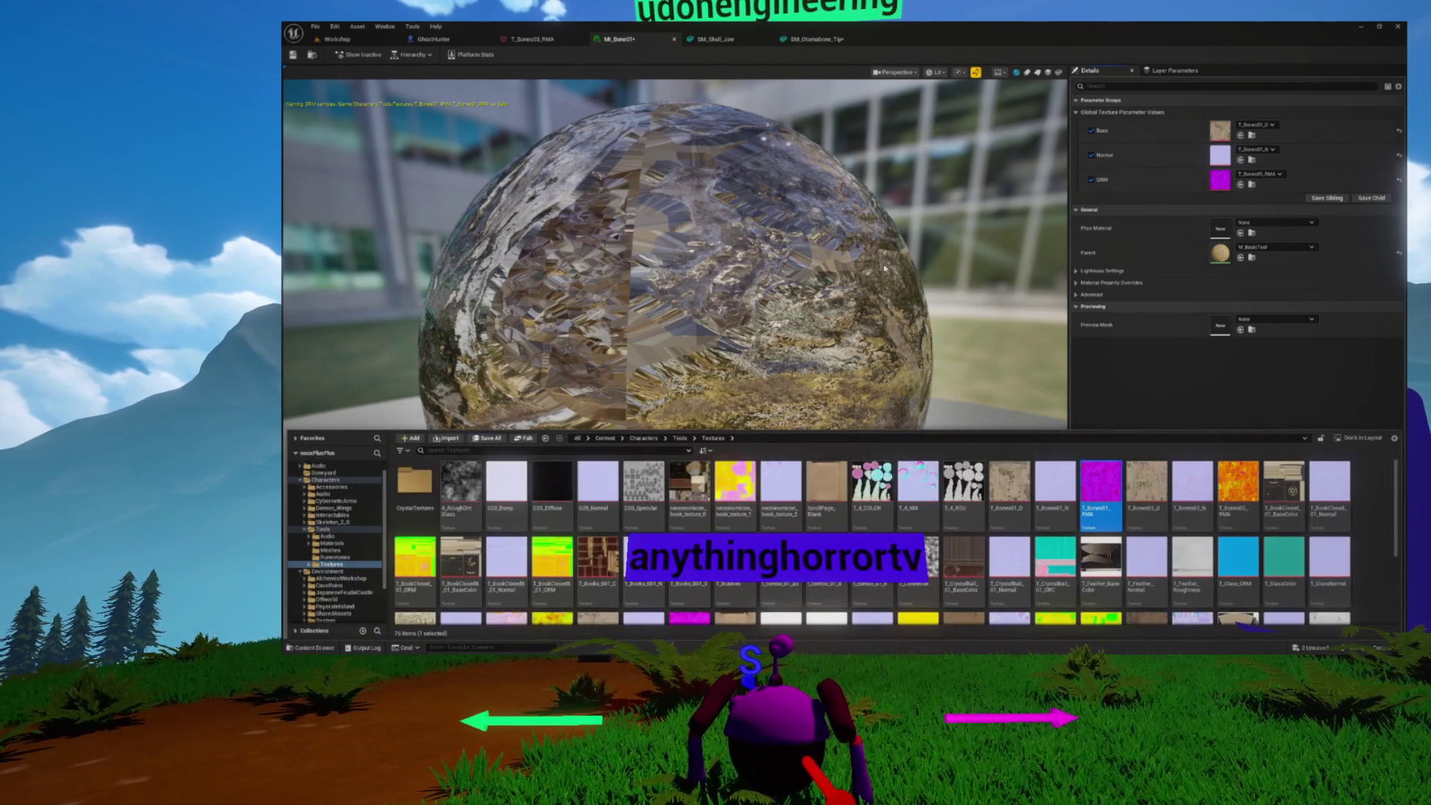
Open and dock T_Bones01_RMA, set its Hue adjustment to 180, then view SM_Otamabone_Tip
double_click(1110, 494)
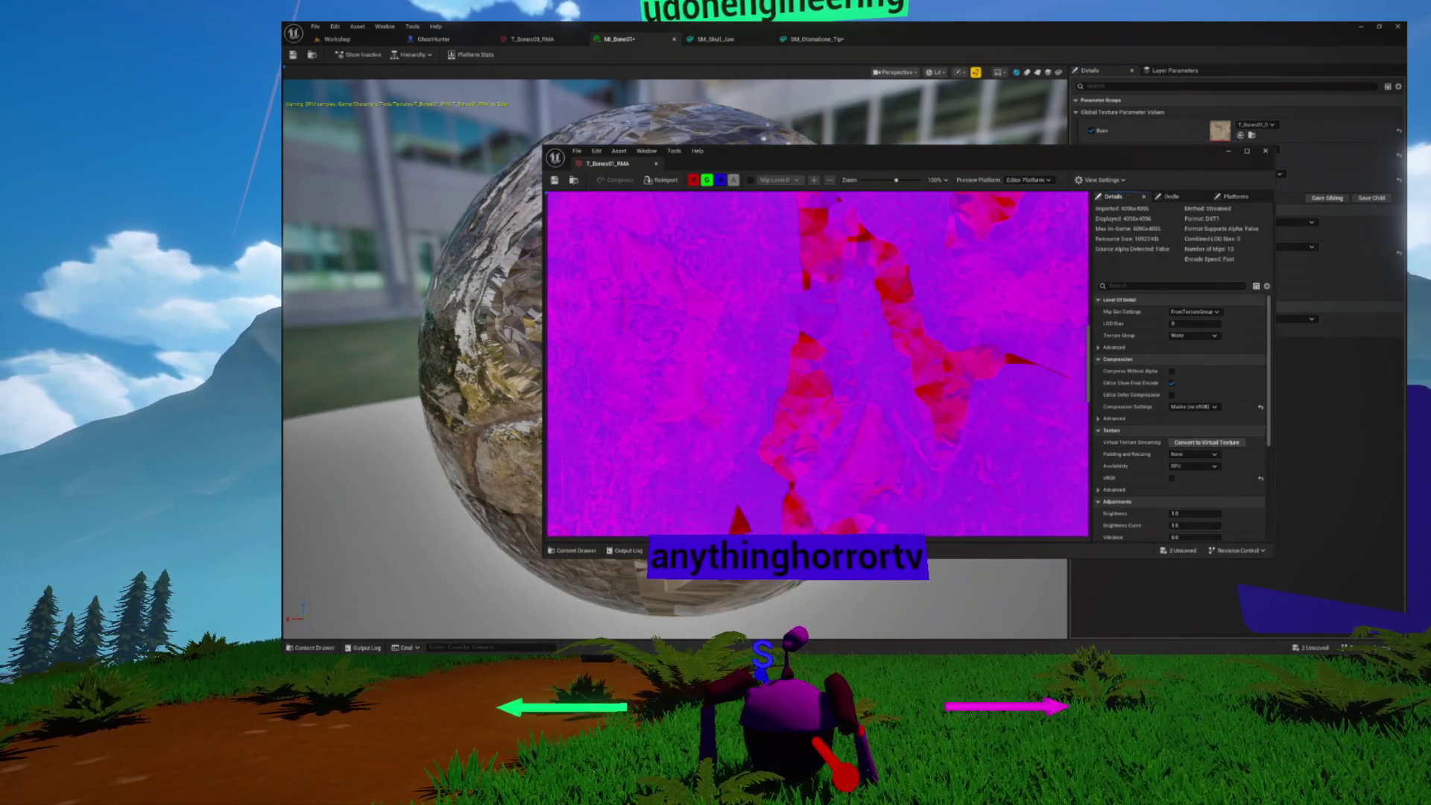
mouse_move(597, 173)
mouse_down()
mouse_move(902, 38)
mouse_move(968, 86)
mouse_move(924, 39)
mouse_up()
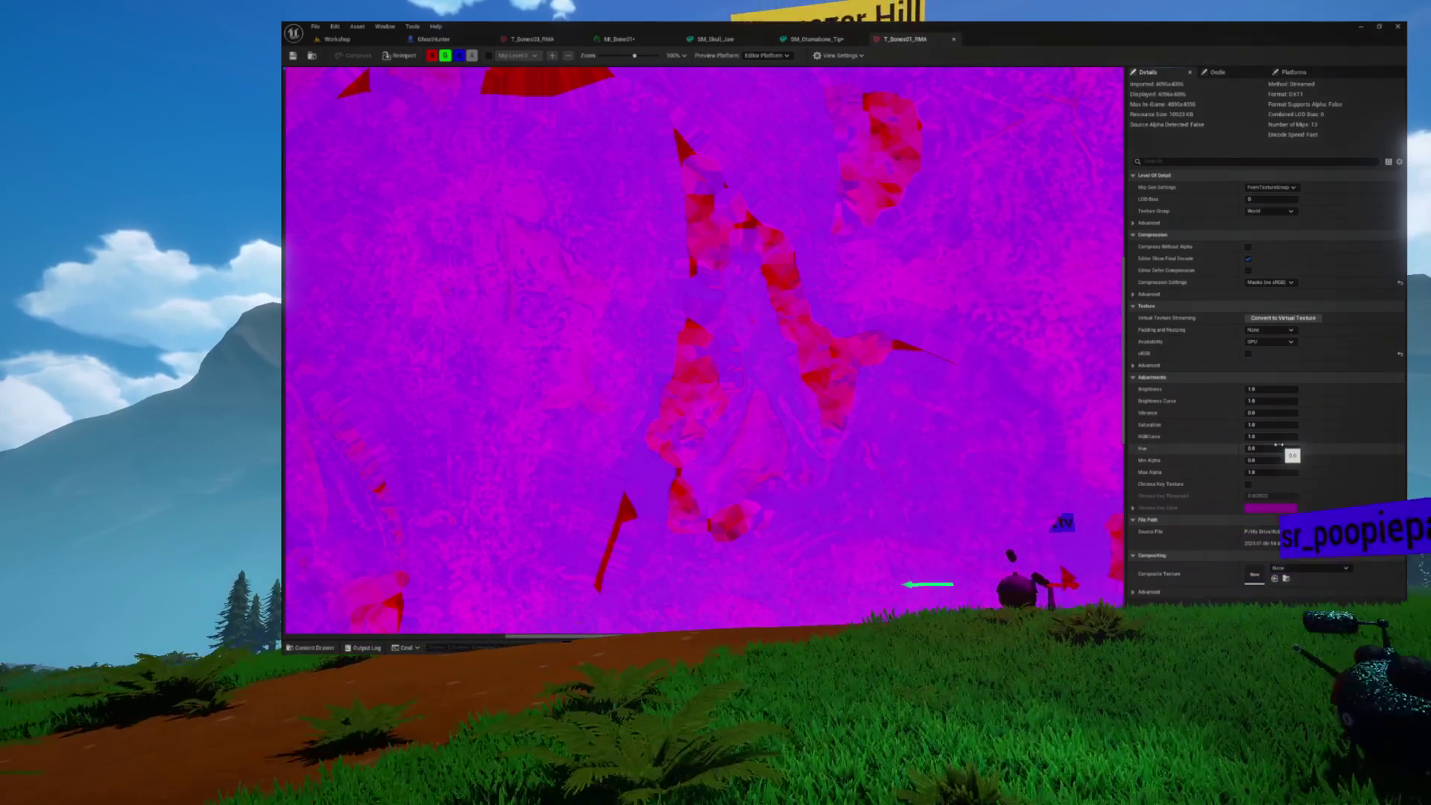
click(1278, 448)
text(180)
key(Return)
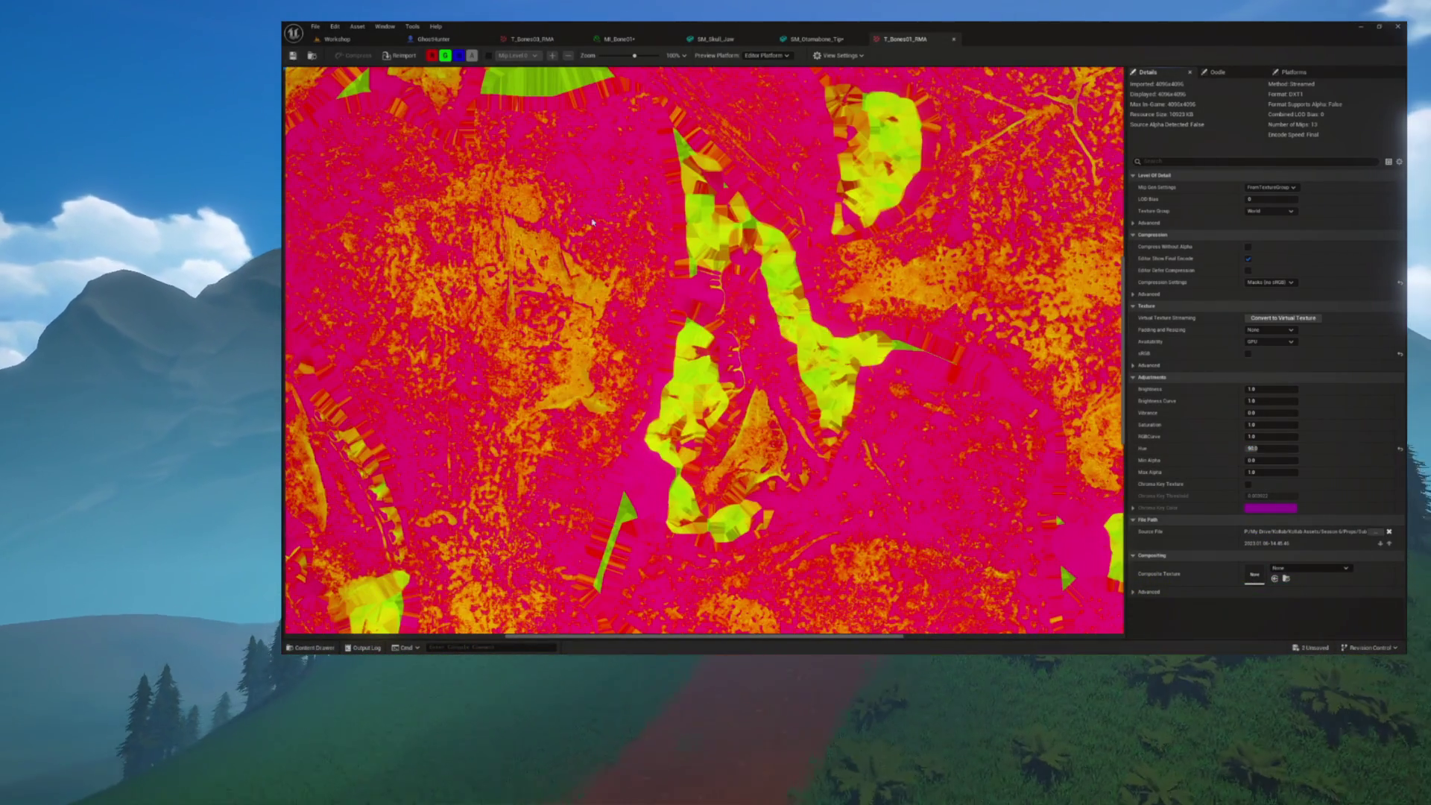
scroll(619, 223, down, 5)
click(812, 40)
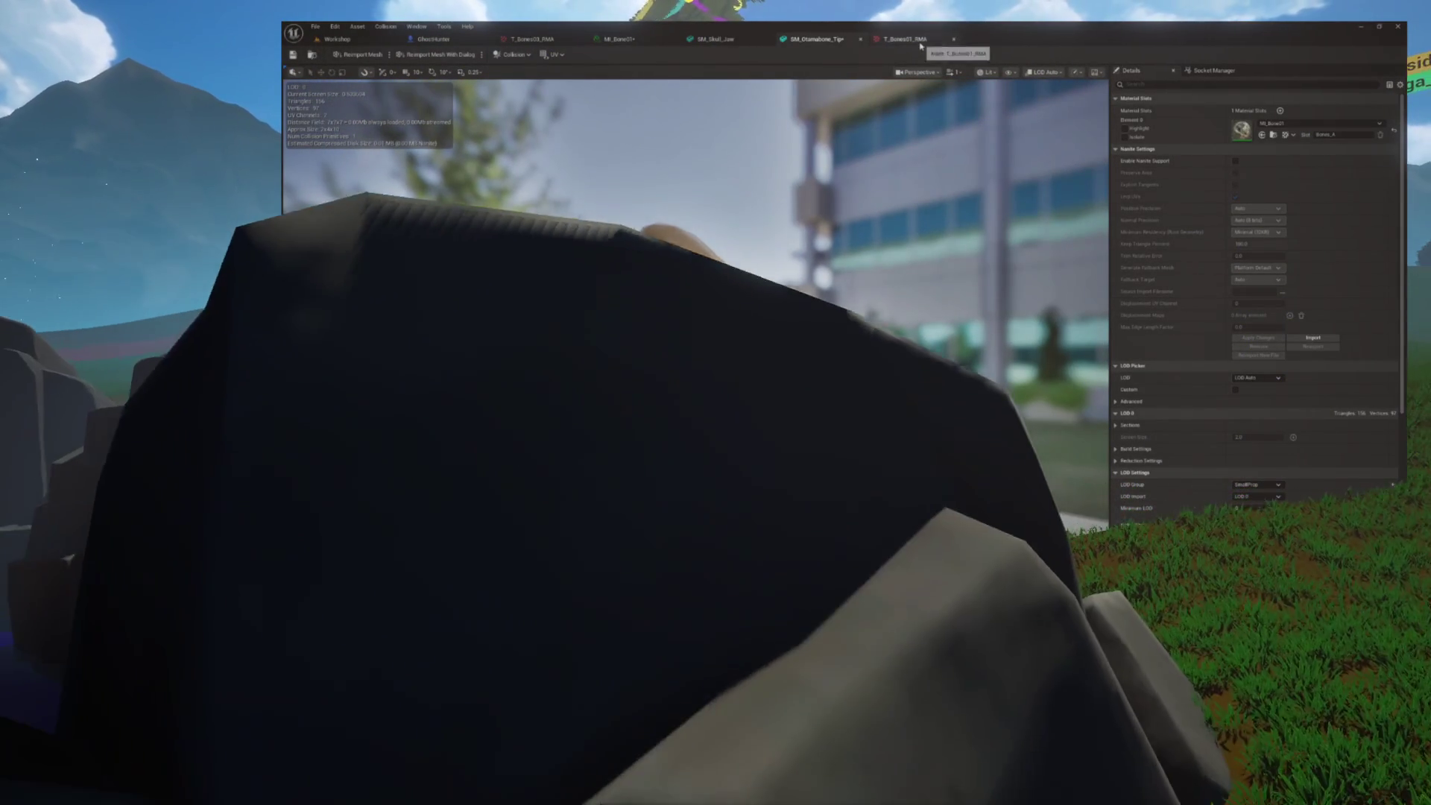
Try new Hue values on T_Bones01_RMA, orbiting SM_Otamabone_Tip after each to judge the colour
click(920, 45)
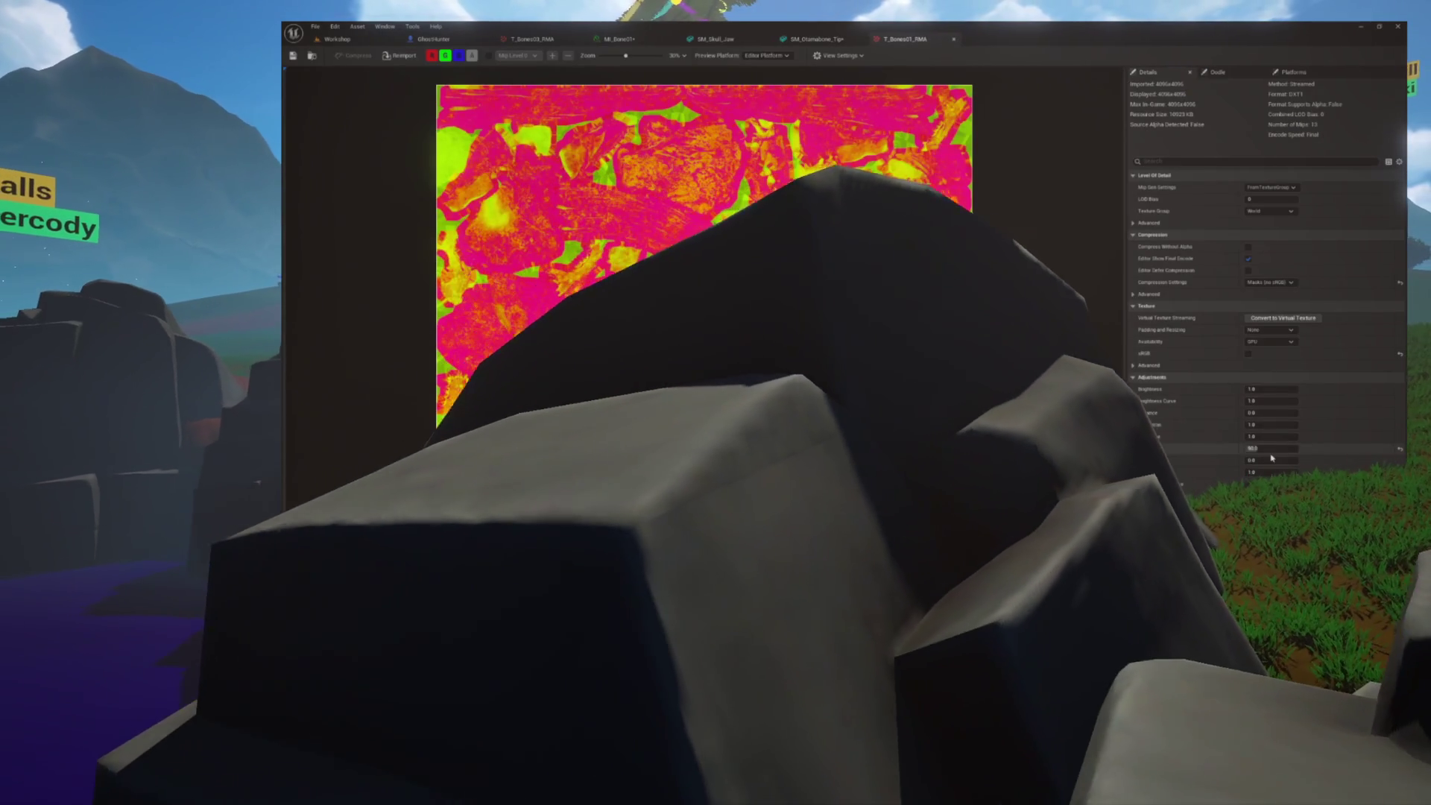
key(Return)
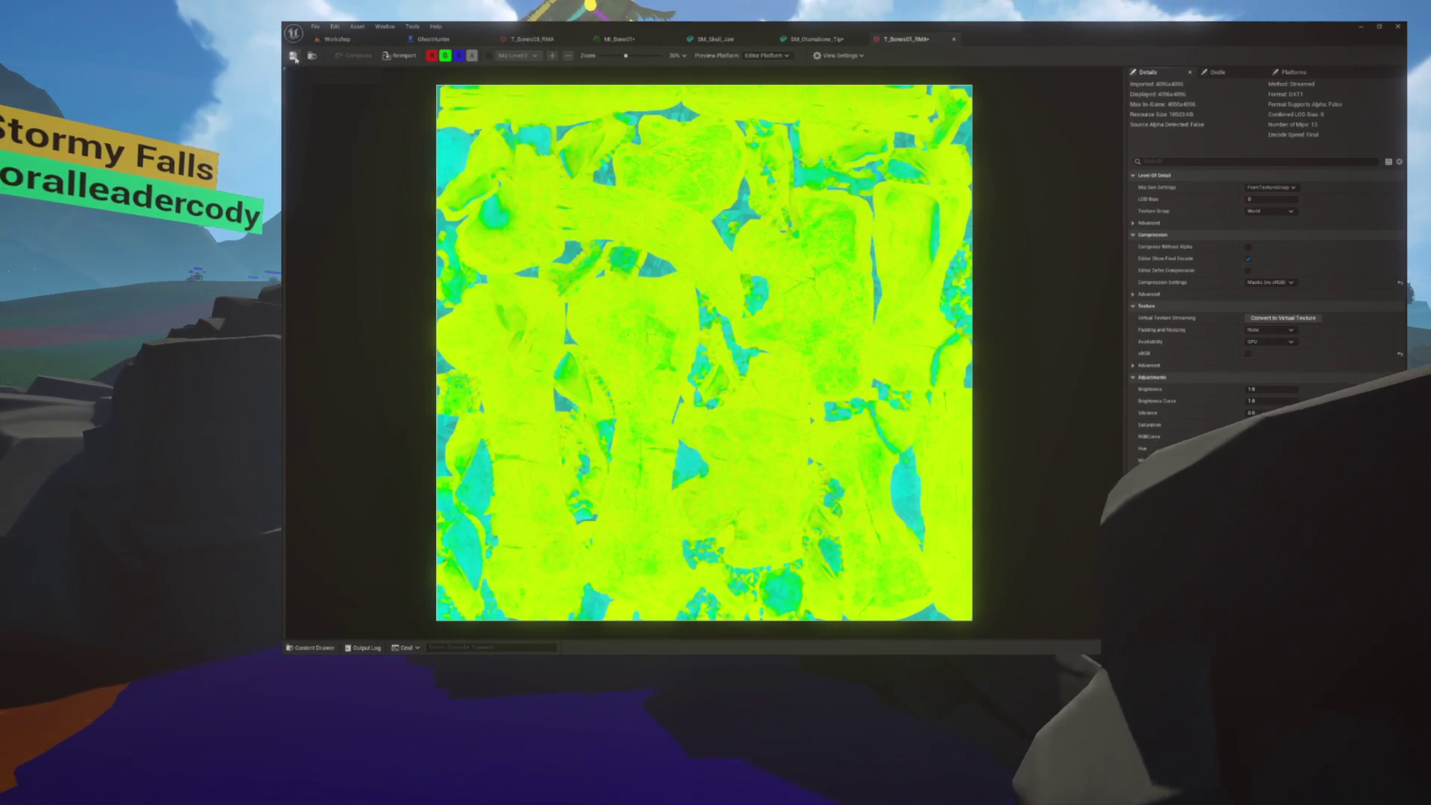
click(825, 43)
mouse_move(755, 266)
mouse_down()
mouse_move(947, 273)
mouse_move(894, 273)
mouse_up()
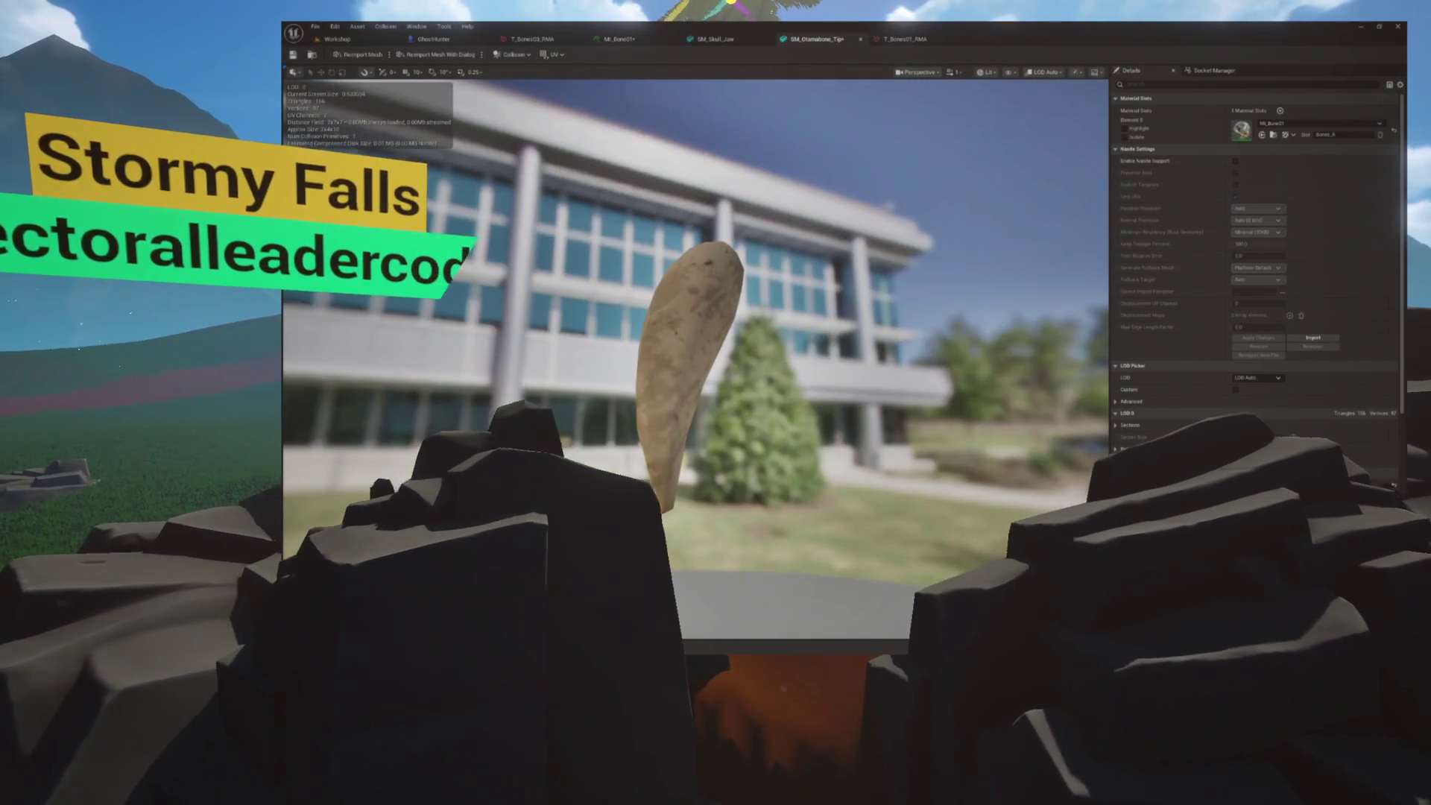
key(ctrl+space)
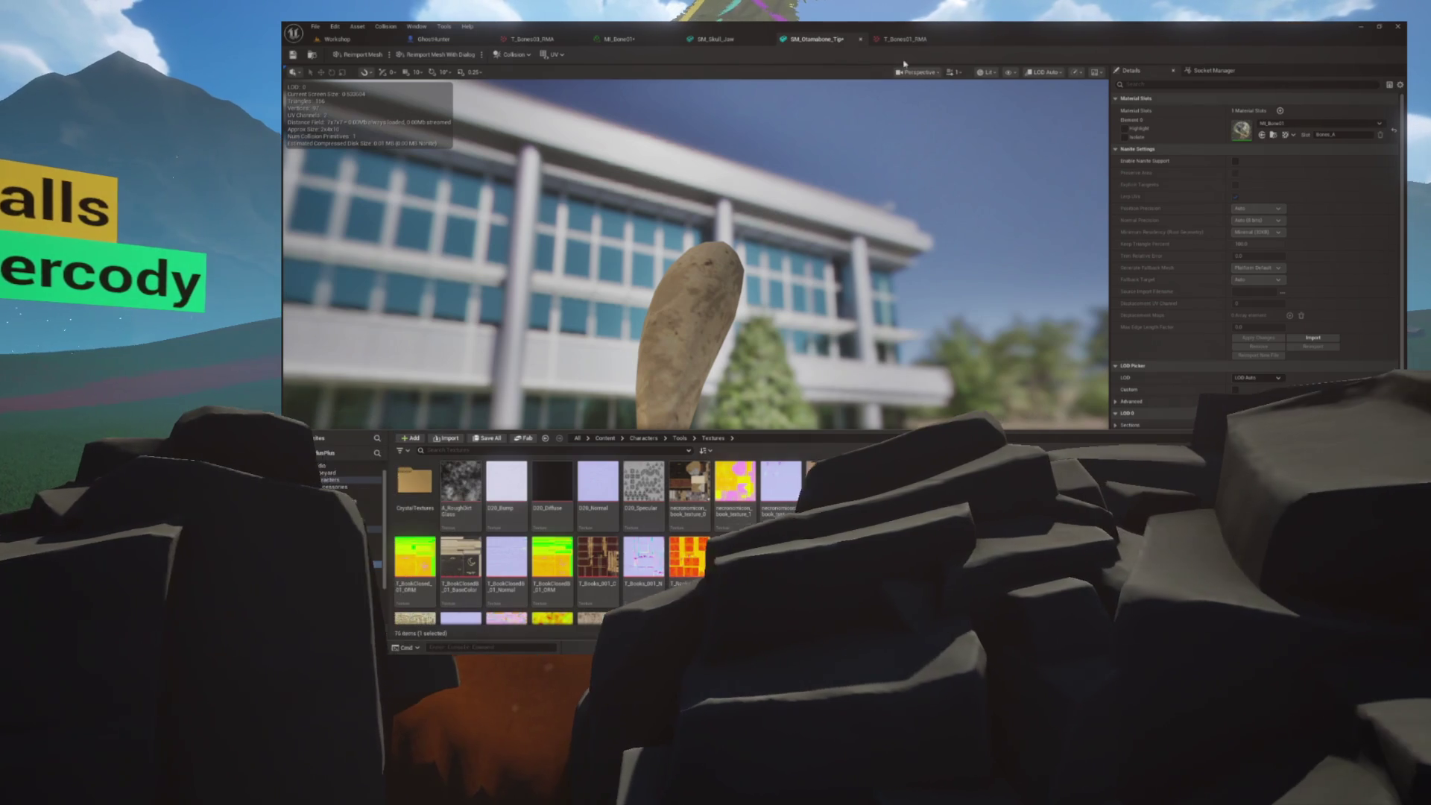
click(905, 39)
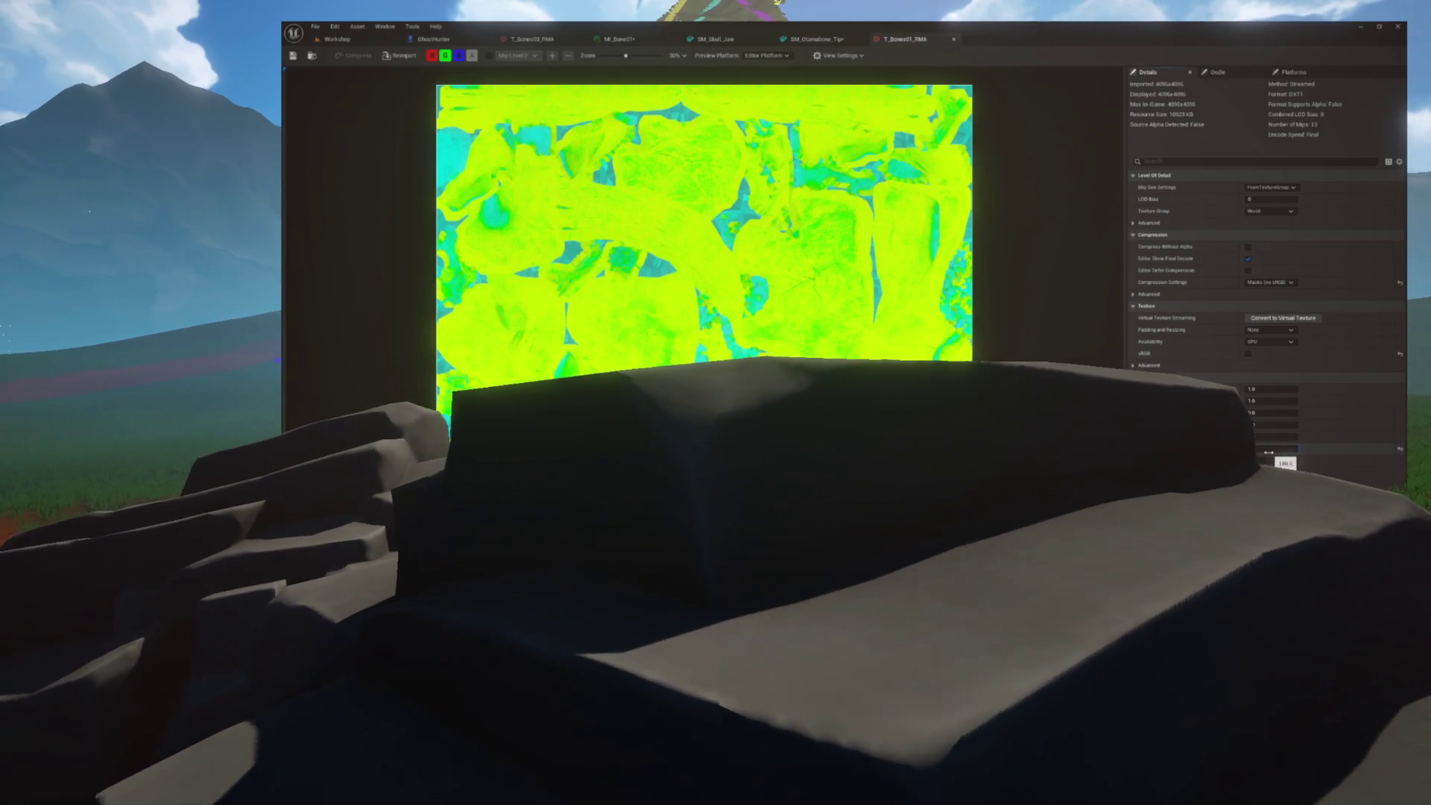
drag(1267, 453, 1297, 452)
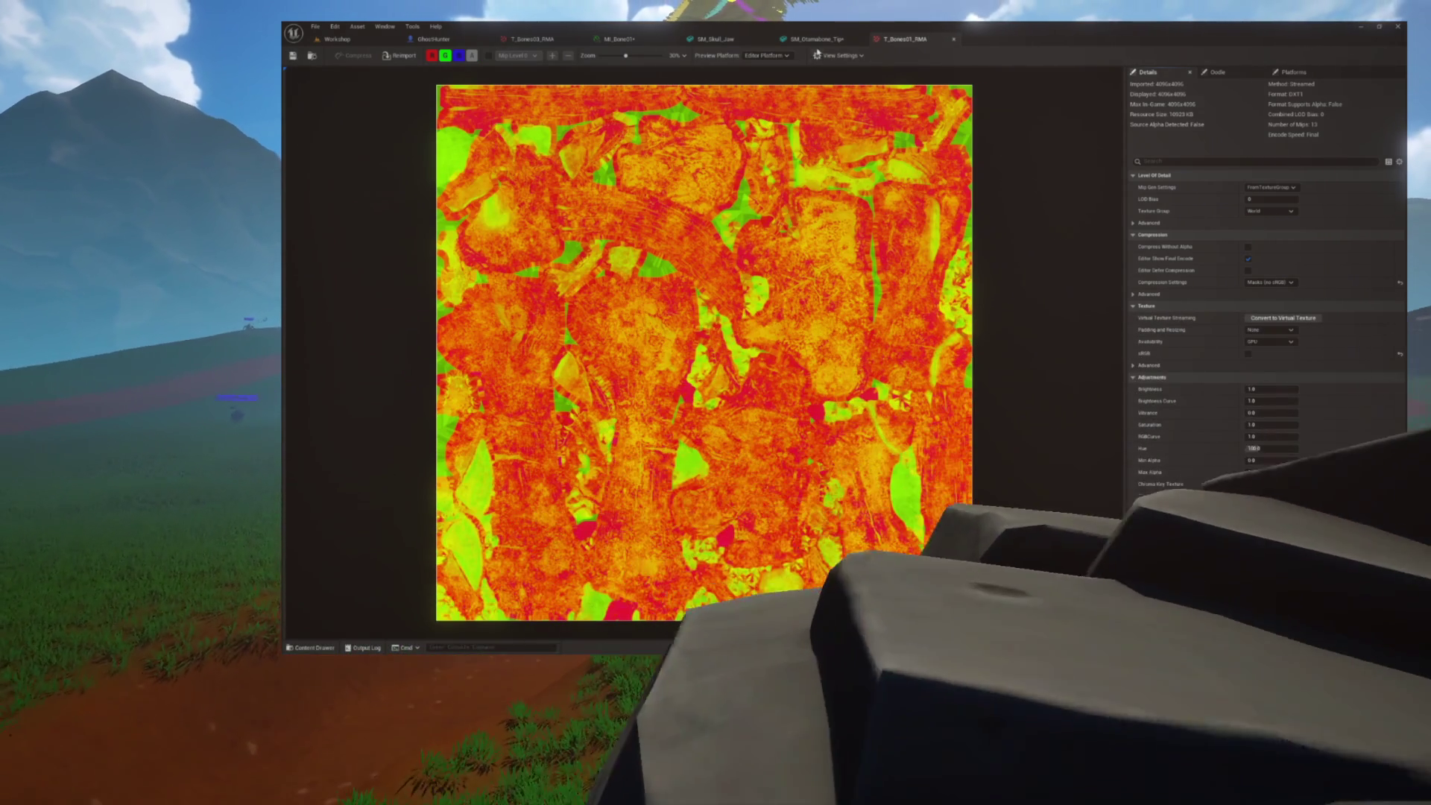
click(816, 44)
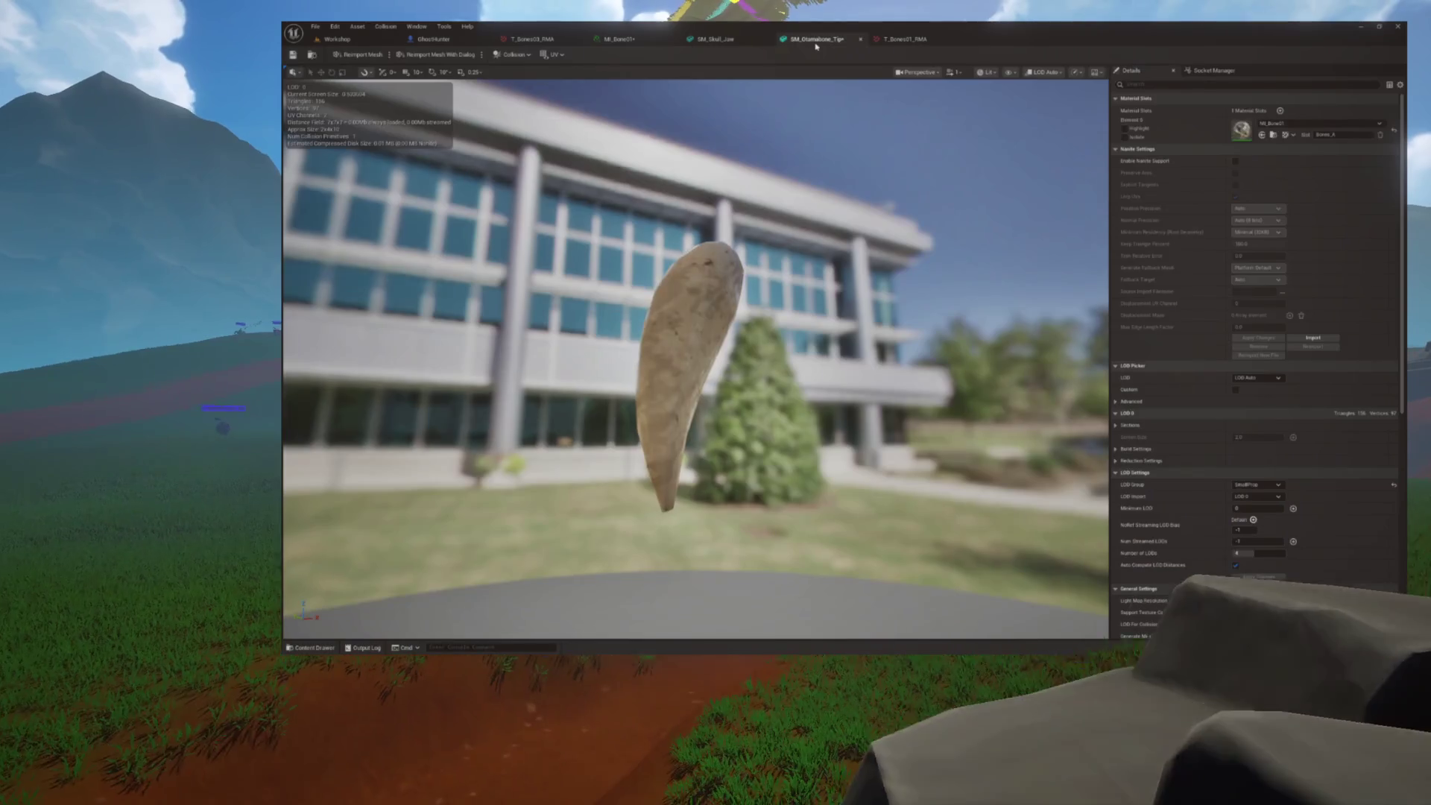
drag(802, 217, 991, 217)
Commit two more Hue values on the bone texture and compare the bone tip mesh each time
click(910, 42)
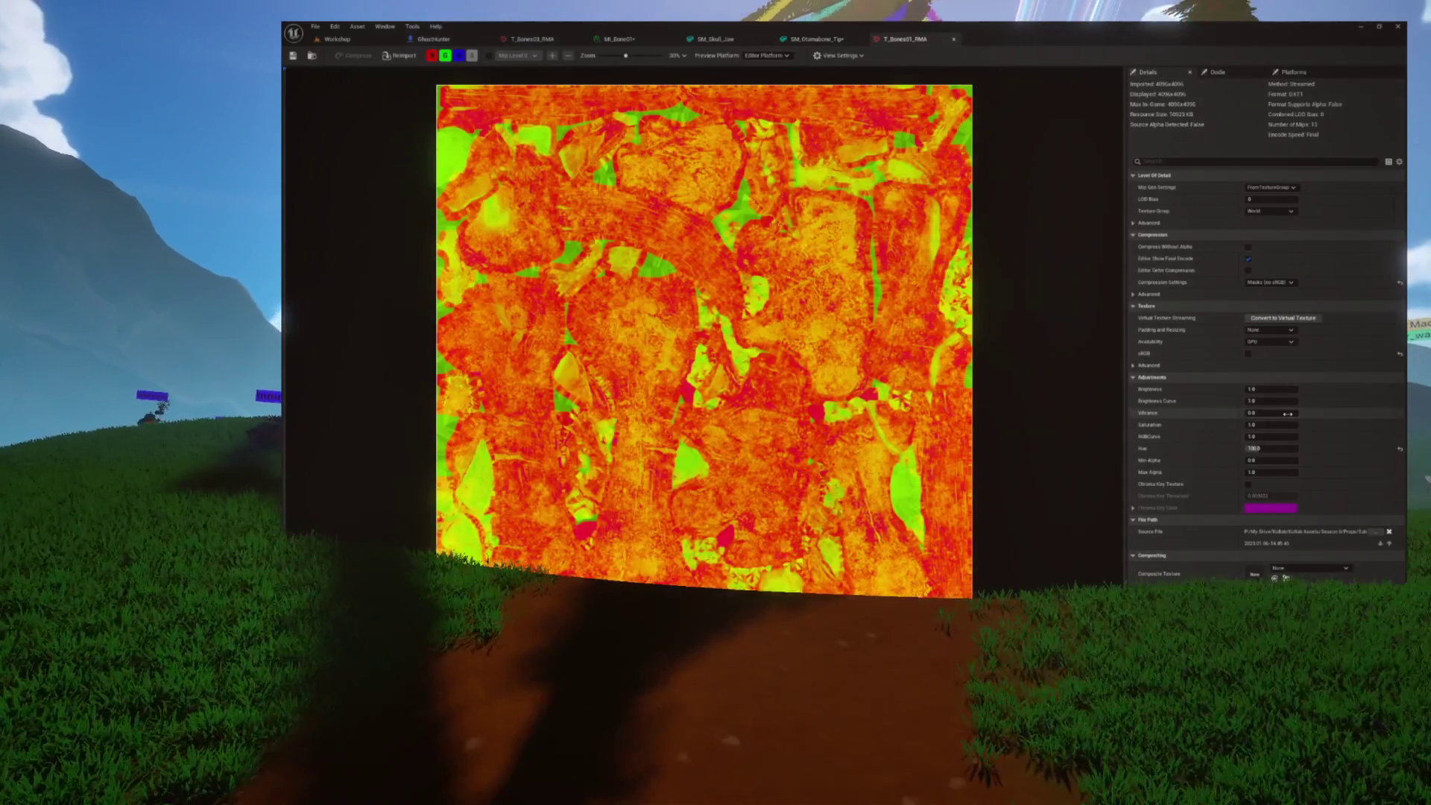
key(Return)
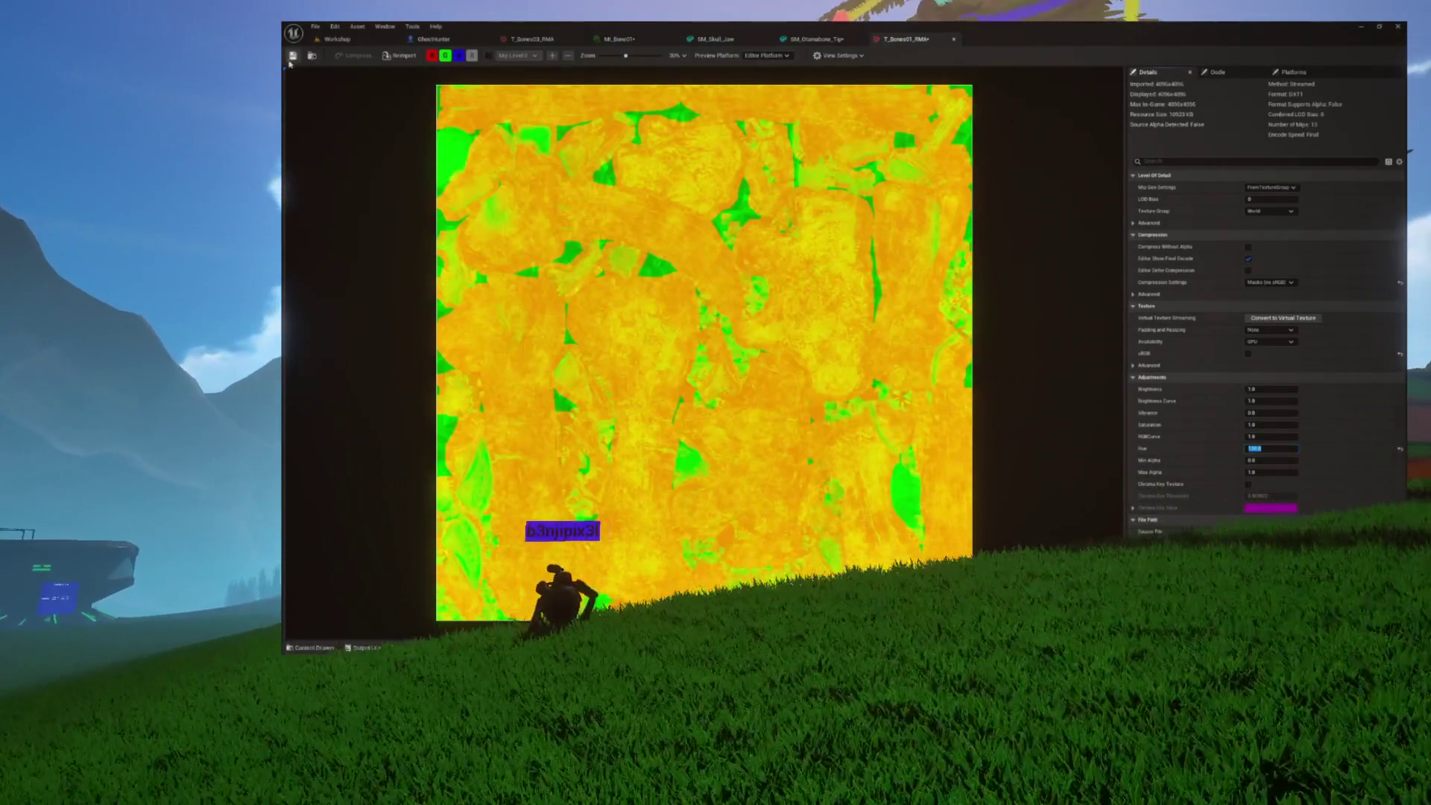
click(828, 42)
drag(722, 288, 537, 288)
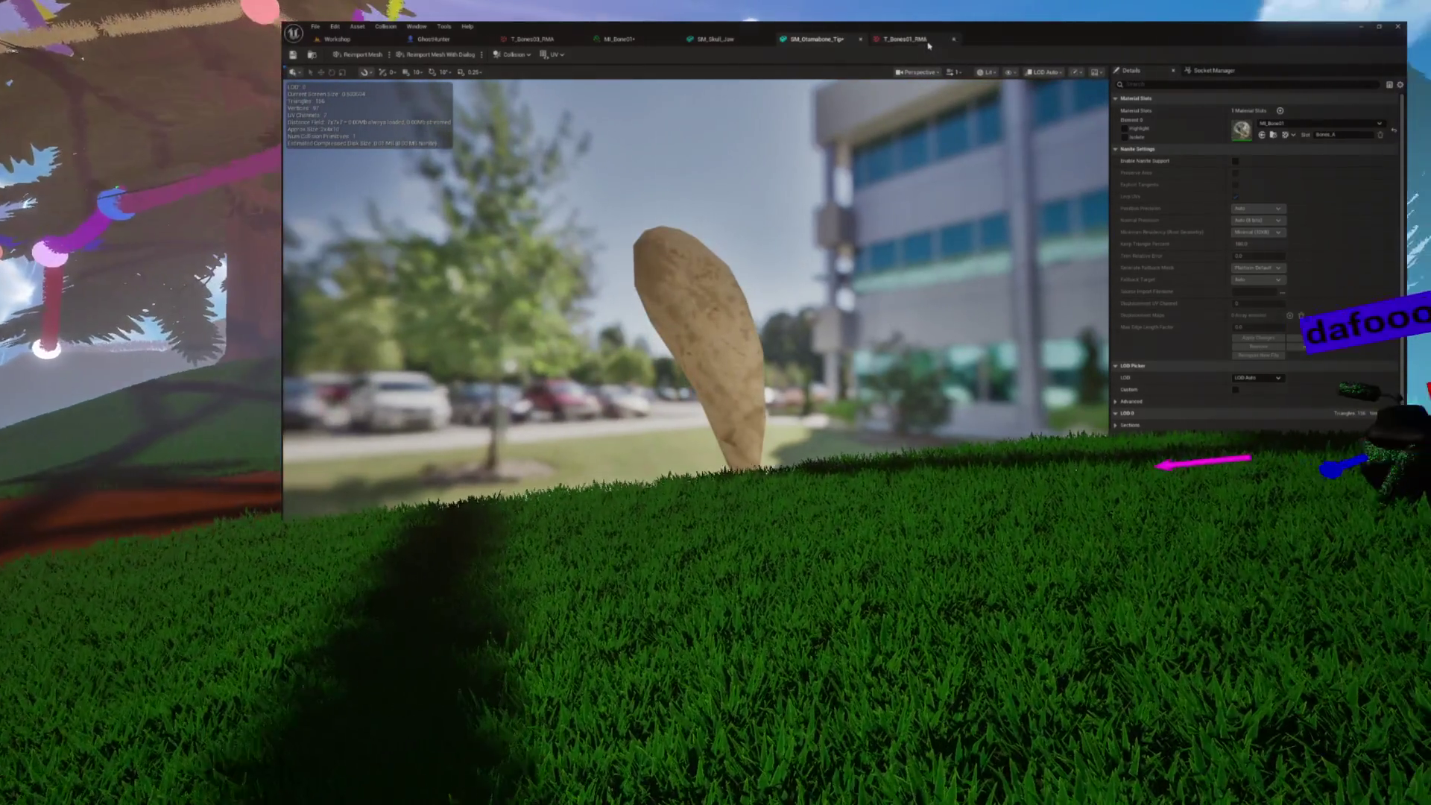
click(926, 43)
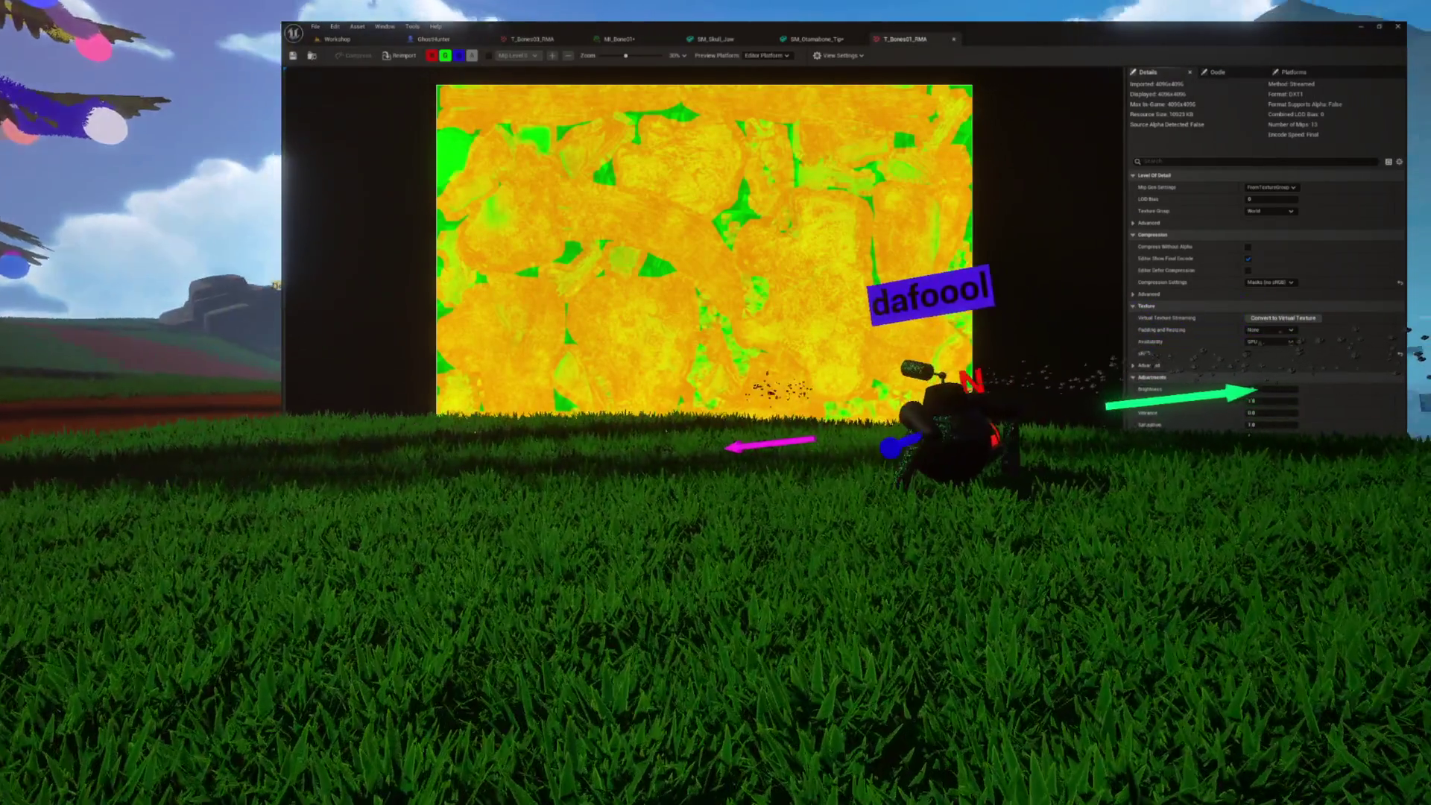
key(Return)
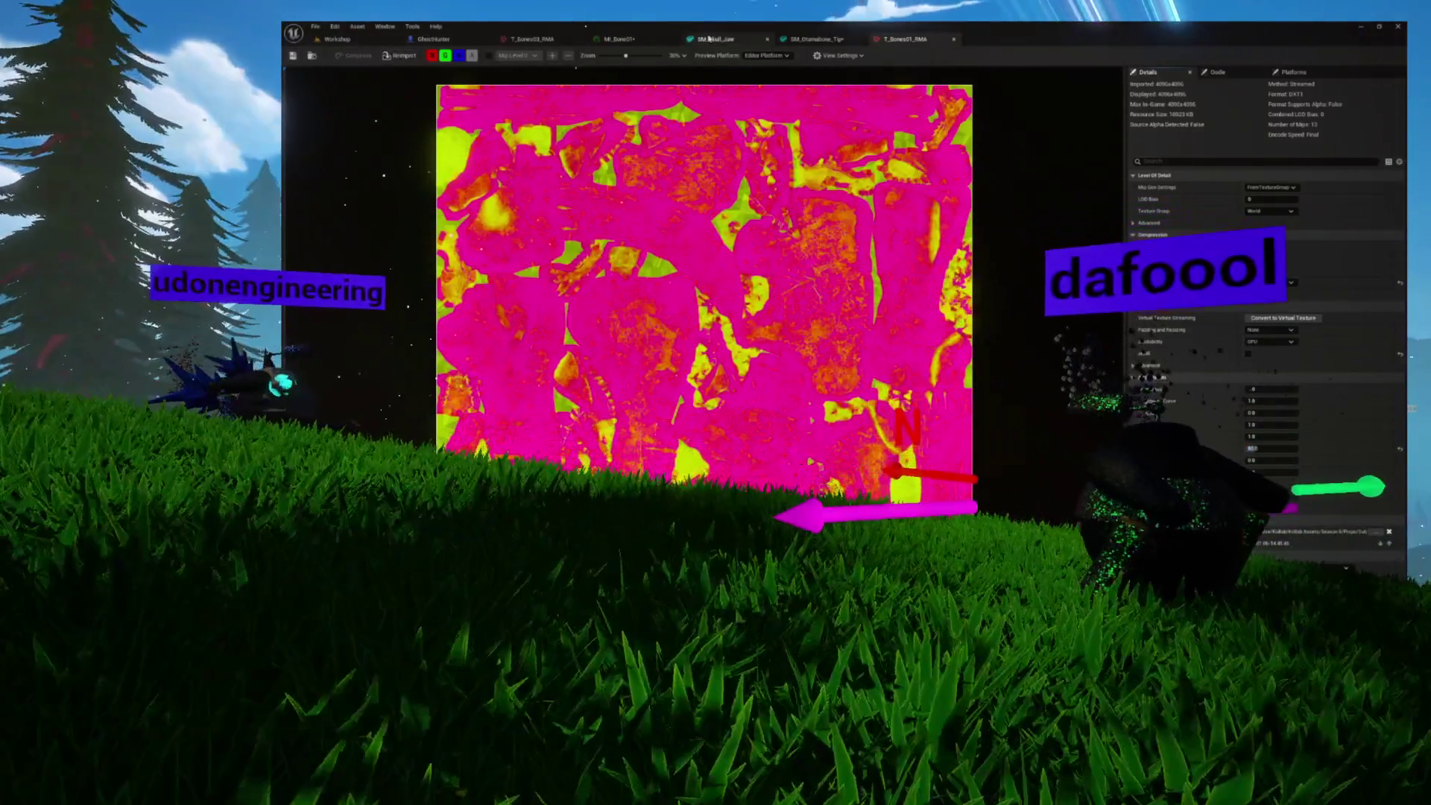
click(816, 38)
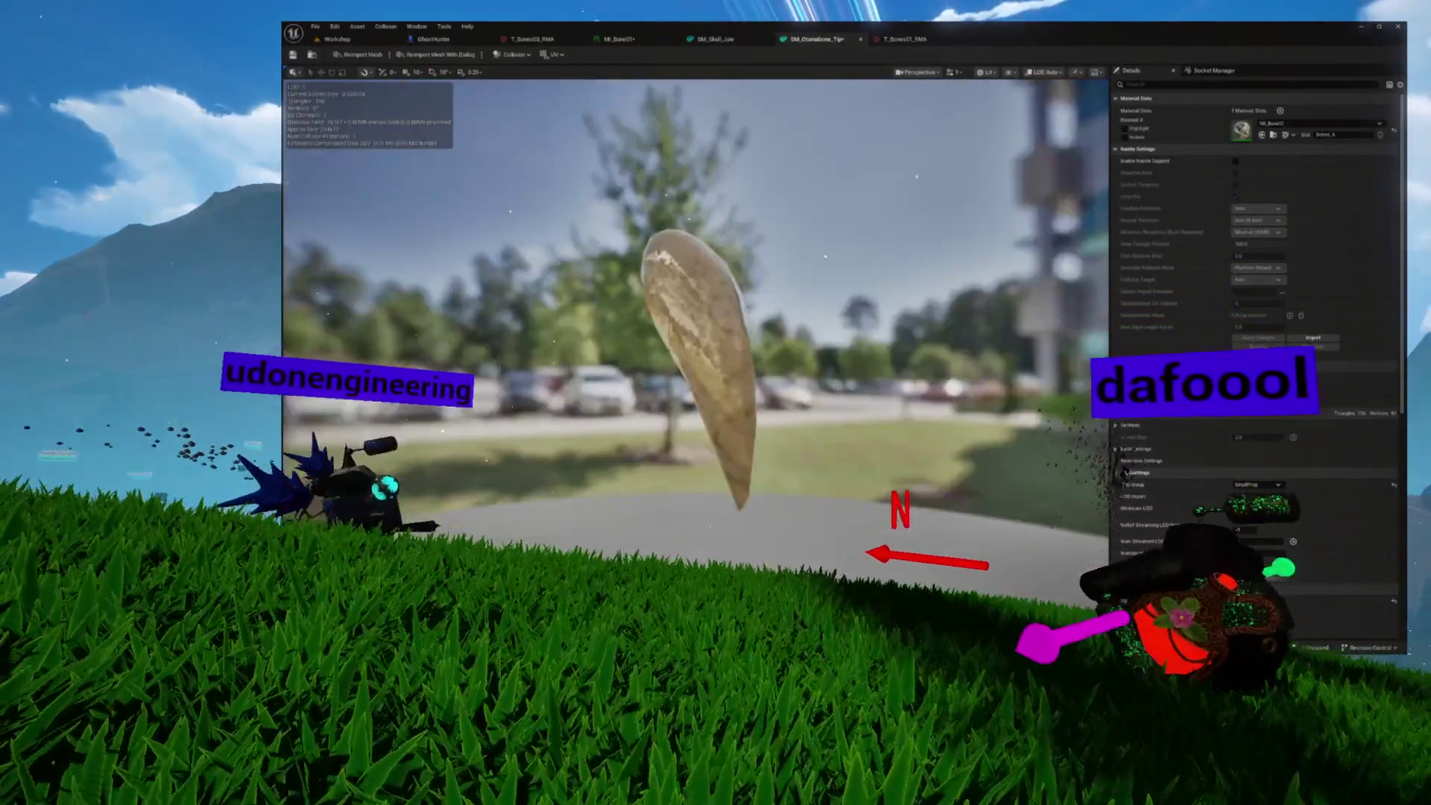
Shift T_Bones01_RMA's Hue toward red-orange, save the texture, and review the bone tip
key(ctrl+Tab)
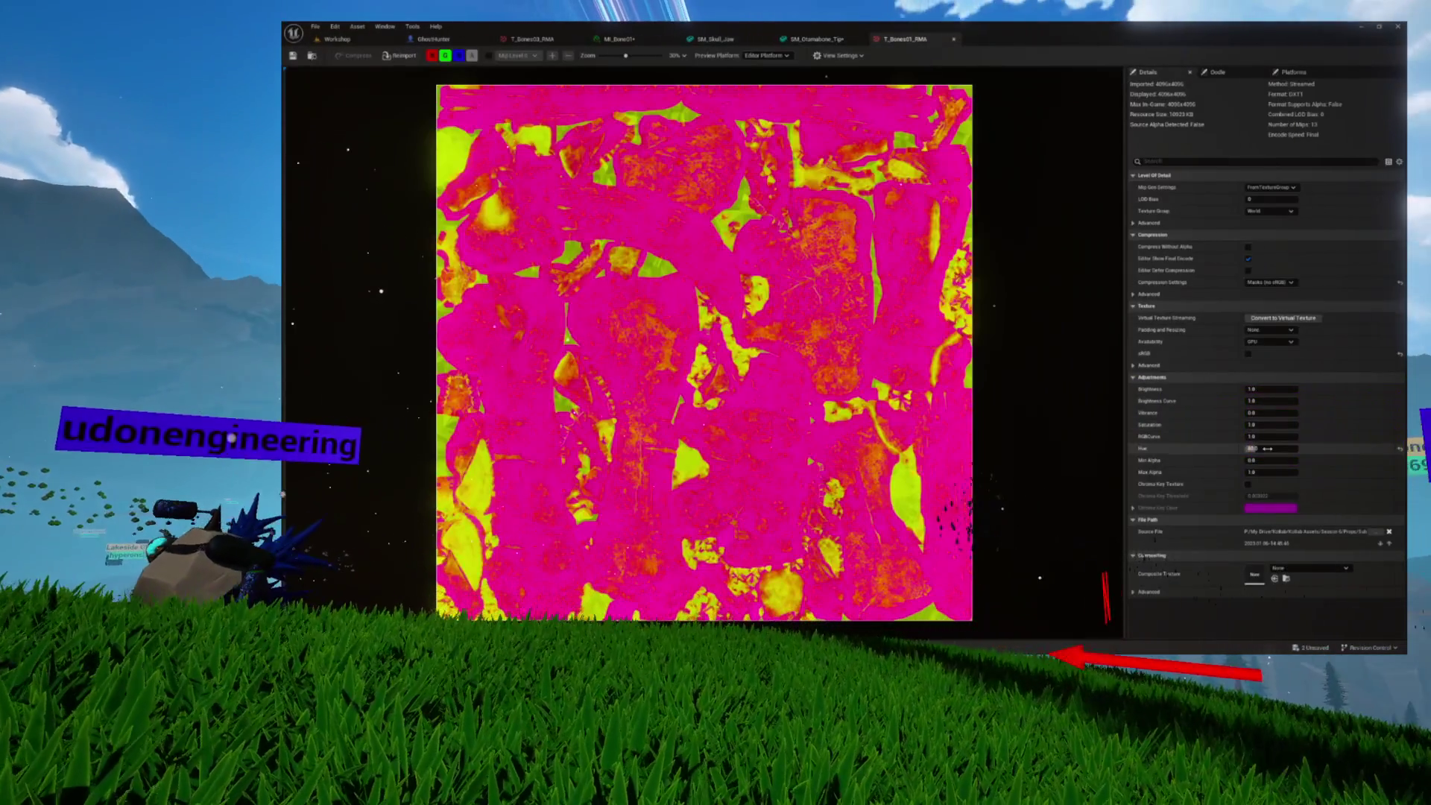
drag(1267, 448, 1283, 448)
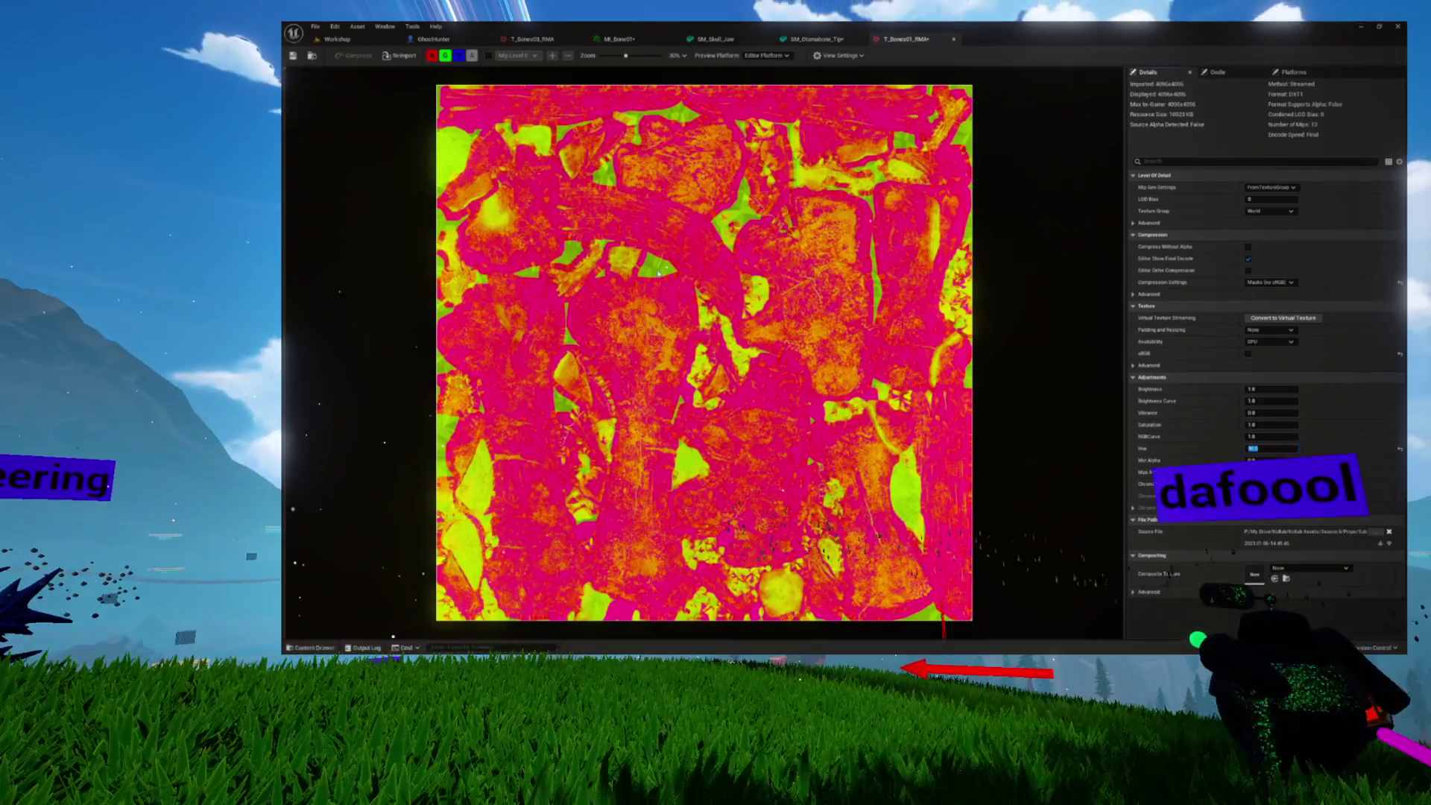
click(292, 55)
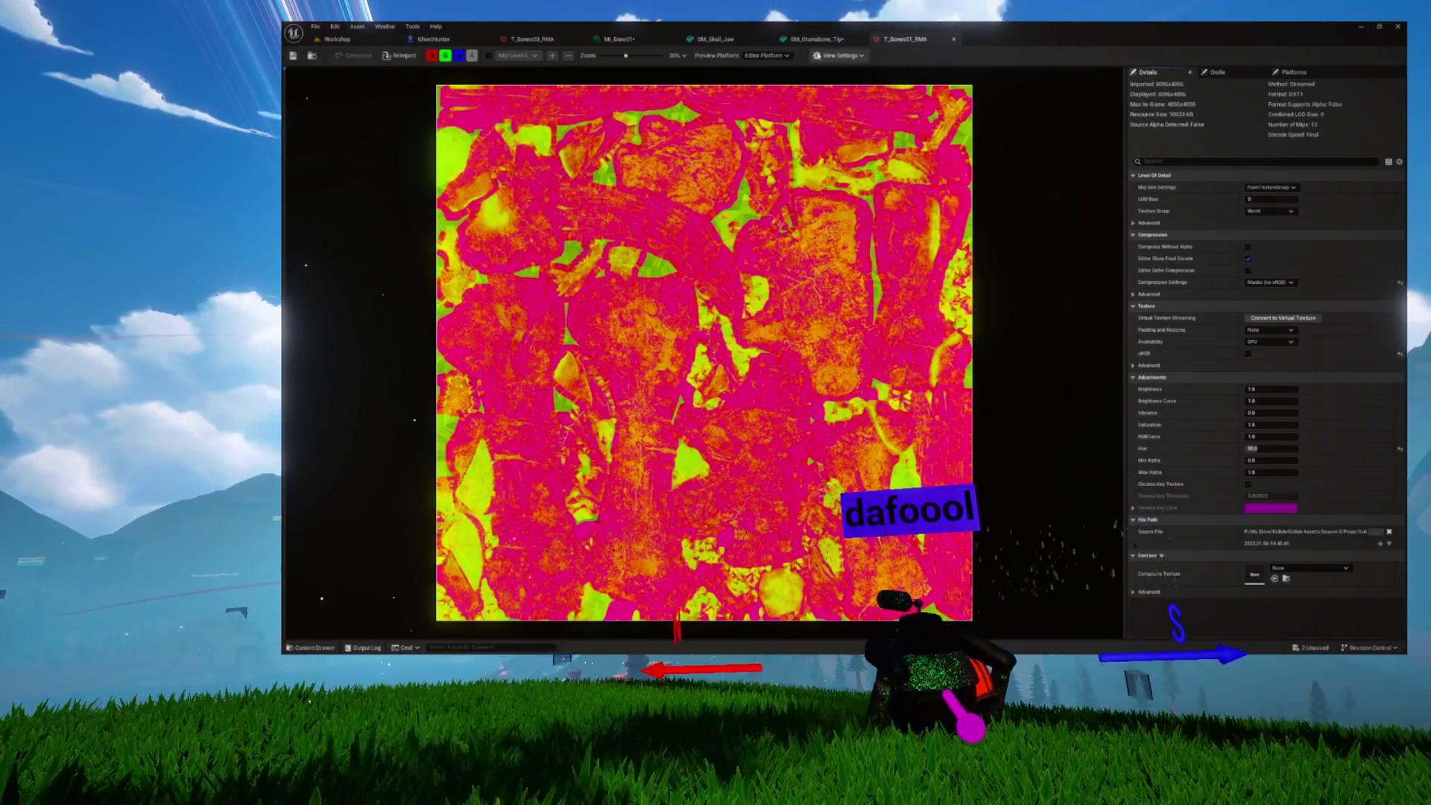
click(816, 39)
mouse_move(746, 298)
mouse_down()
mouse_move(566, 298)
mouse_move(820, 224)
mouse_move(877, 84)
mouse_up()
Commit a Hue value of 1 to restore red-orange tones and inspect the bone tip mesh
click(904, 38)
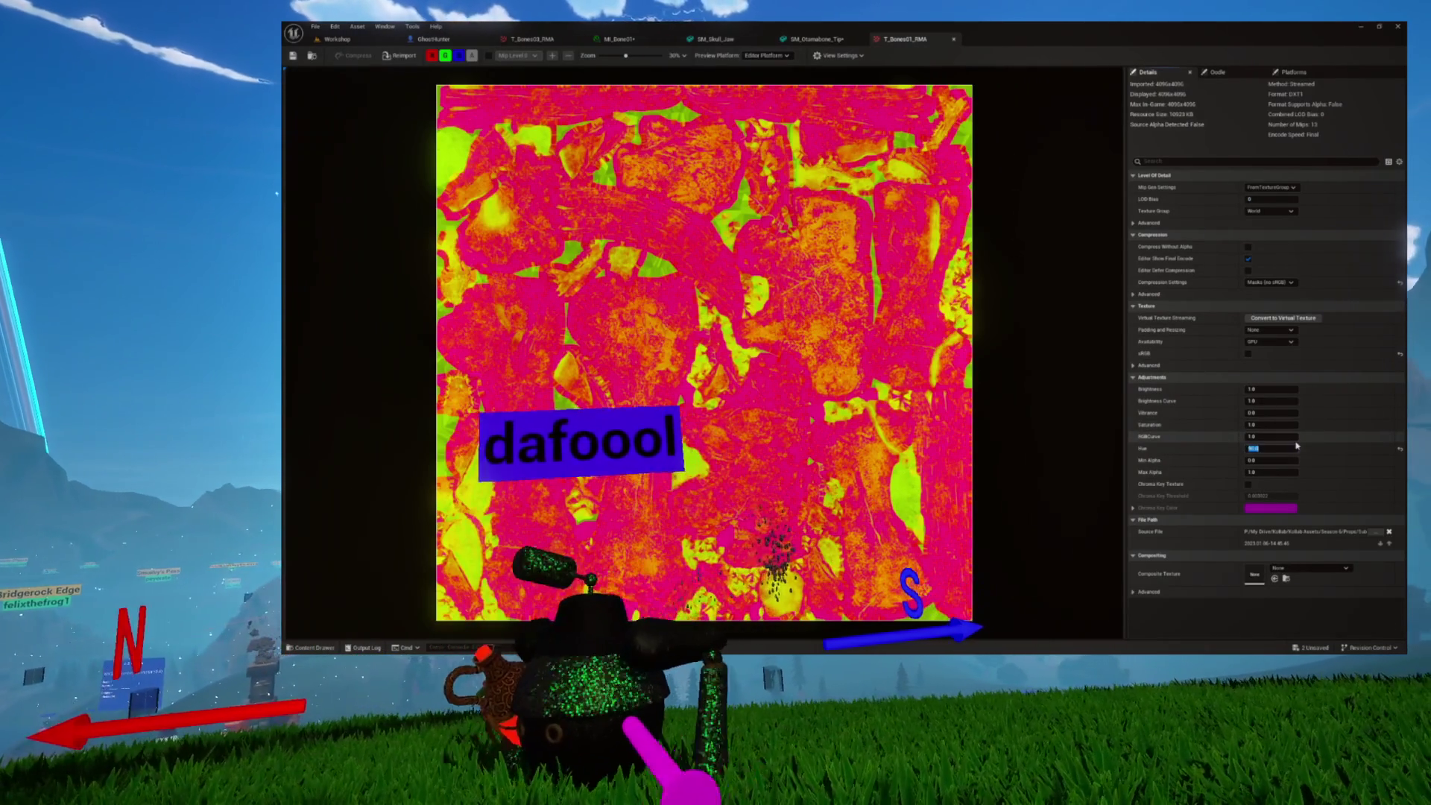
text(10)
key(Return)
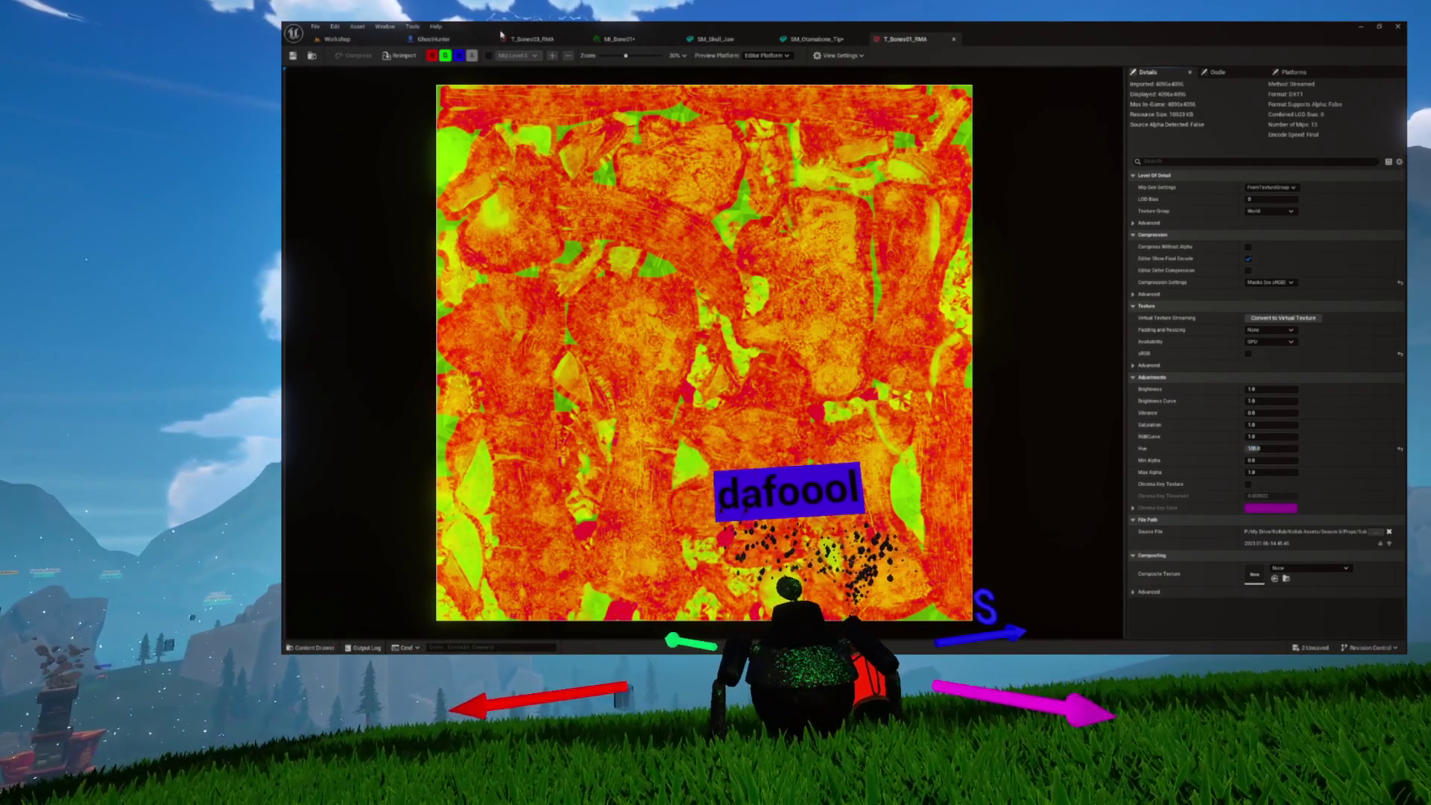
click(807, 43)
drag(691, 320, 548, 330)
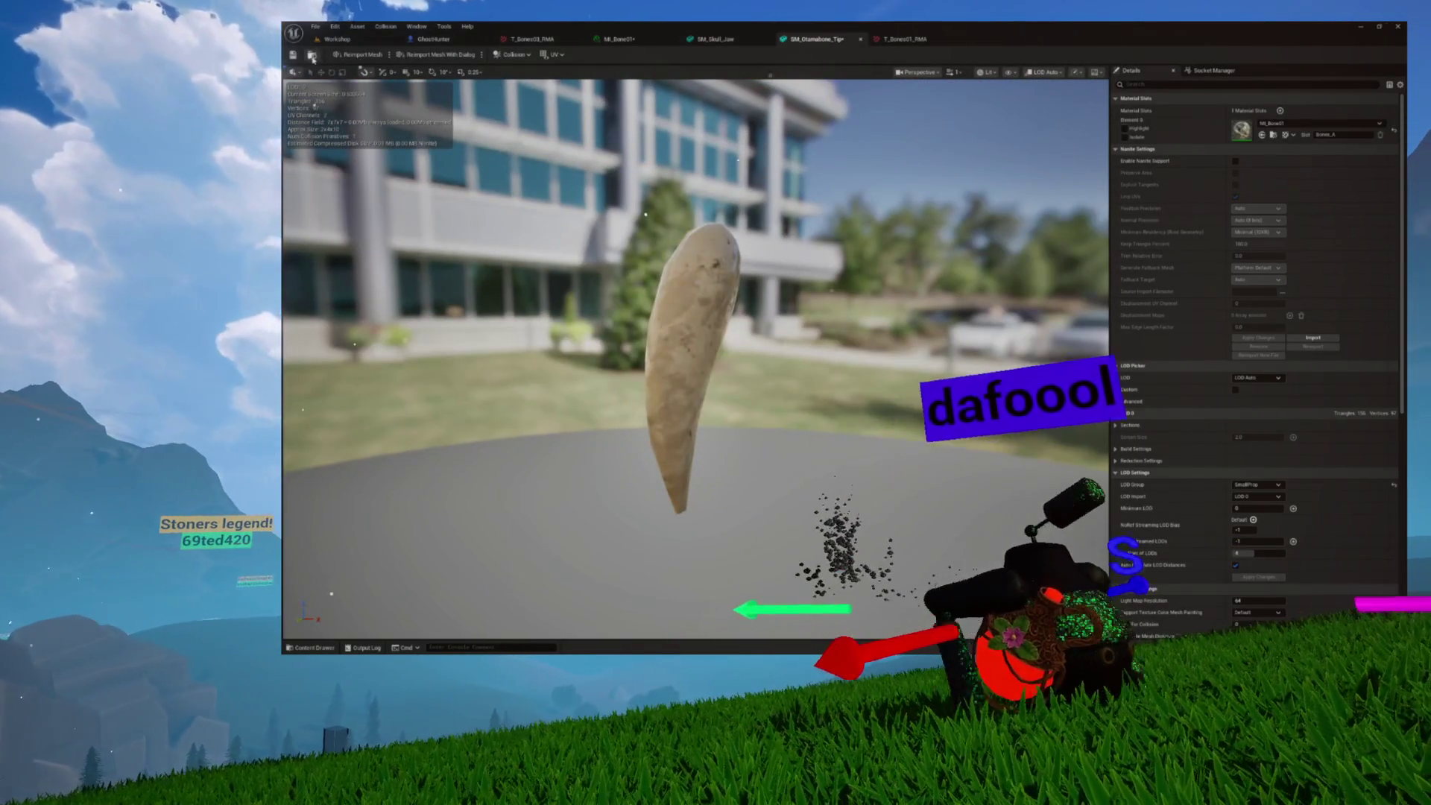
Open Skull_Human1 in its mesh editor through the asset's right-click Edit action
click(311, 54)
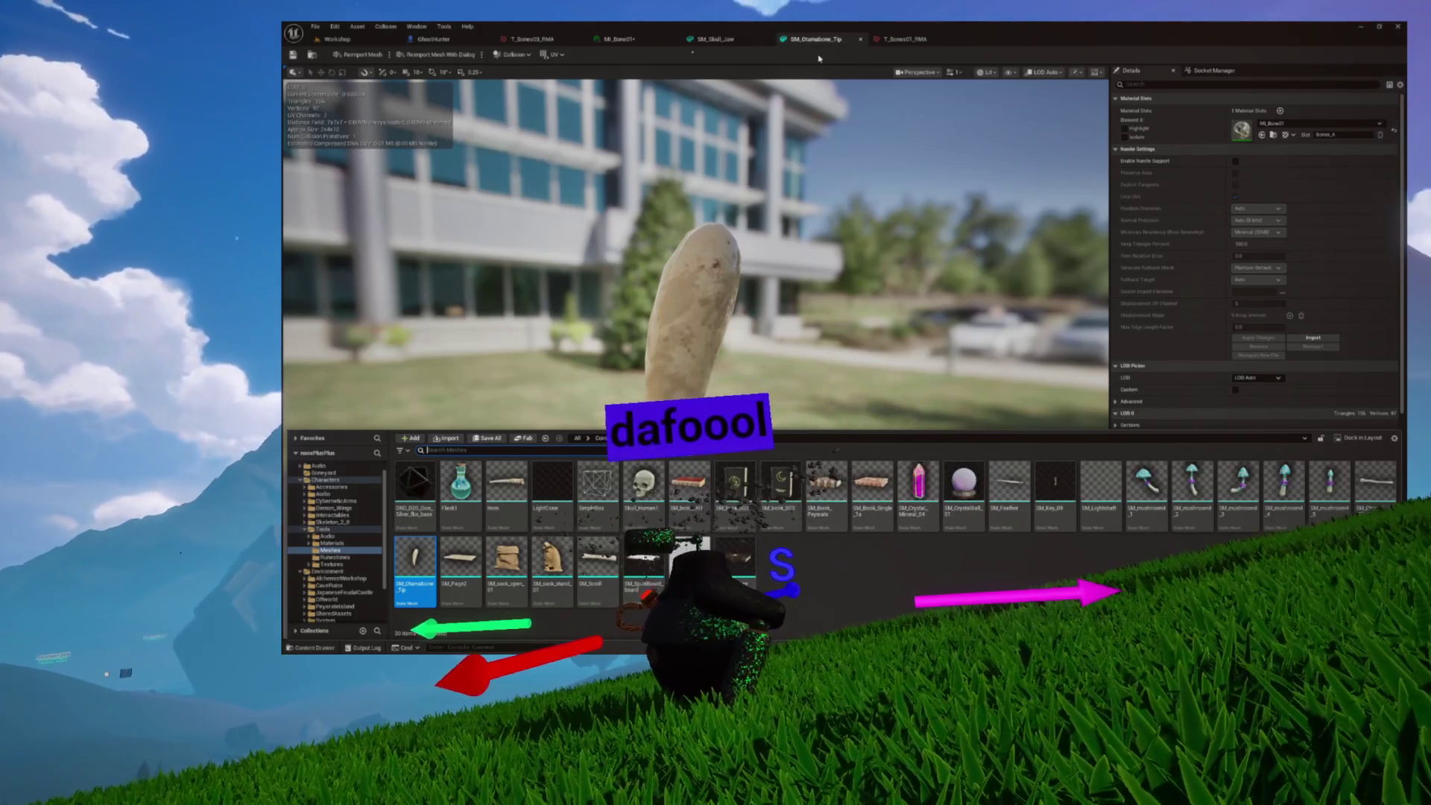
click(889, 222)
key(ctrl+space)
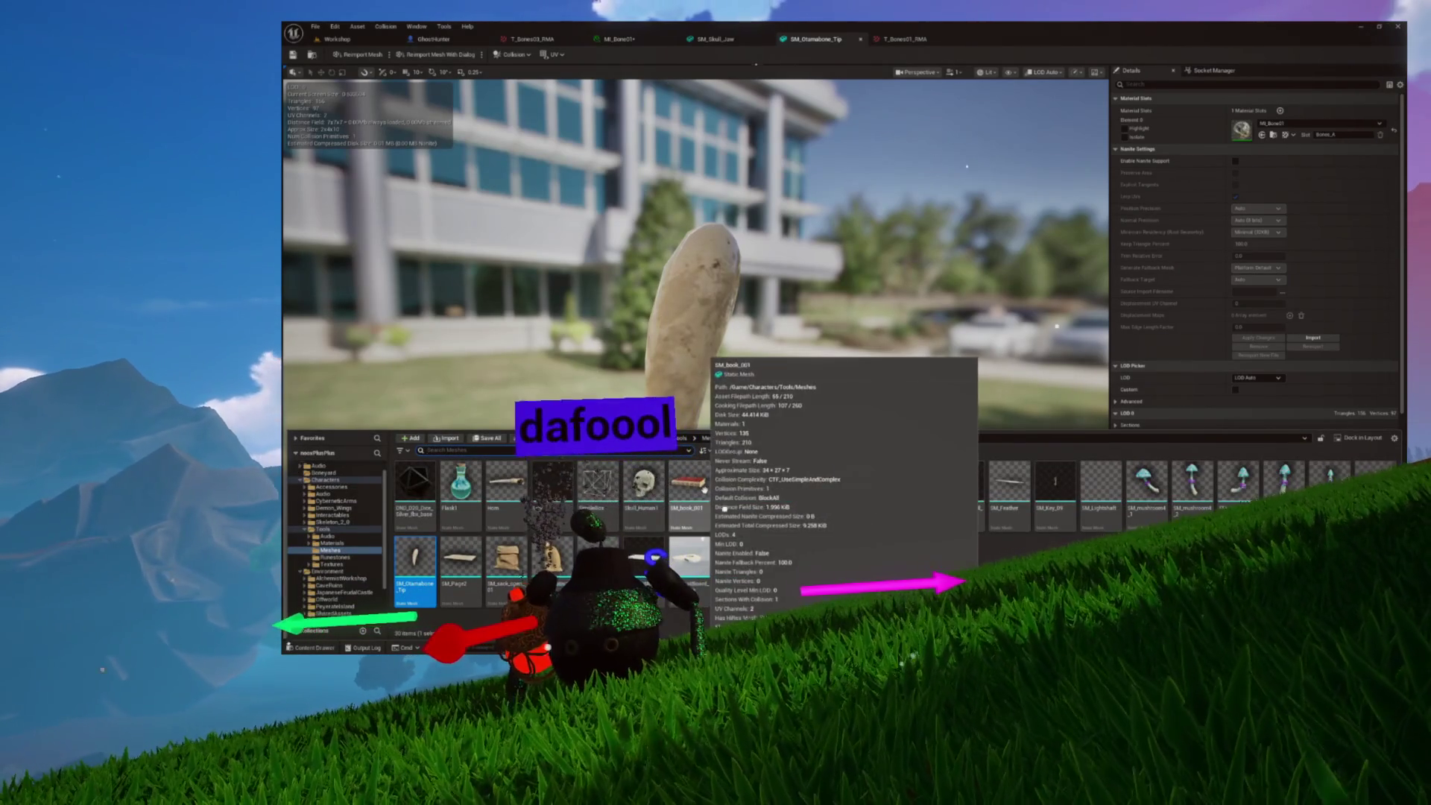
right_click(660, 512)
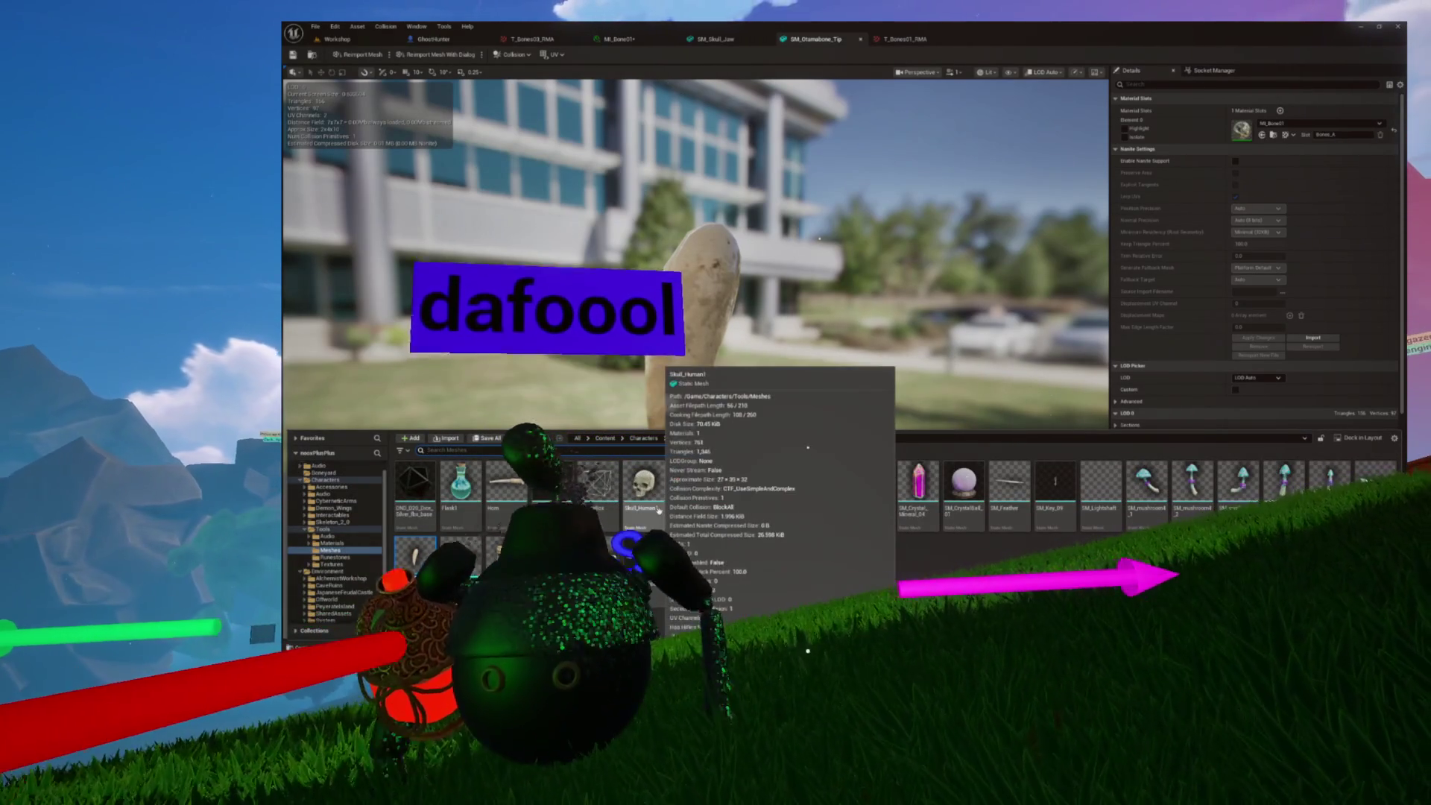
click(1198, 96)
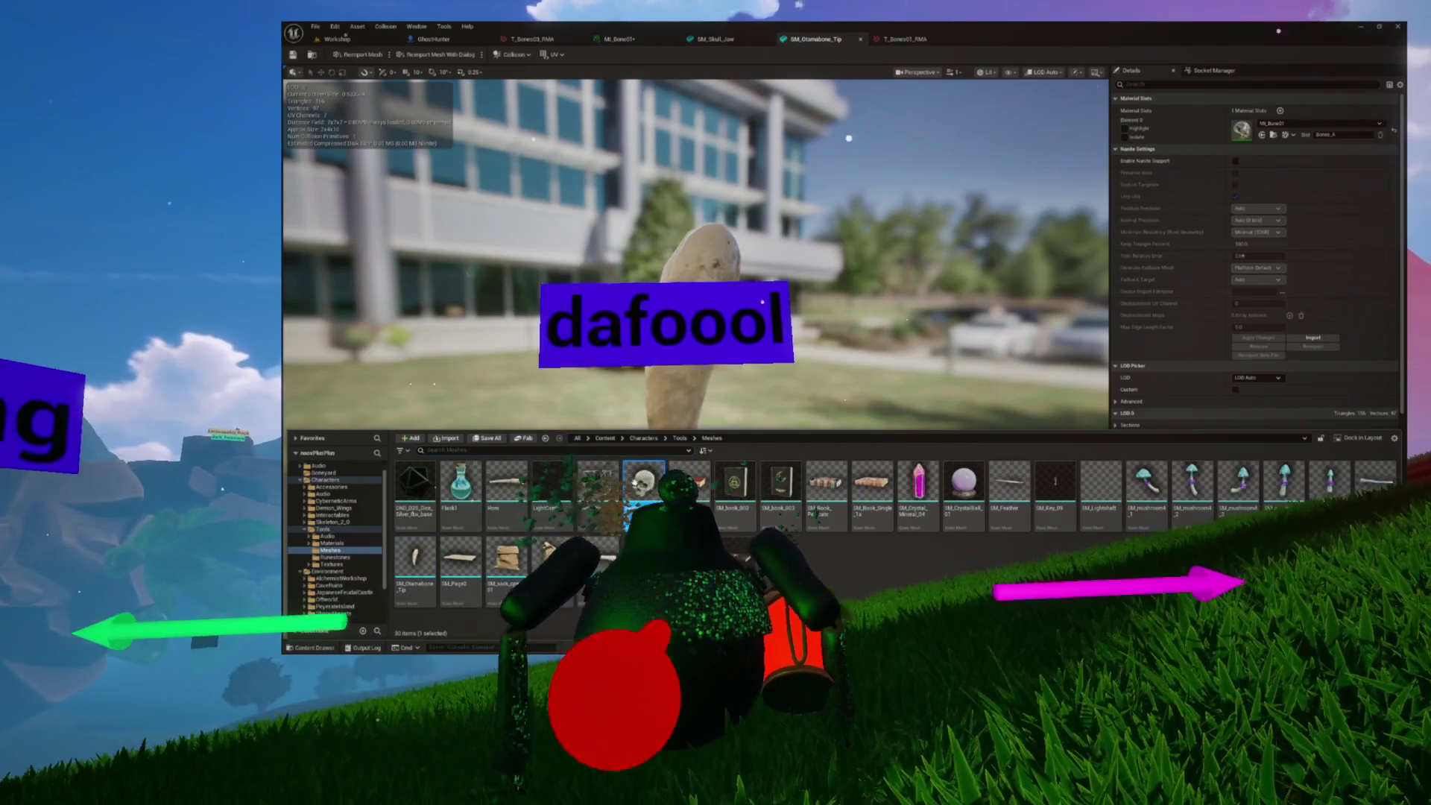
Show the Tools Materials folder containing MI_Skull in the Content Drawer
scroll(780, 346, down, 5)
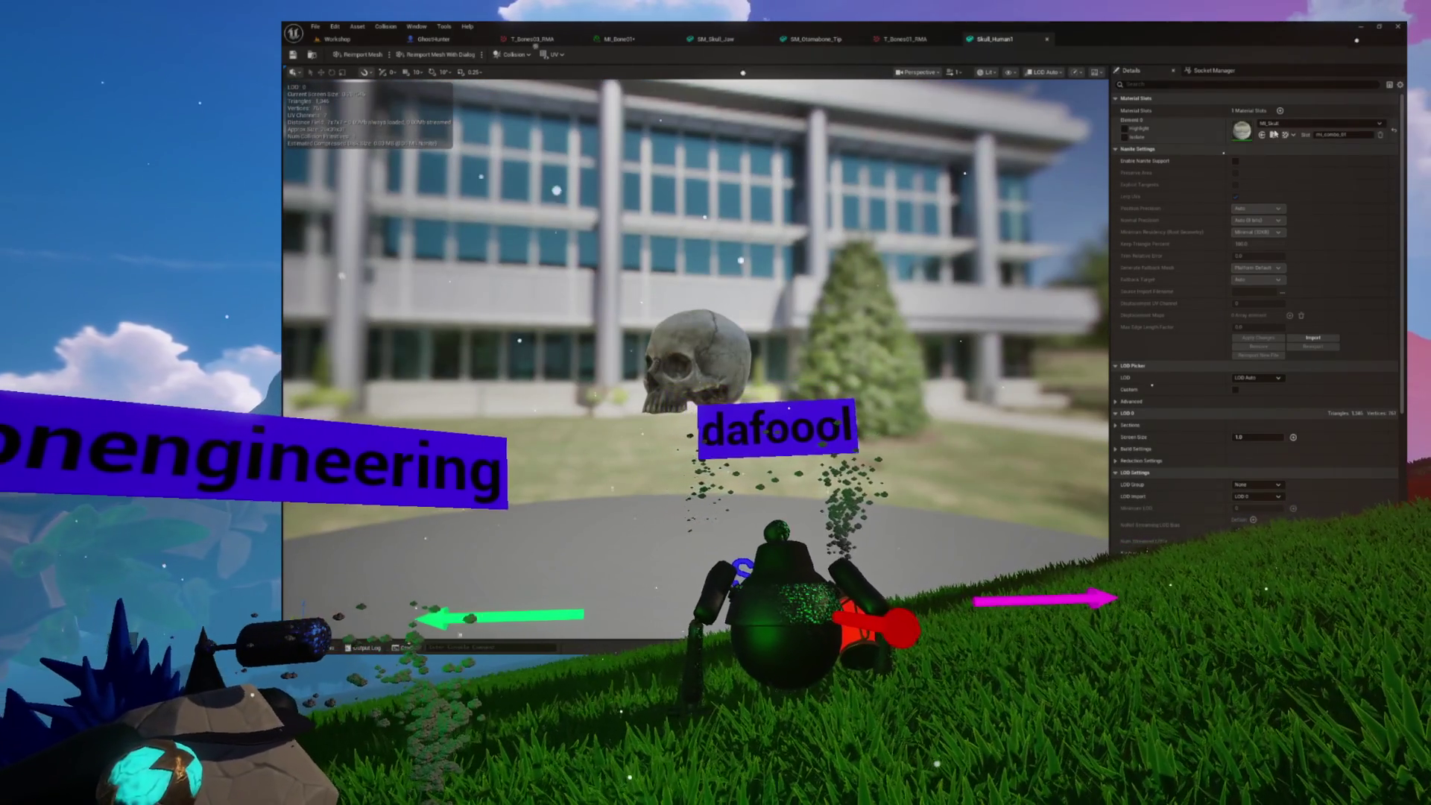
key(ctrl+space)
scroll(868, 529, down, 1)
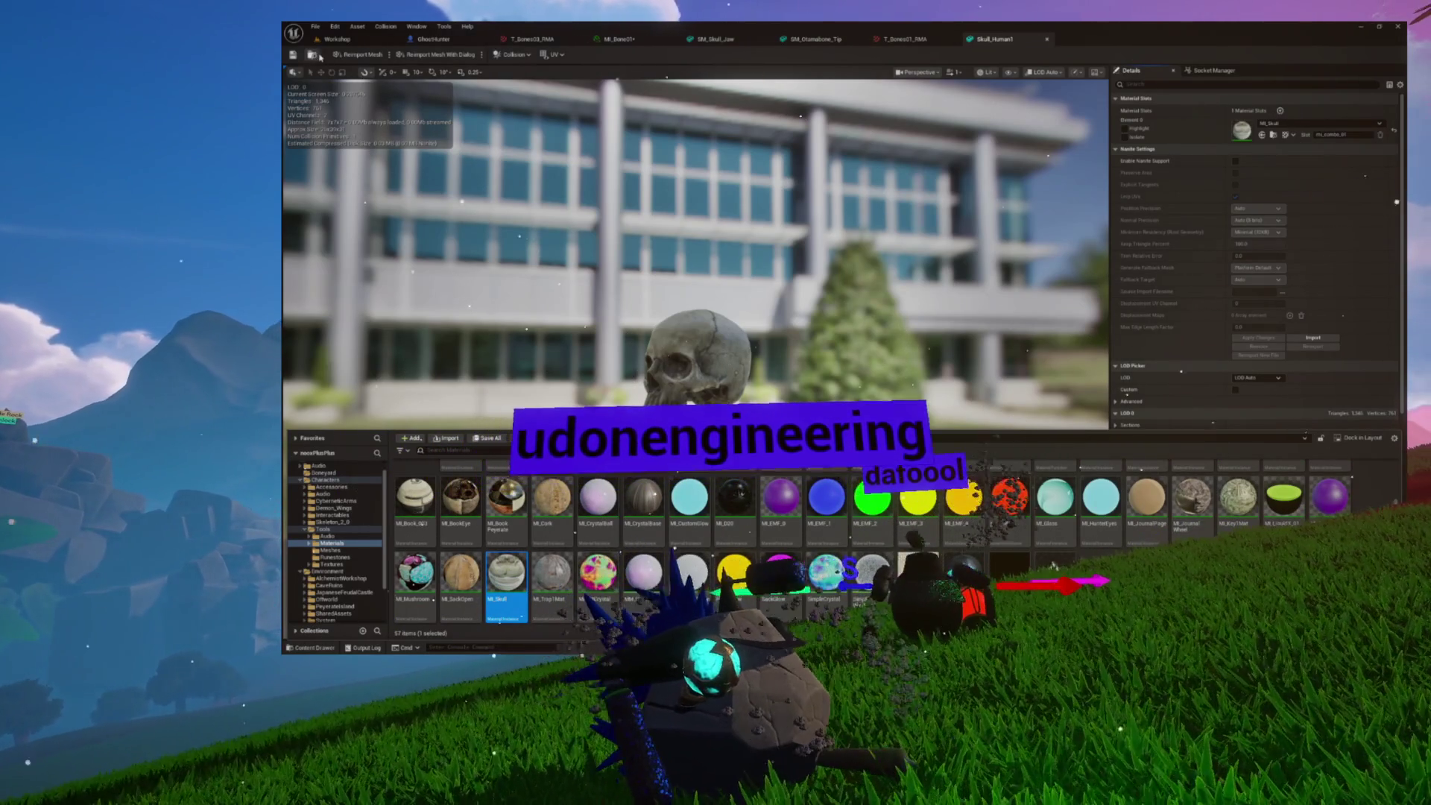
Open MI_Skull, then open its Base texture t_combo_01_d from the Content Drawer
double_click(506, 572)
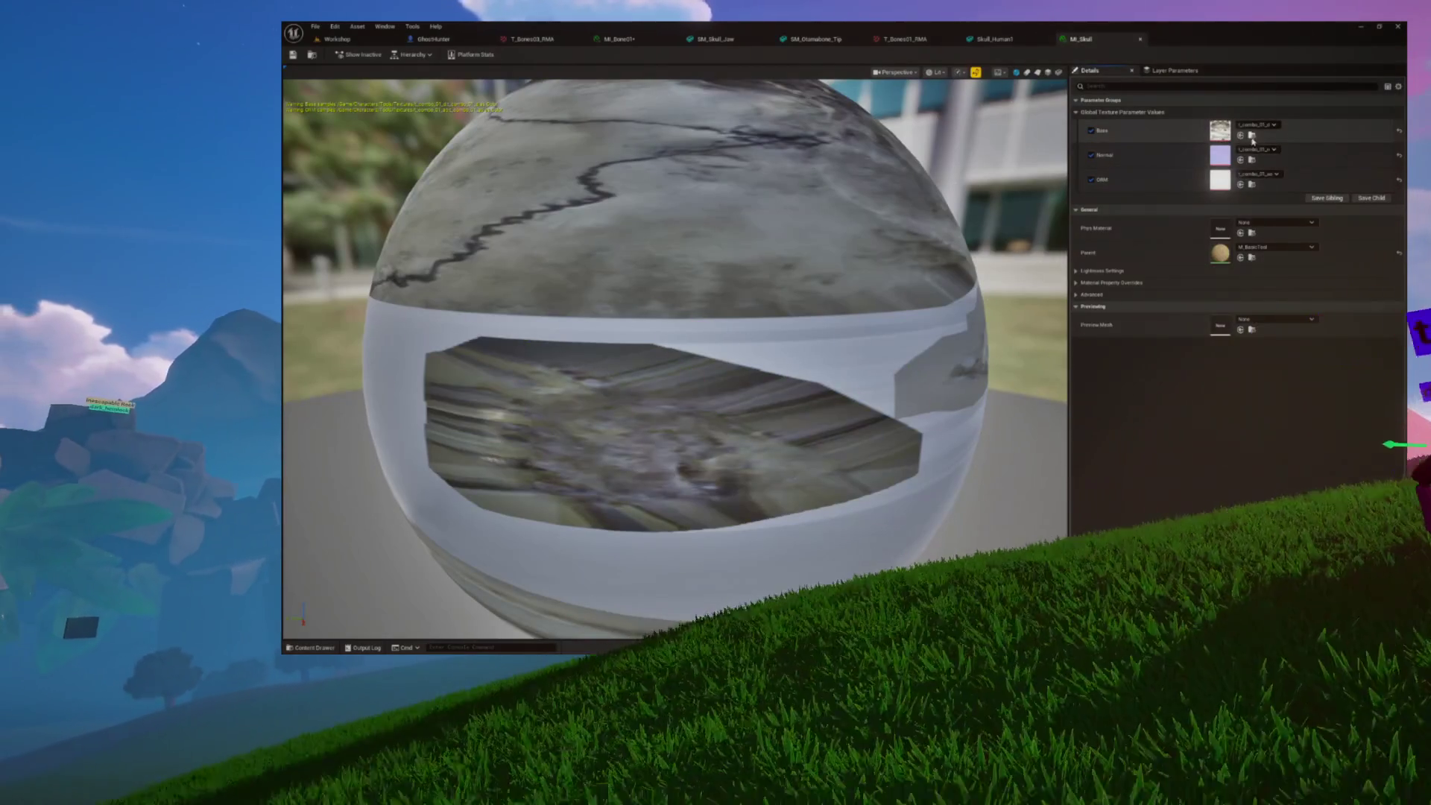
click(1252, 135)
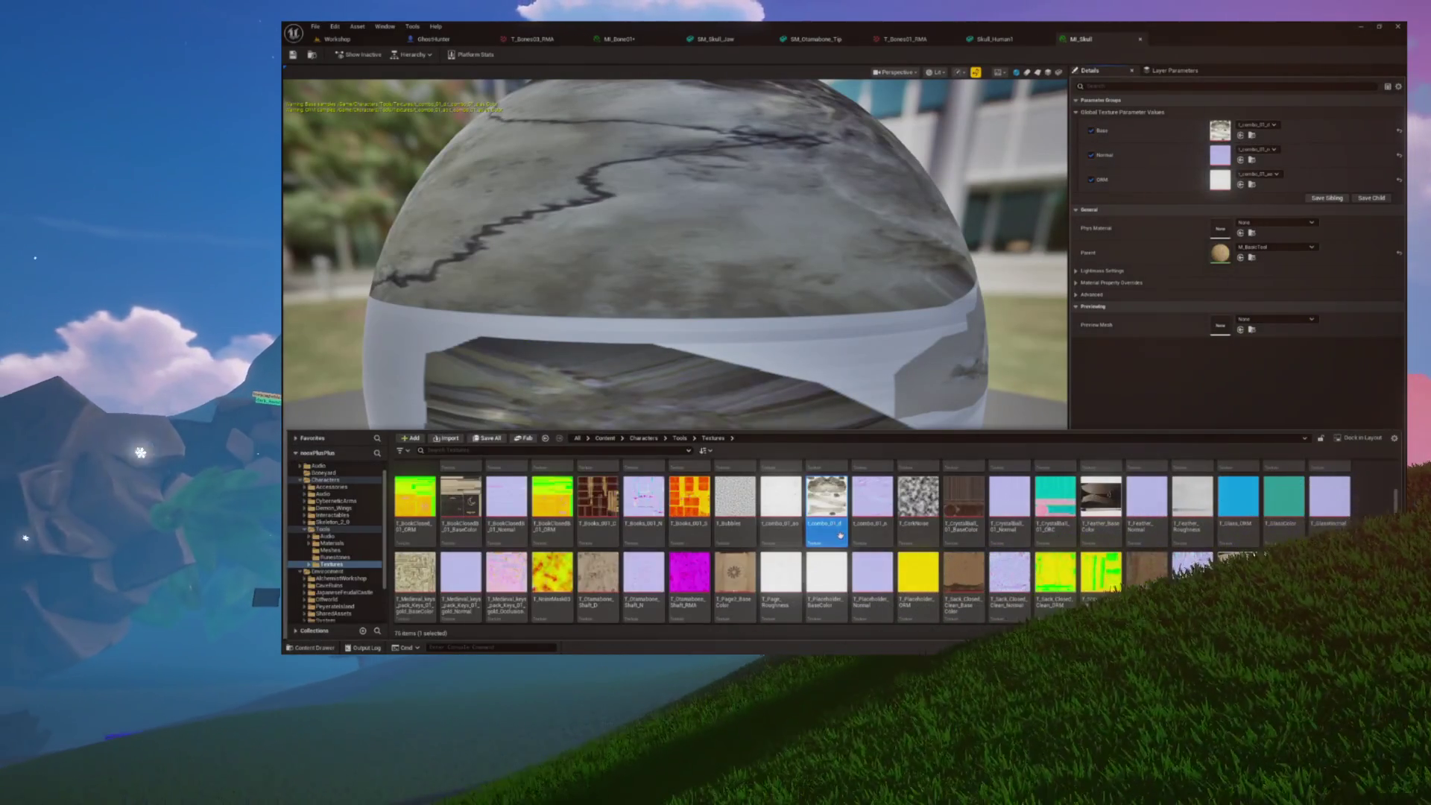
double_click(840, 535)
scroll(679, 313, down, 4)
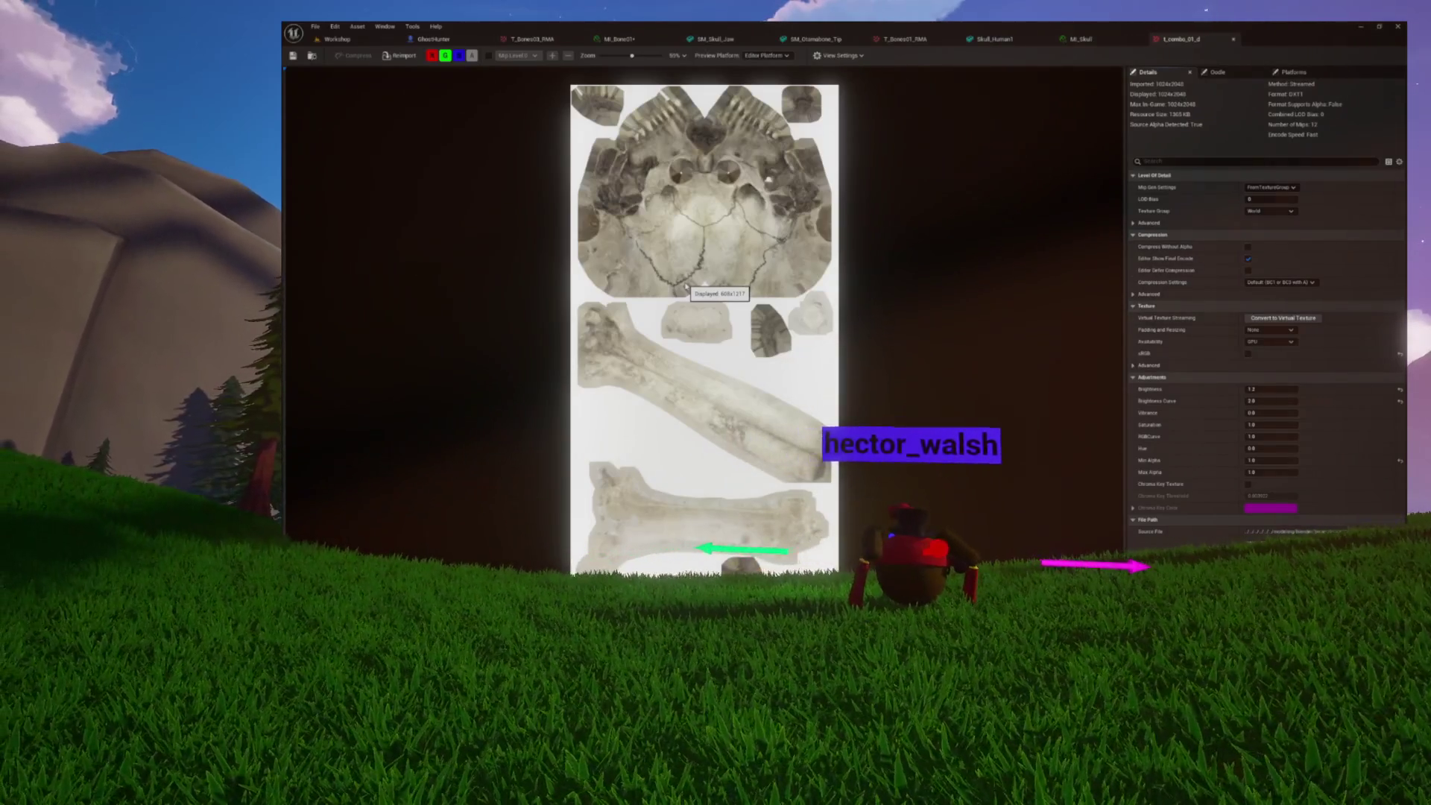
Close the t_combo_01_d and MI_Skull editors and reopen the Content Drawer
click(1234, 39)
click(1140, 40)
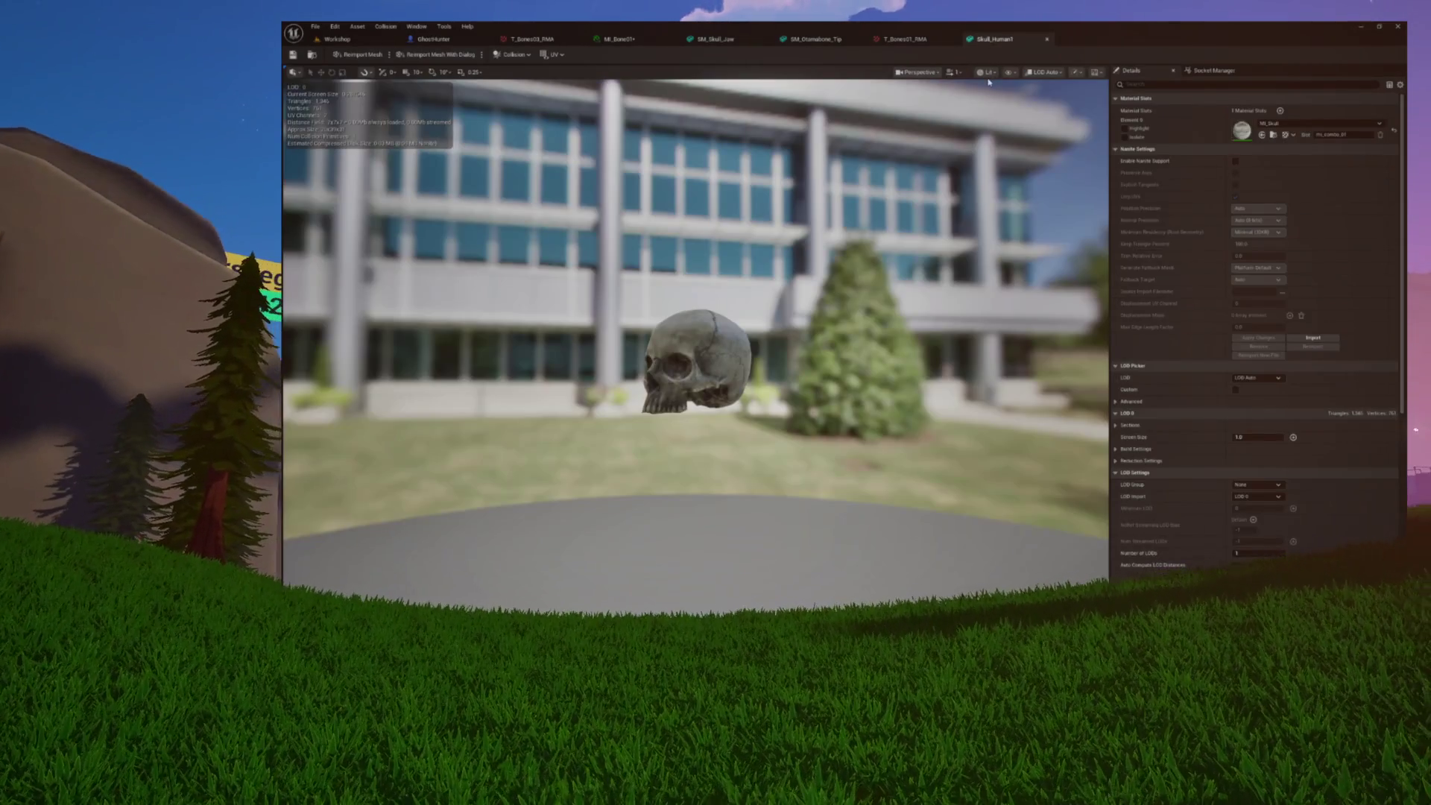
key(ctrl+space)
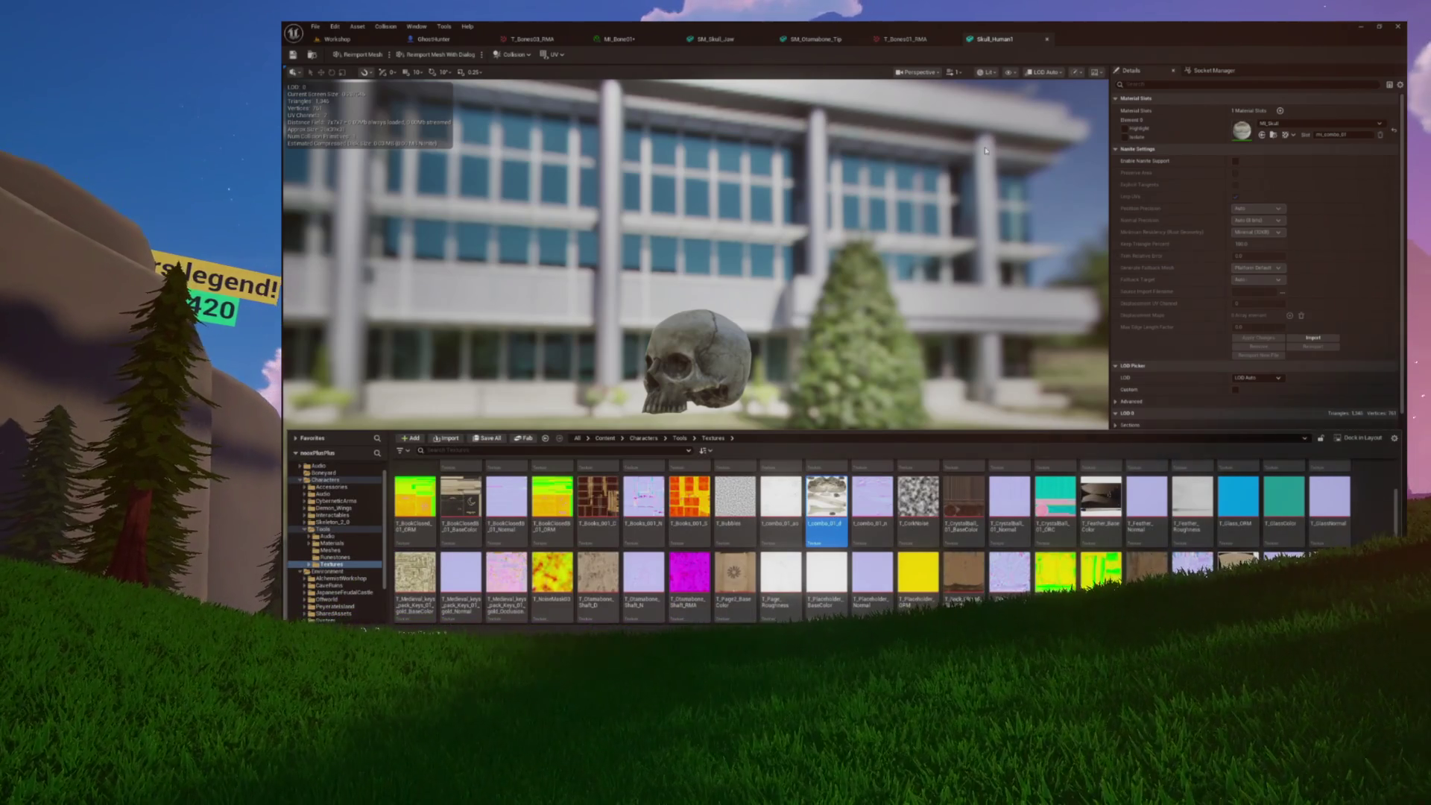
right_click(754, 588)
scroll(892, 543, up, 1)
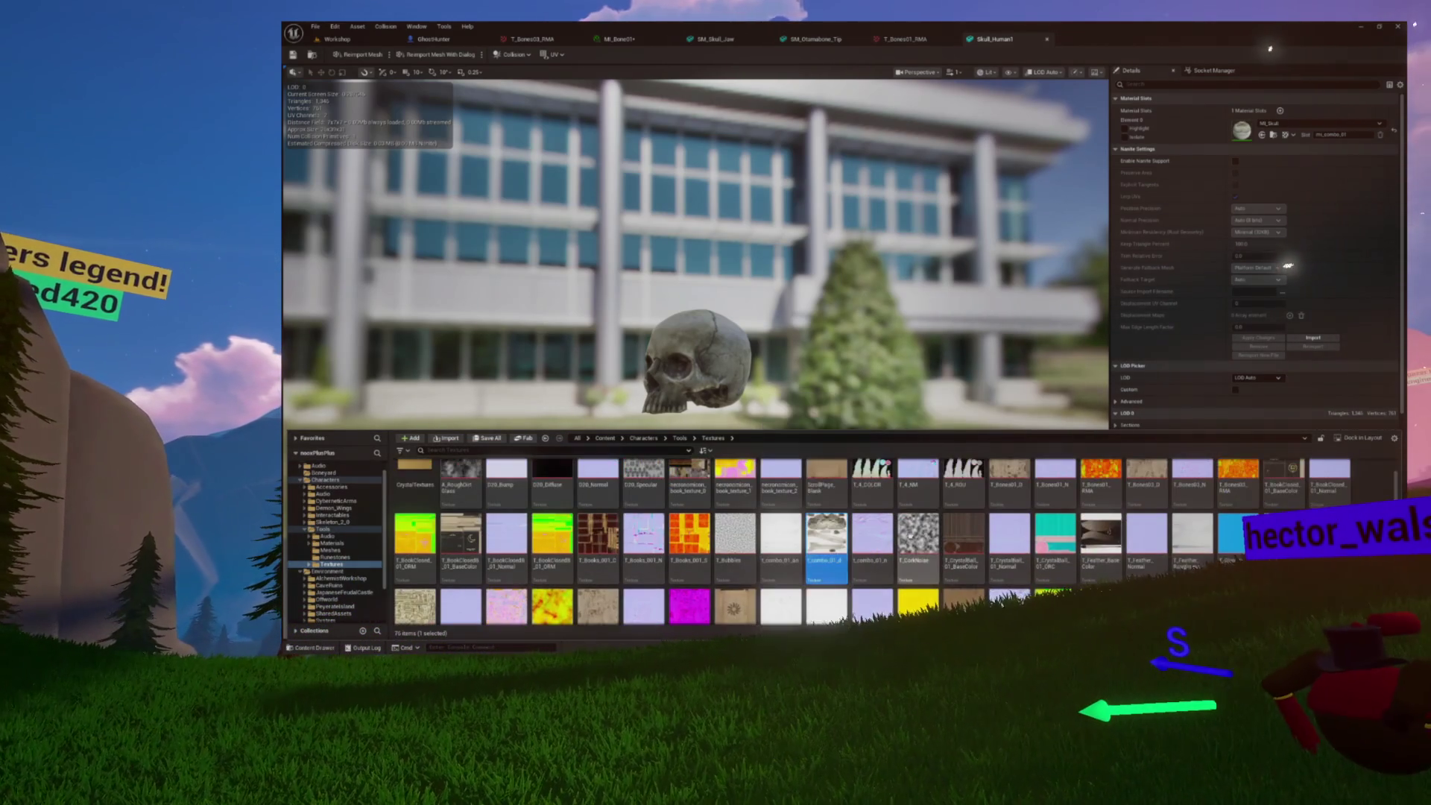
scroll(892, 542, up, 2)
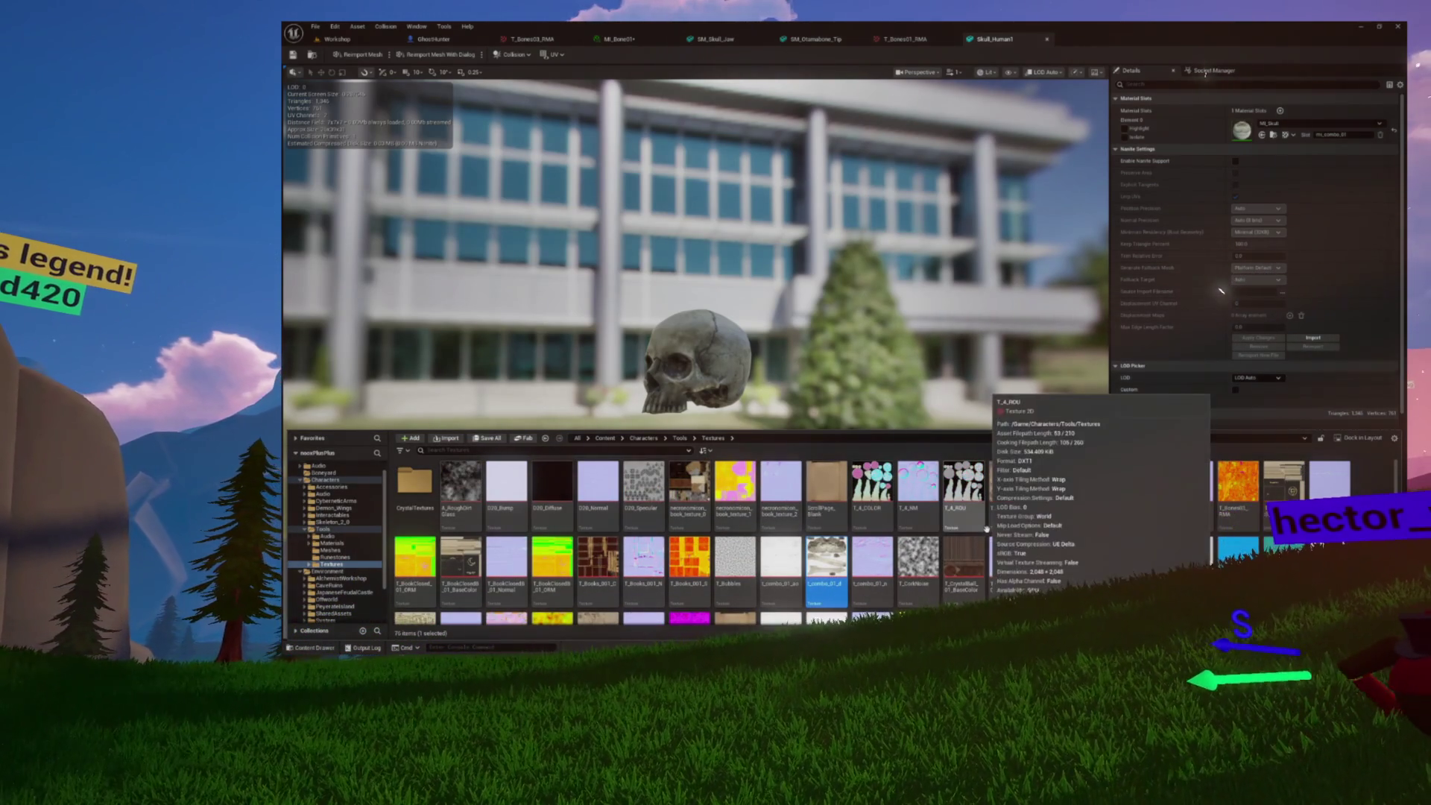
scroll(986, 528, down, 1)
scroll(986, 528, up, 1)
scroll(986, 528, down, 2)
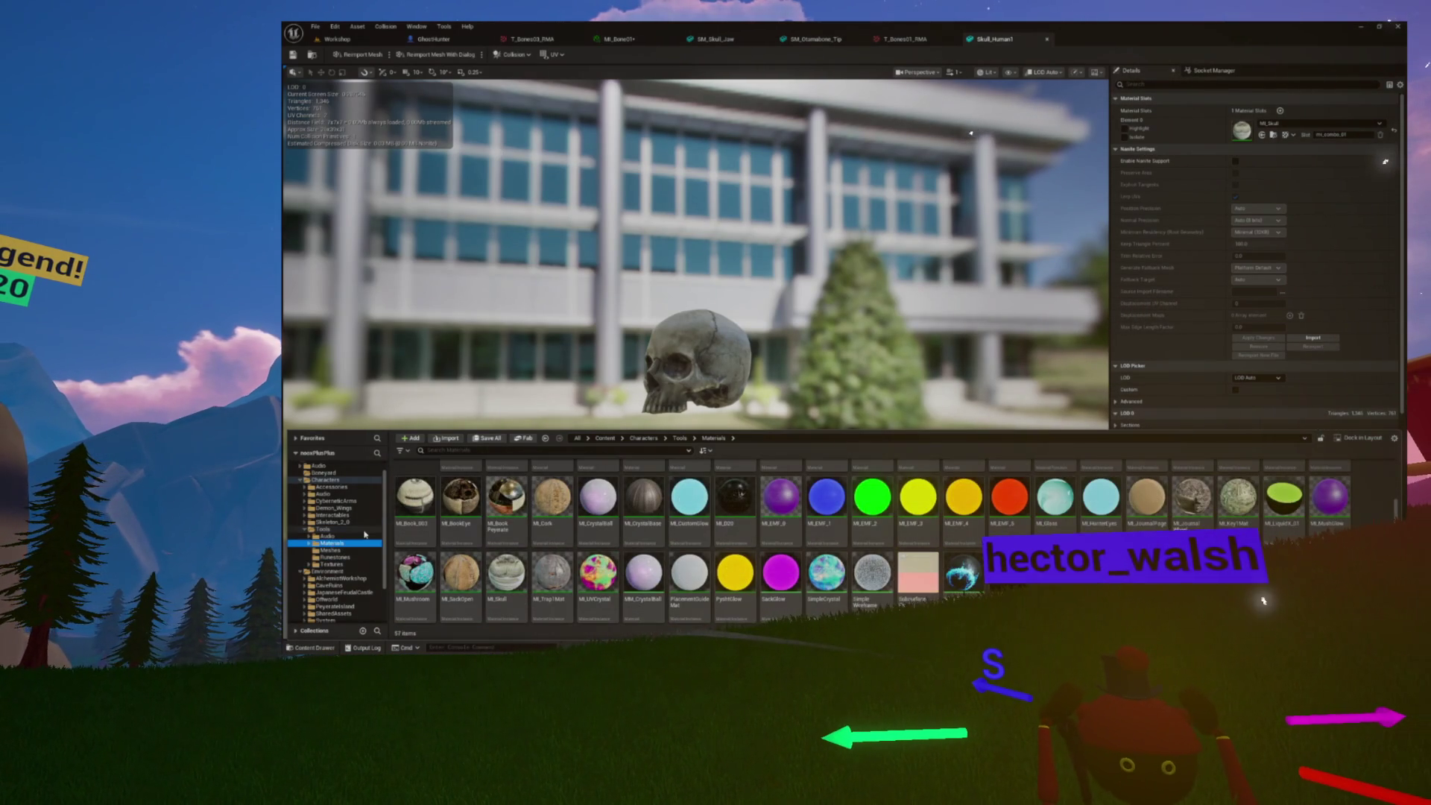
Browse the Tools, Accessories and CaveRuins folders, ending back in Characters > Tools
click(305, 530)
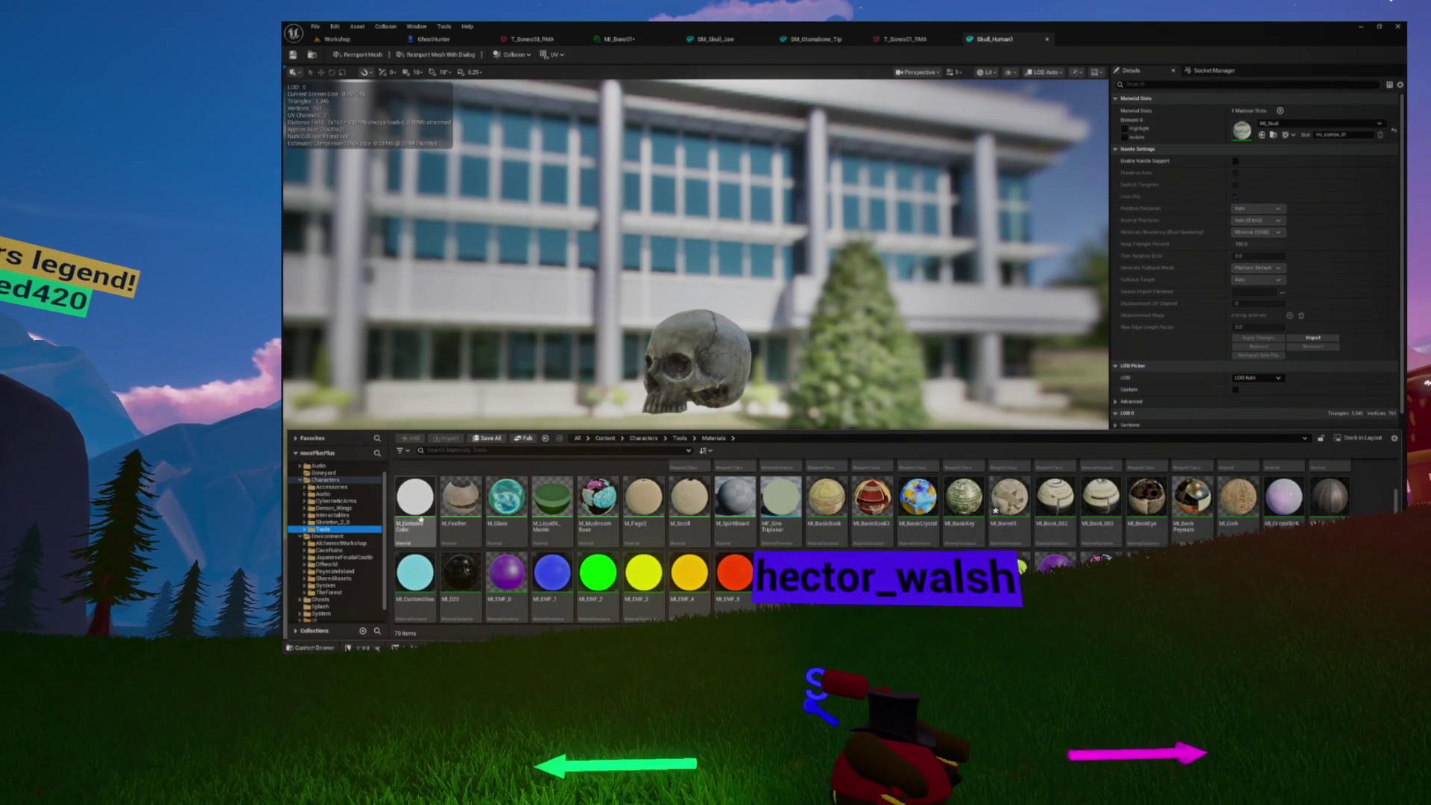
click(328, 486)
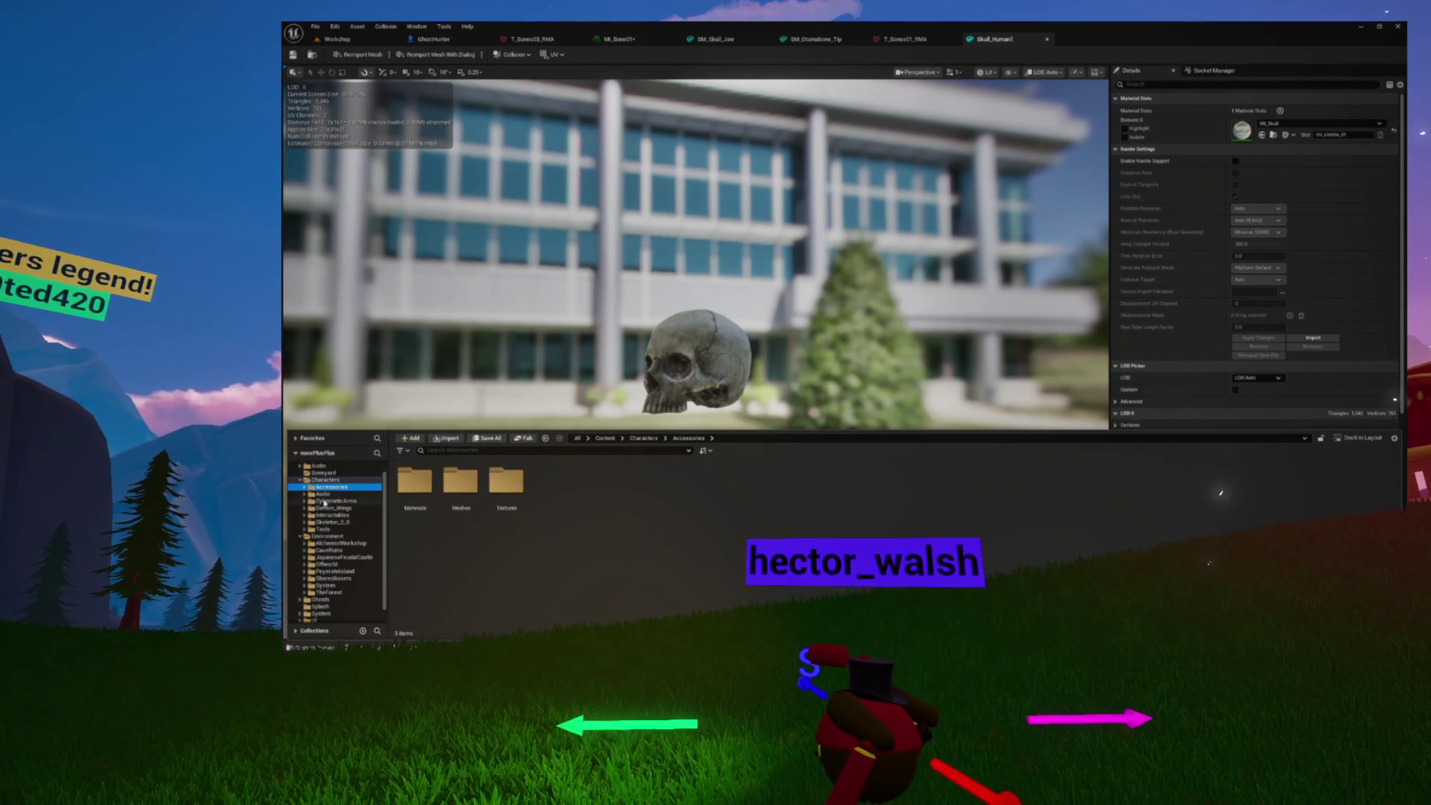
click(333, 551)
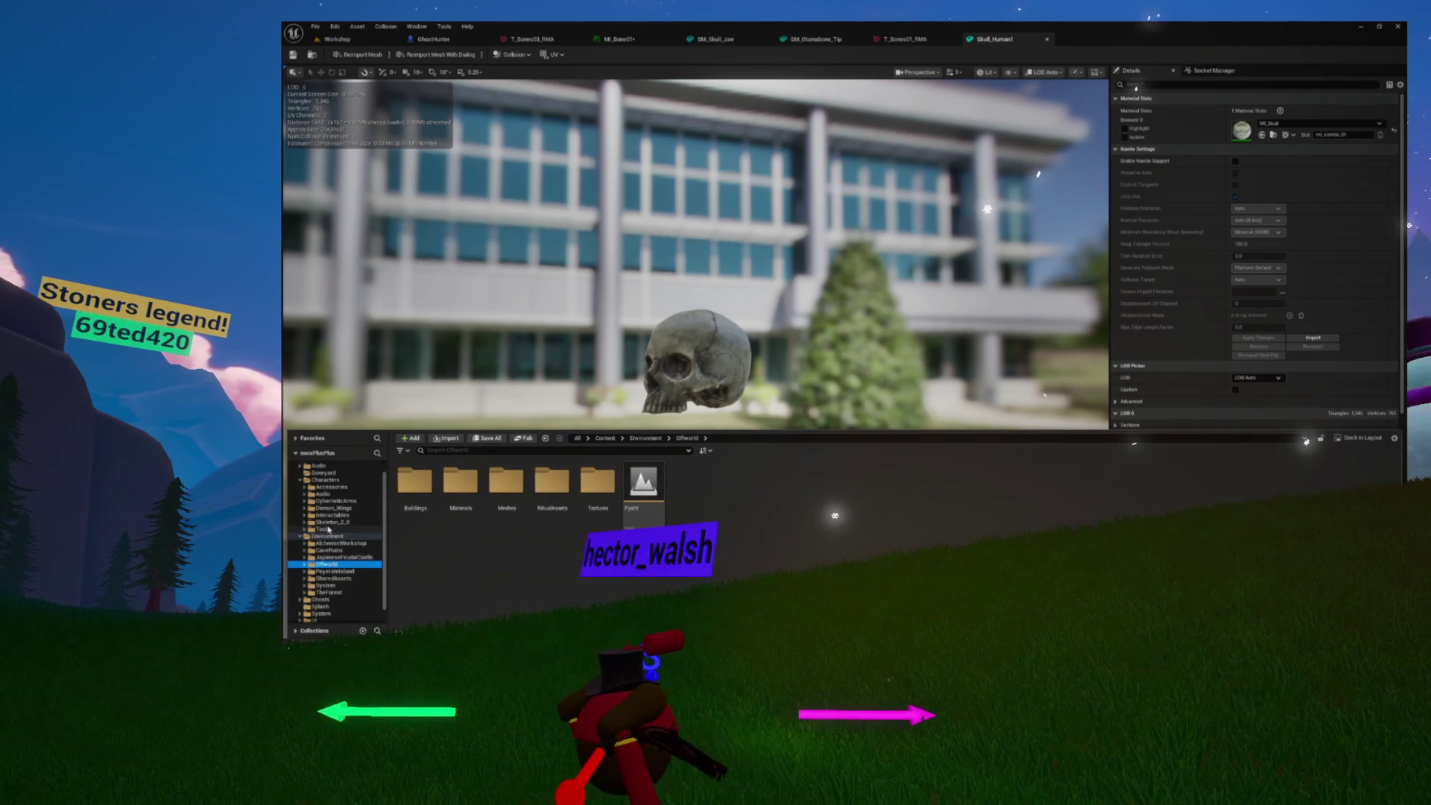
click(328, 529)
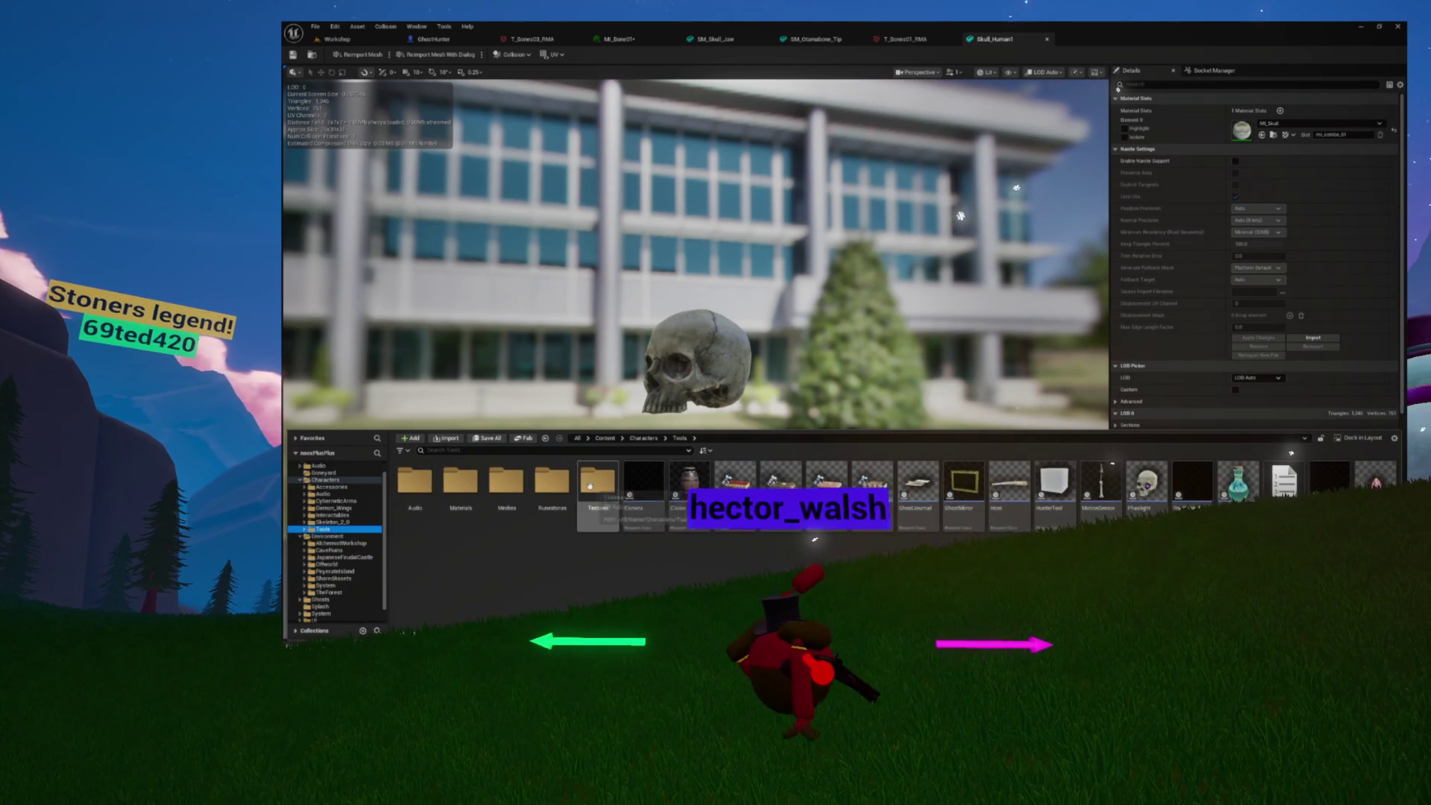
Open SM_Otamabone_Shaft from Tools > Meshes, orbit its preview, then return to MI_Bone01
double_click(486, 494)
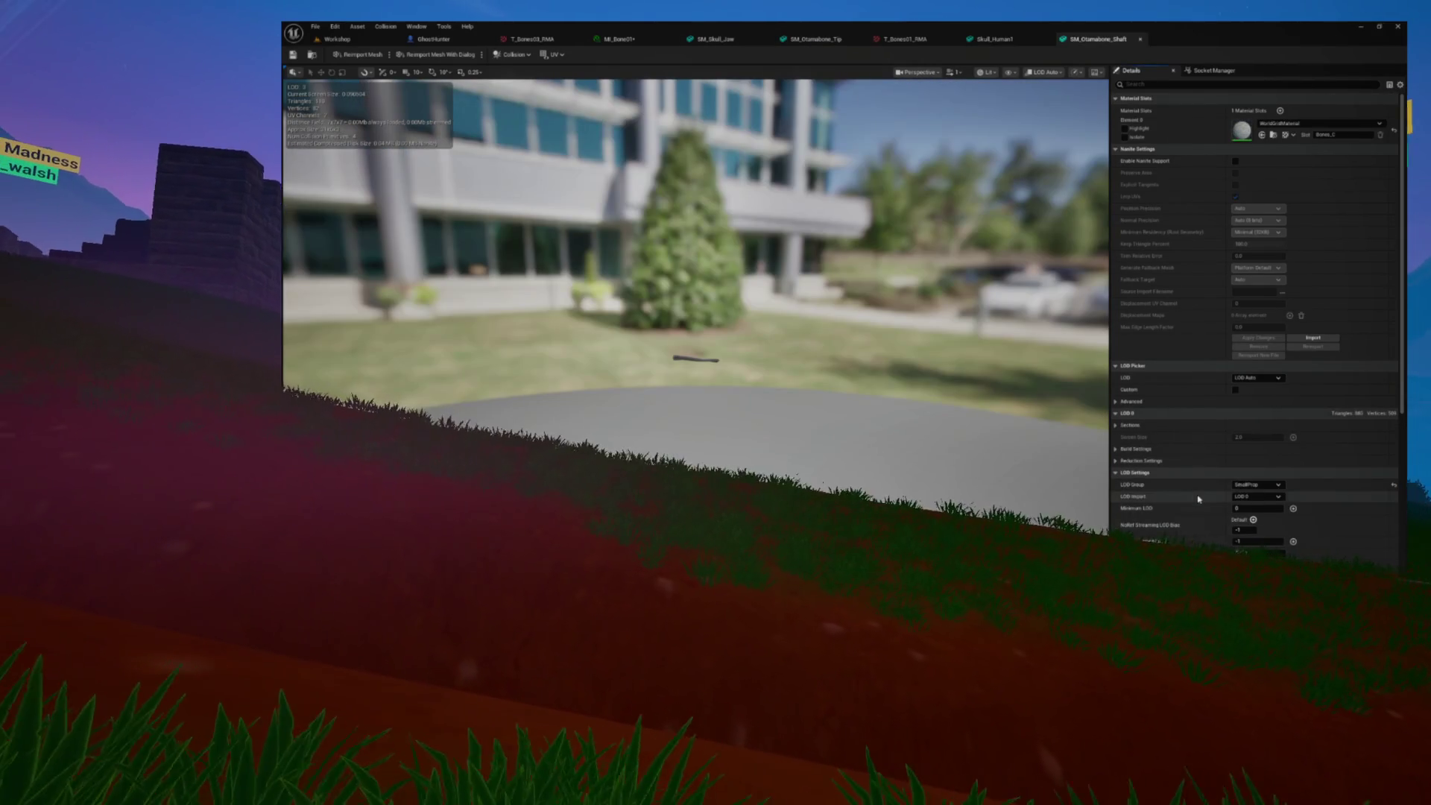
mouse_move(861, 323)
mouse_down()
mouse_move(834, 388)
mouse_move(805, 388)
mouse_up()
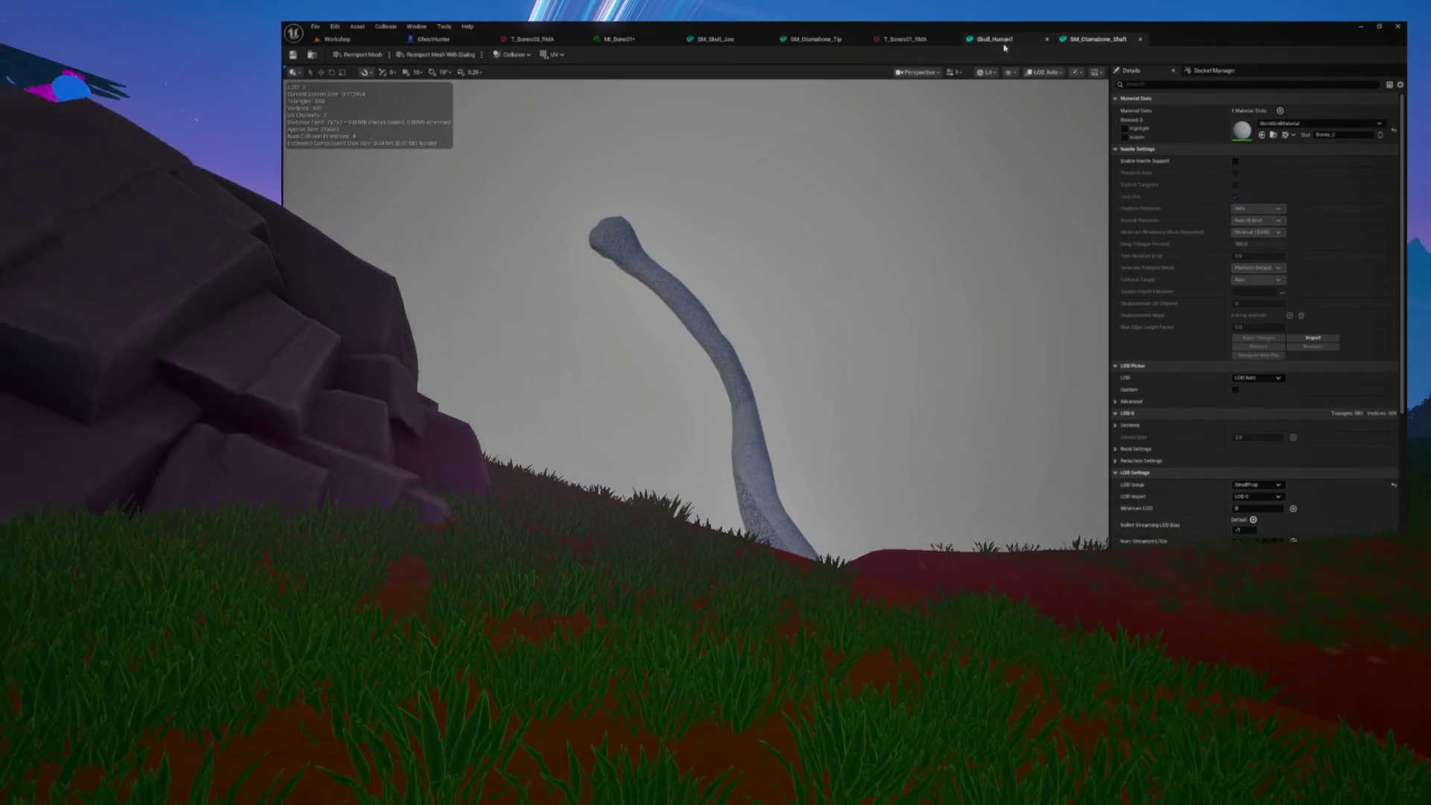
key(ctrl+space)
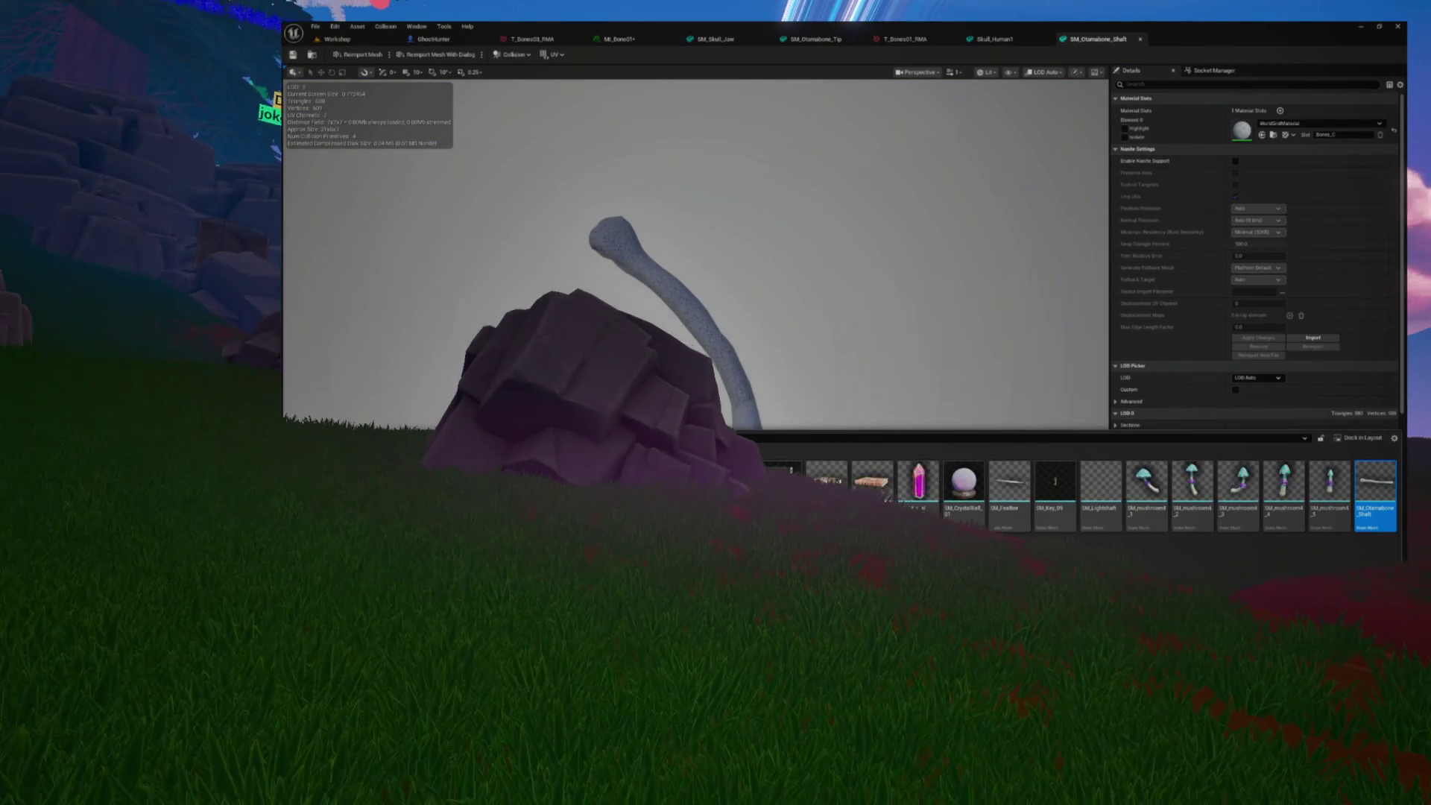
click(619, 38)
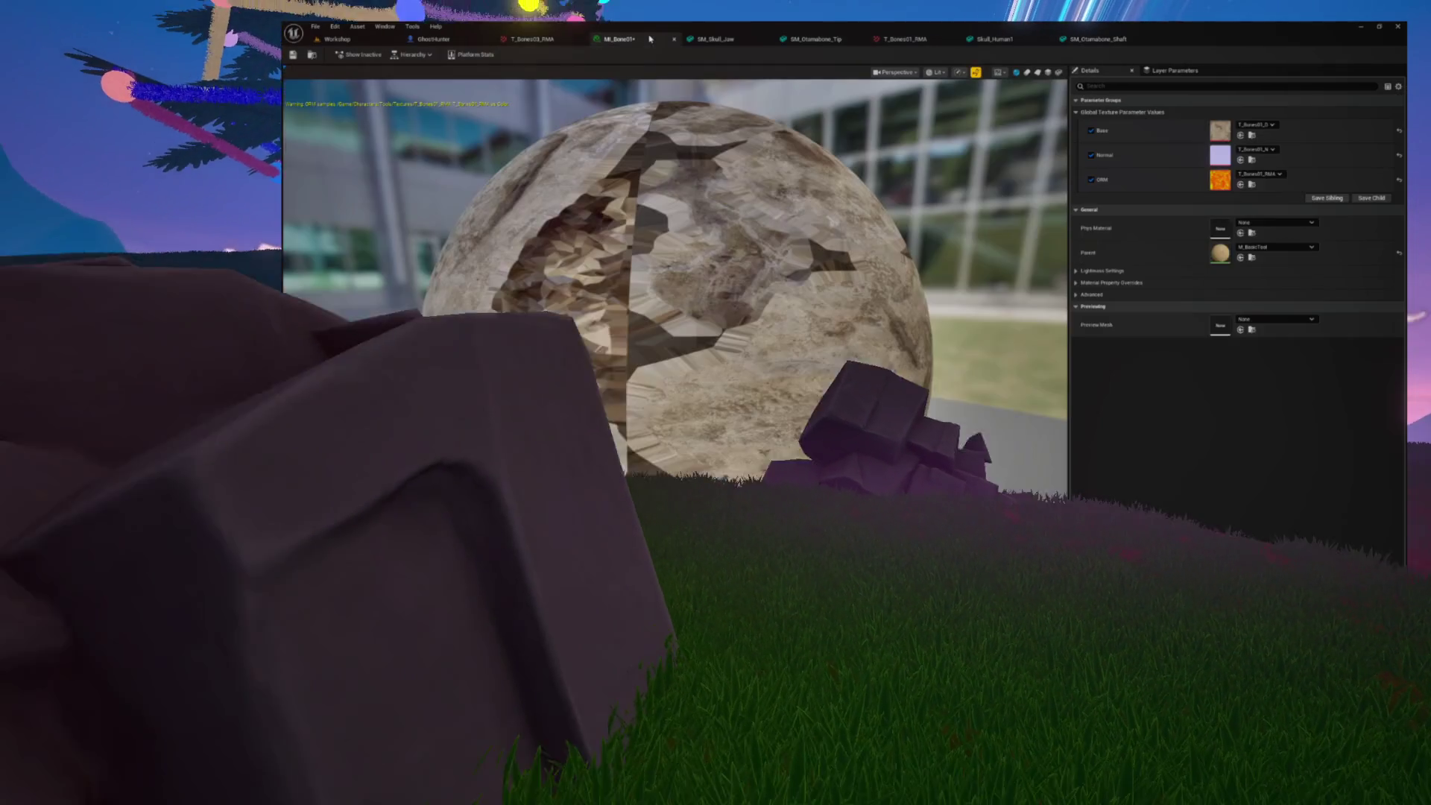
Save MI_Bone01 with Ctrl+S, then save MI_Bone02 from its toolbar
key(ctrl+s)
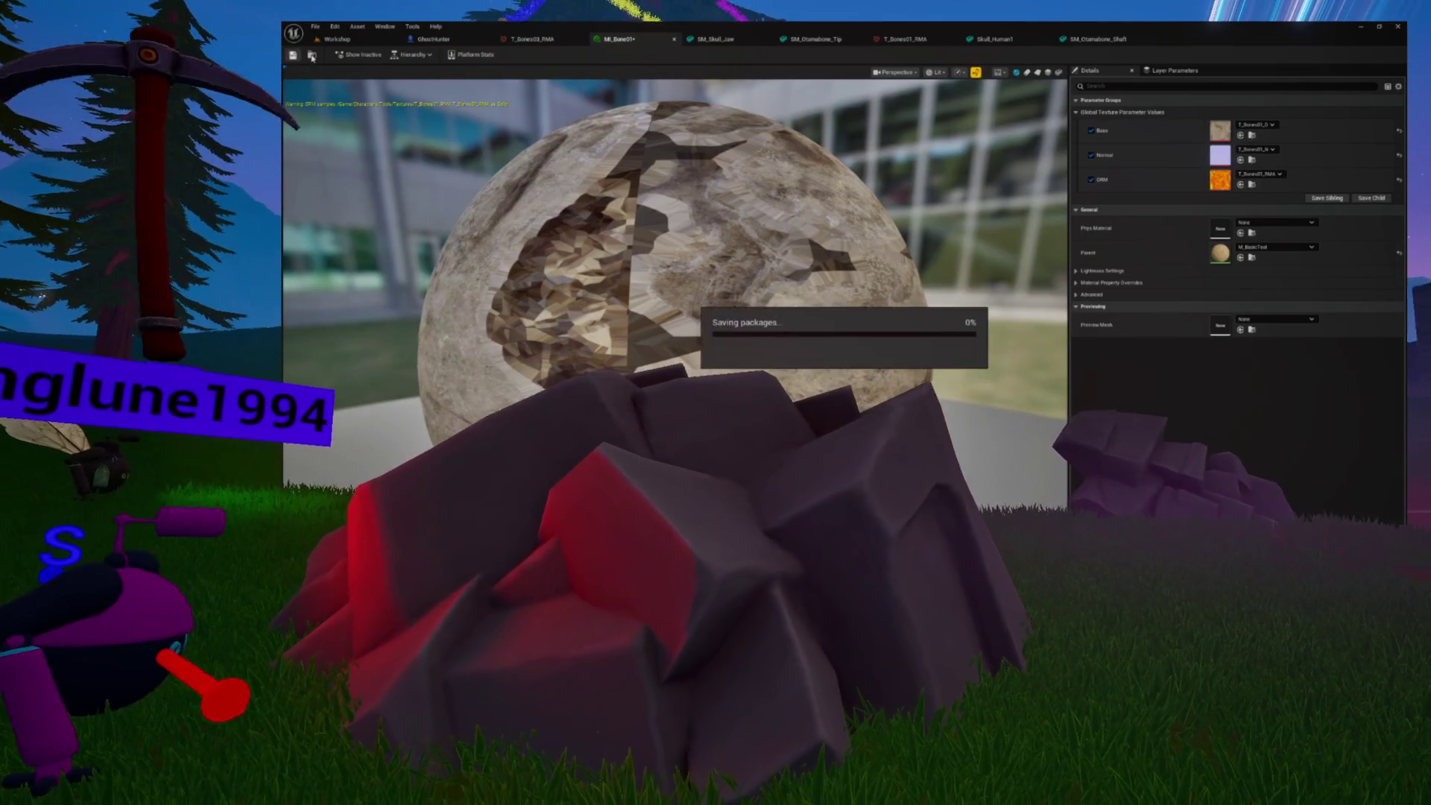
key(ctrl+space)
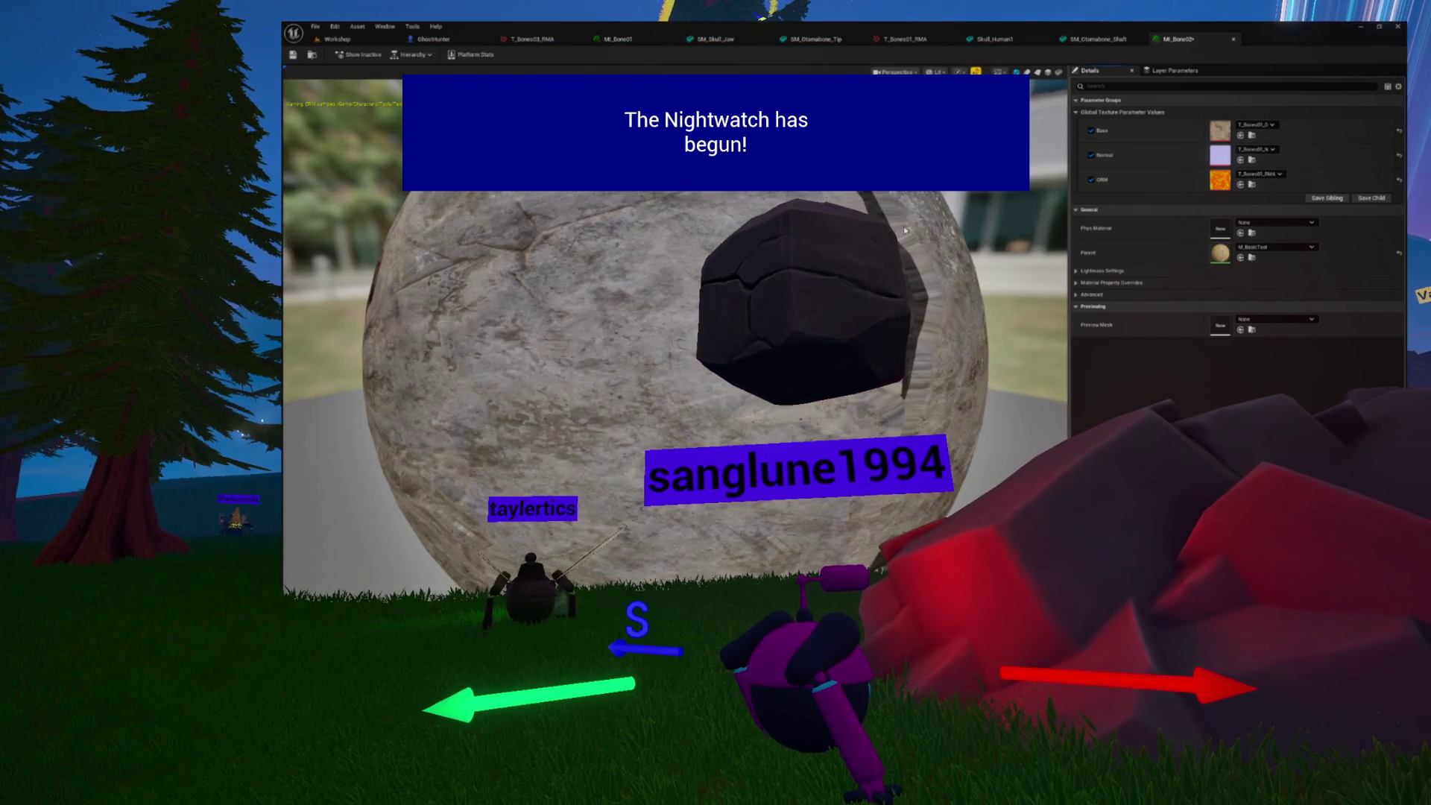
click(293, 55)
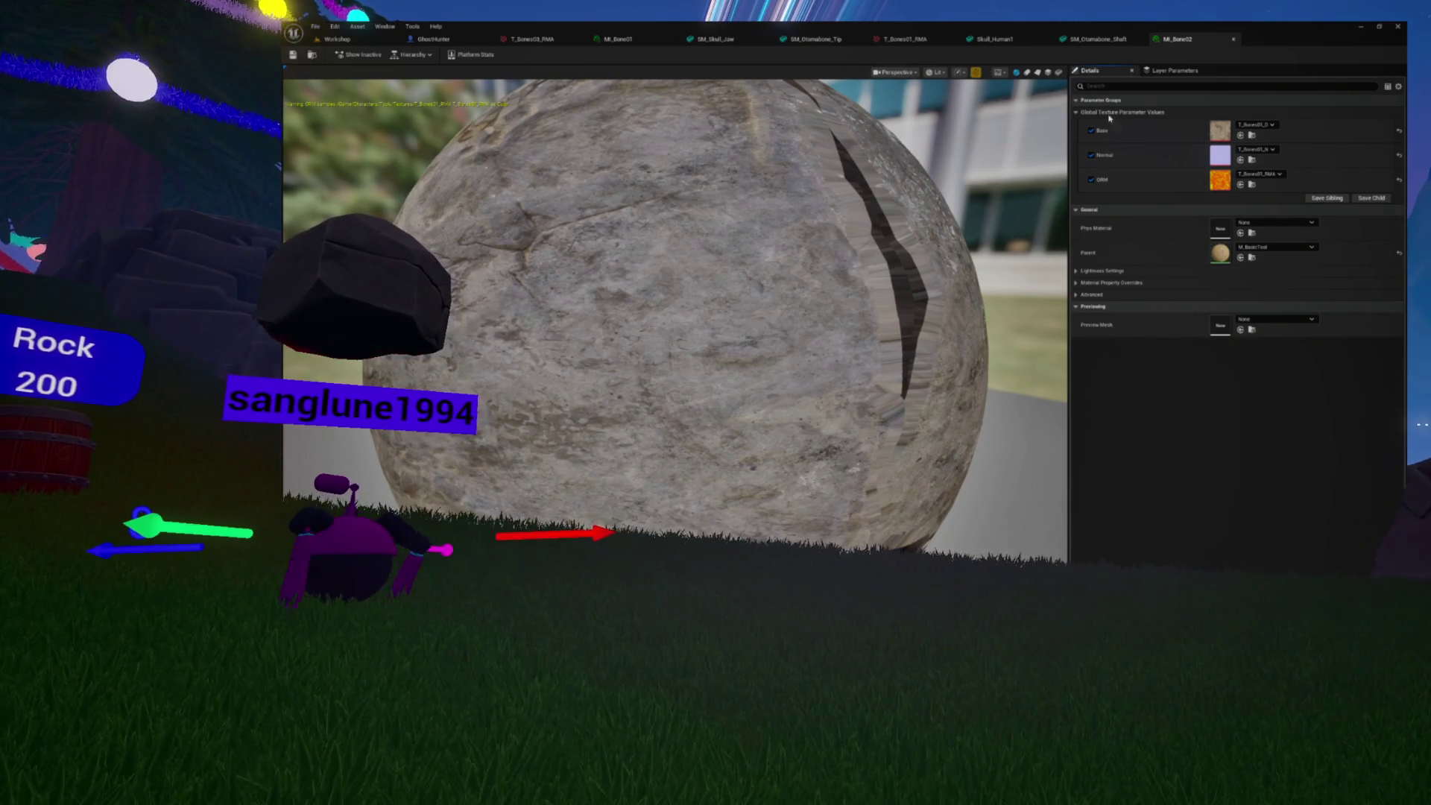
Assign T_Otamabone_Shaft_D as MI_Bone02's Base texture and T_Otamabone_Shaft_N as its Normal
click(1252, 135)
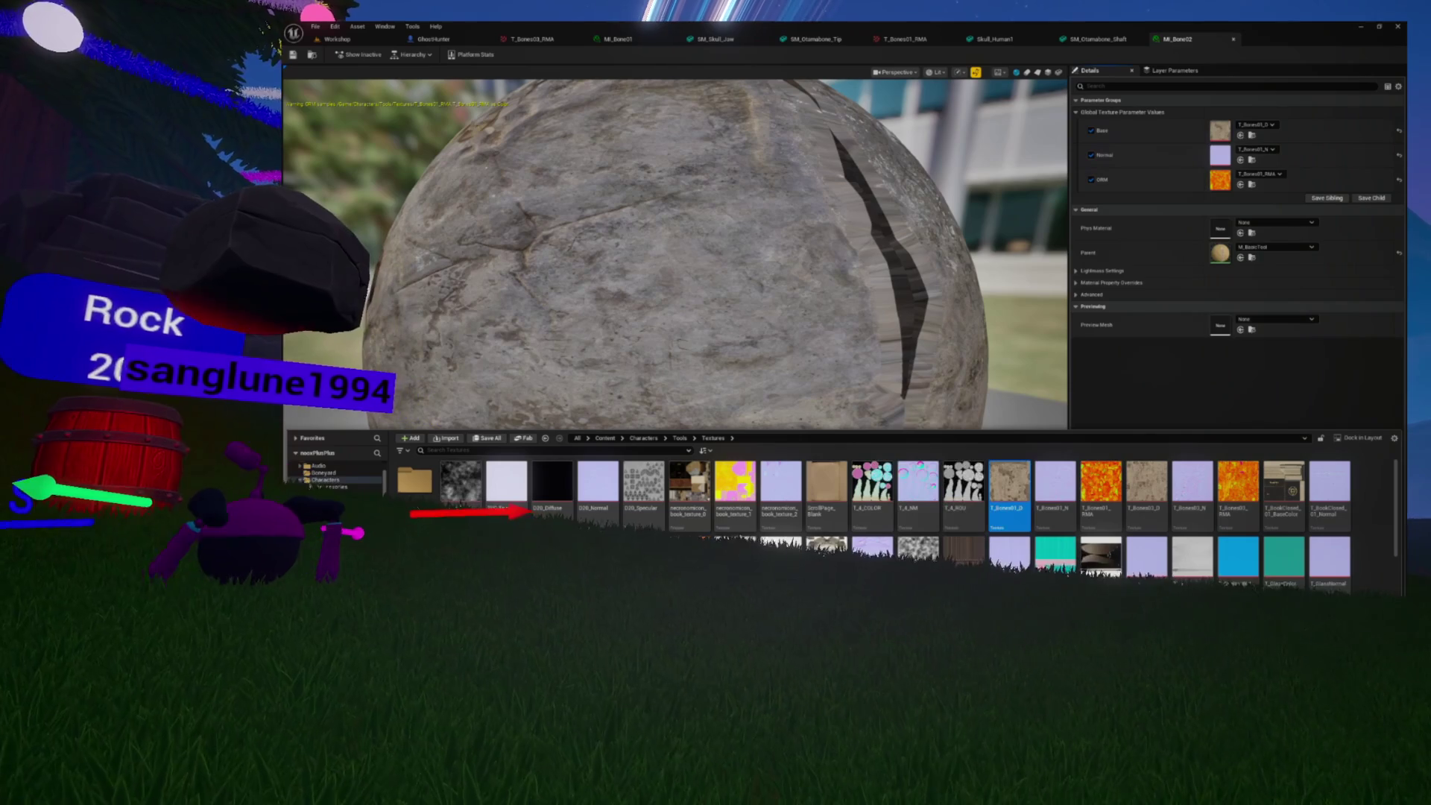
scroll(819, 492, down, 5)
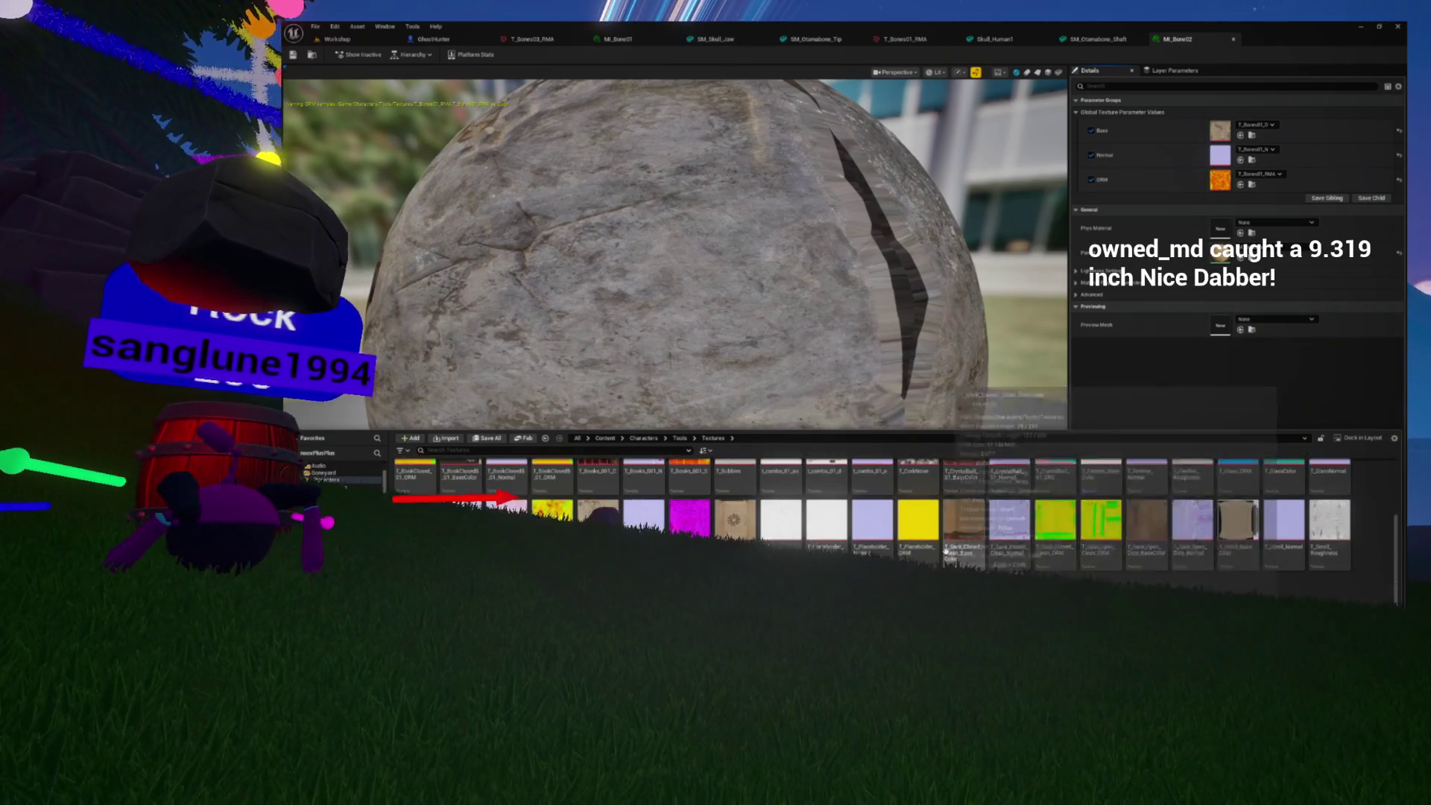
scroll(939, 537, up, 5)
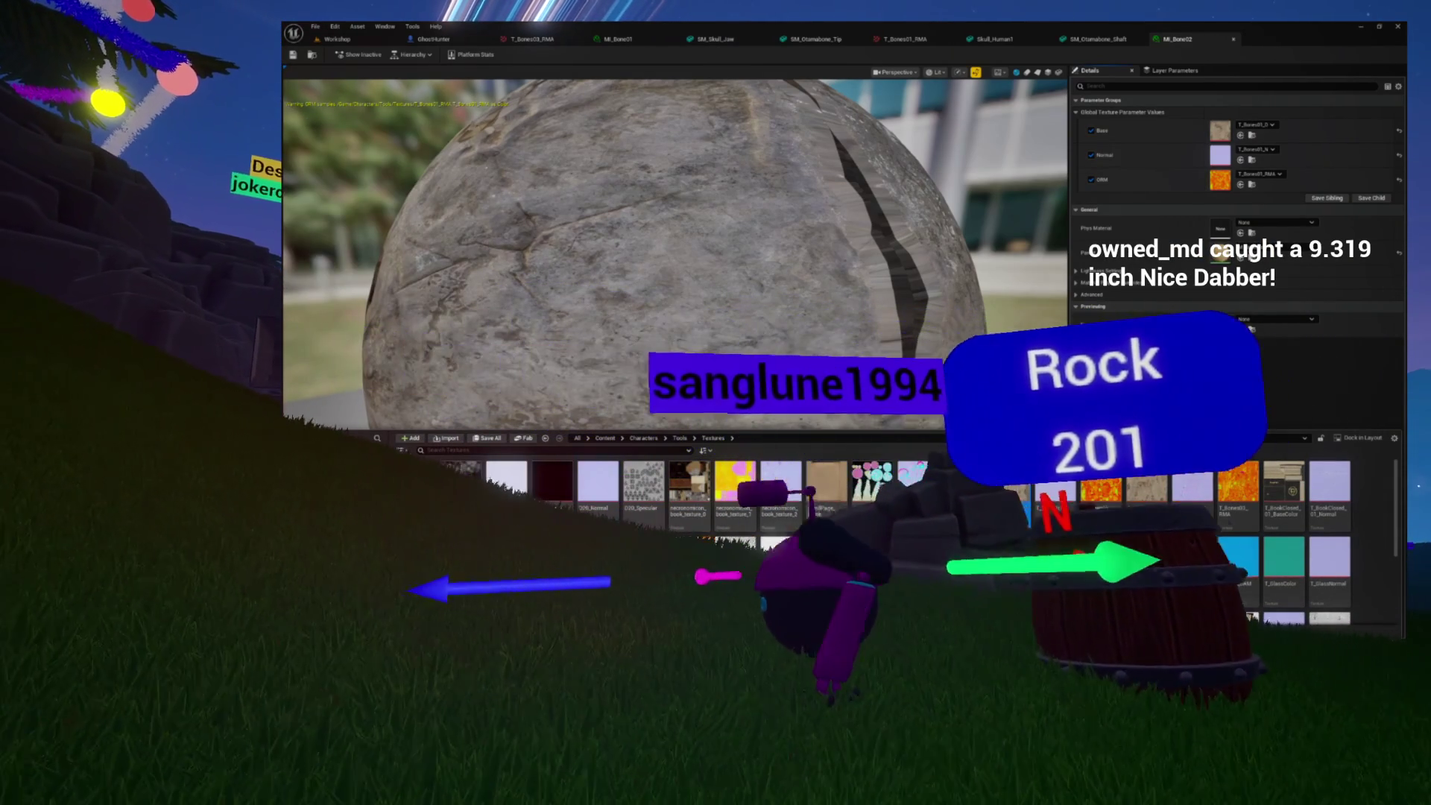
scroll(686, 488, down, 3)
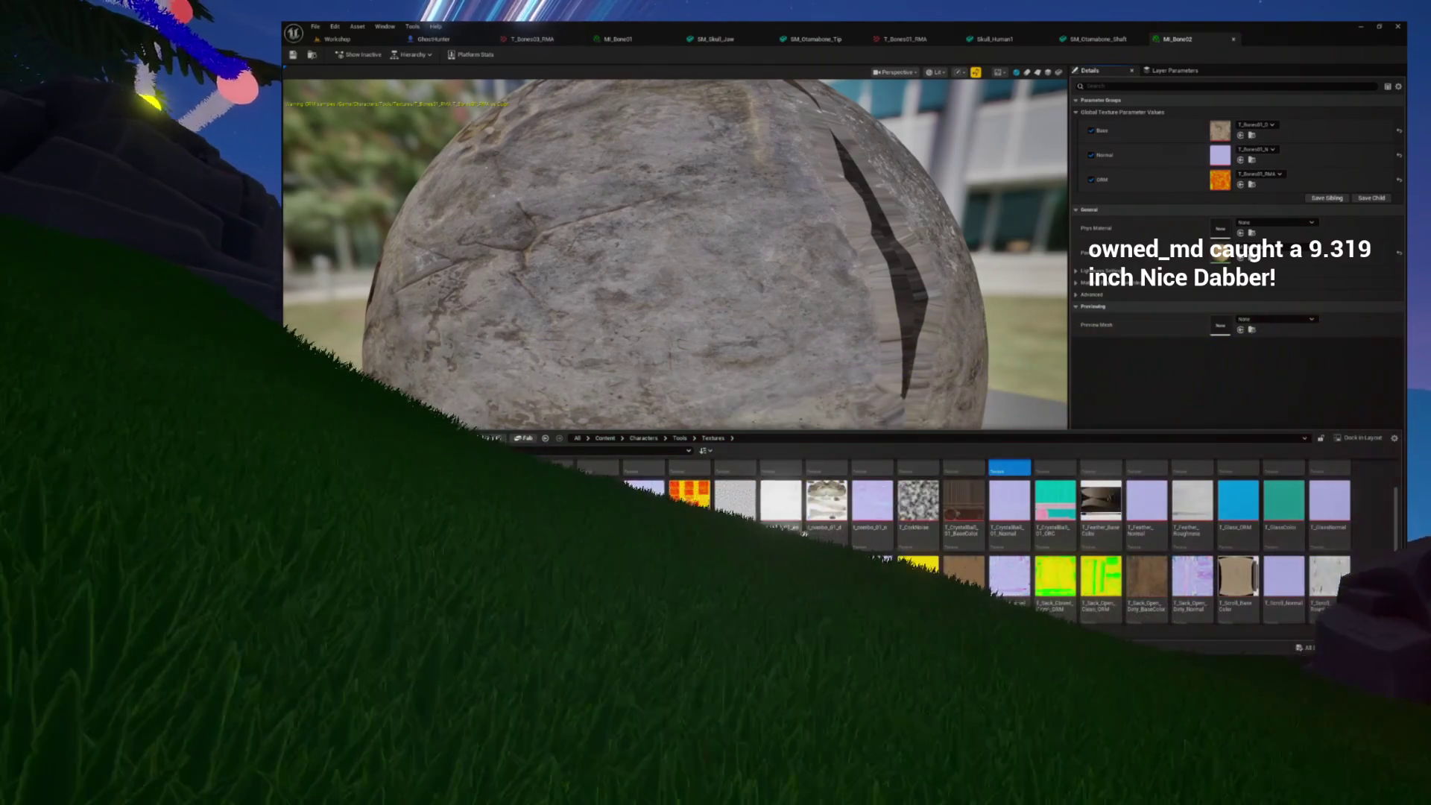
scroll(855, 531, down, 1)
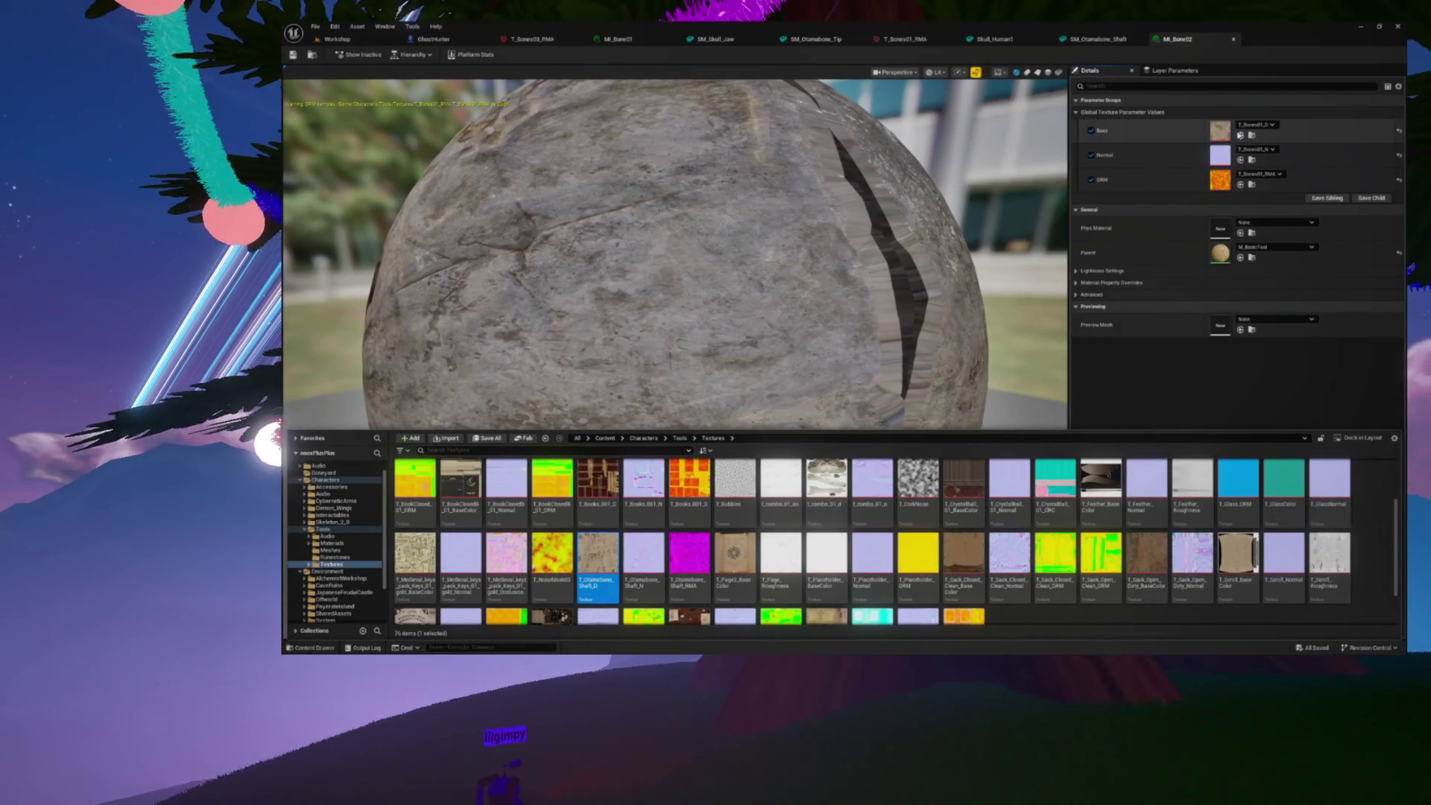
click(1250, 135)
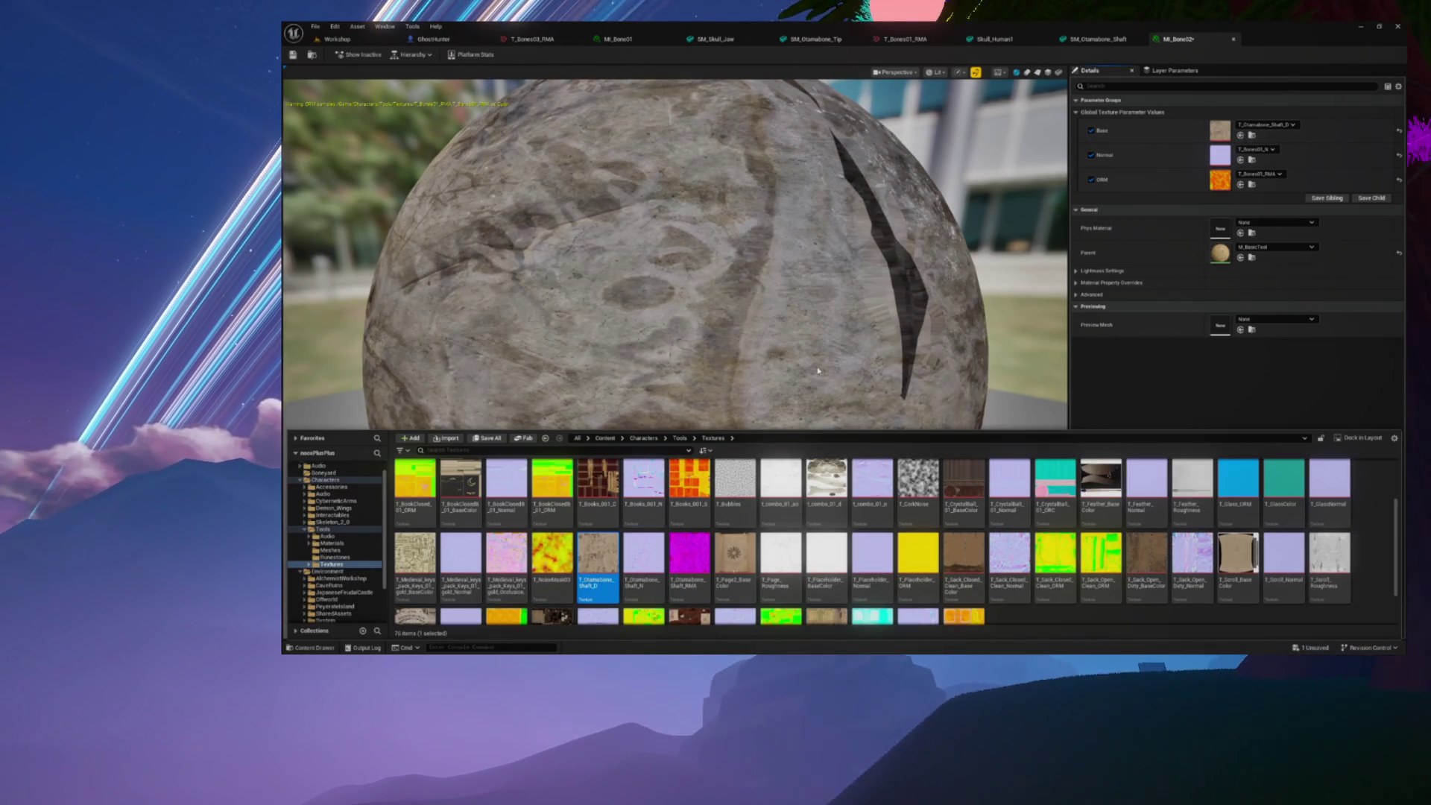
click(1240, 160)
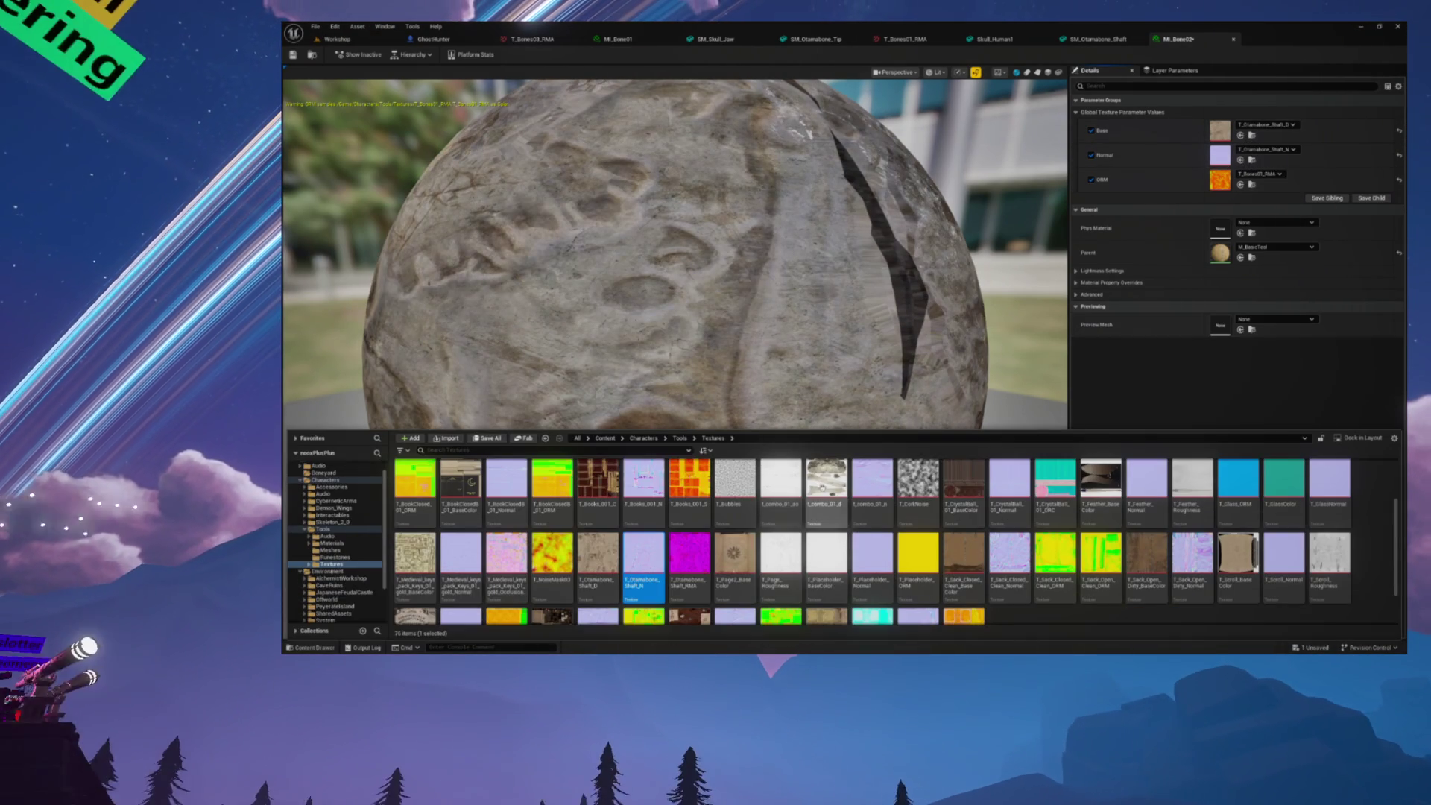
Assign T_Otamabone_Shaft_RMA as the ORM texture and open it for editing
click(695, 539)
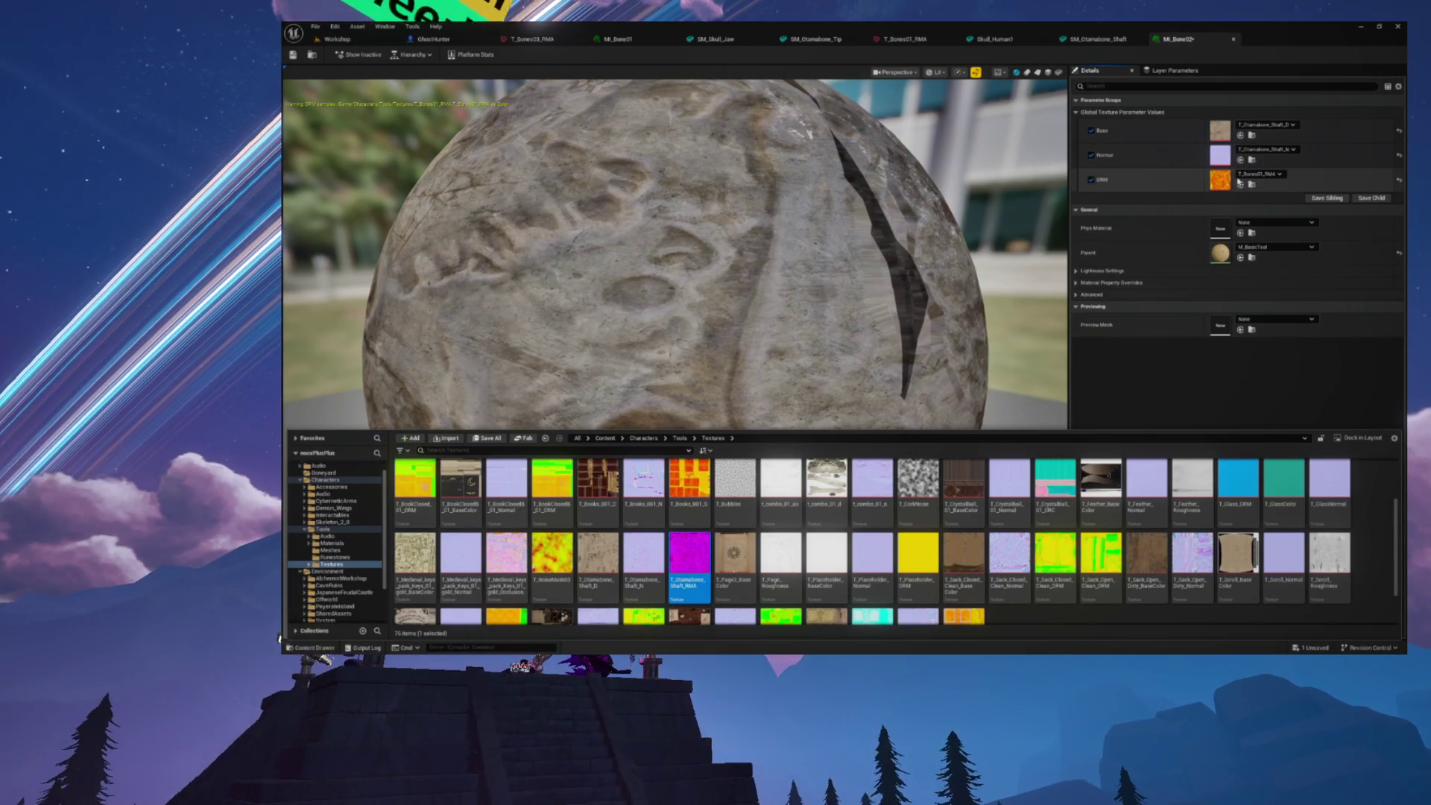
click(1241, 185)
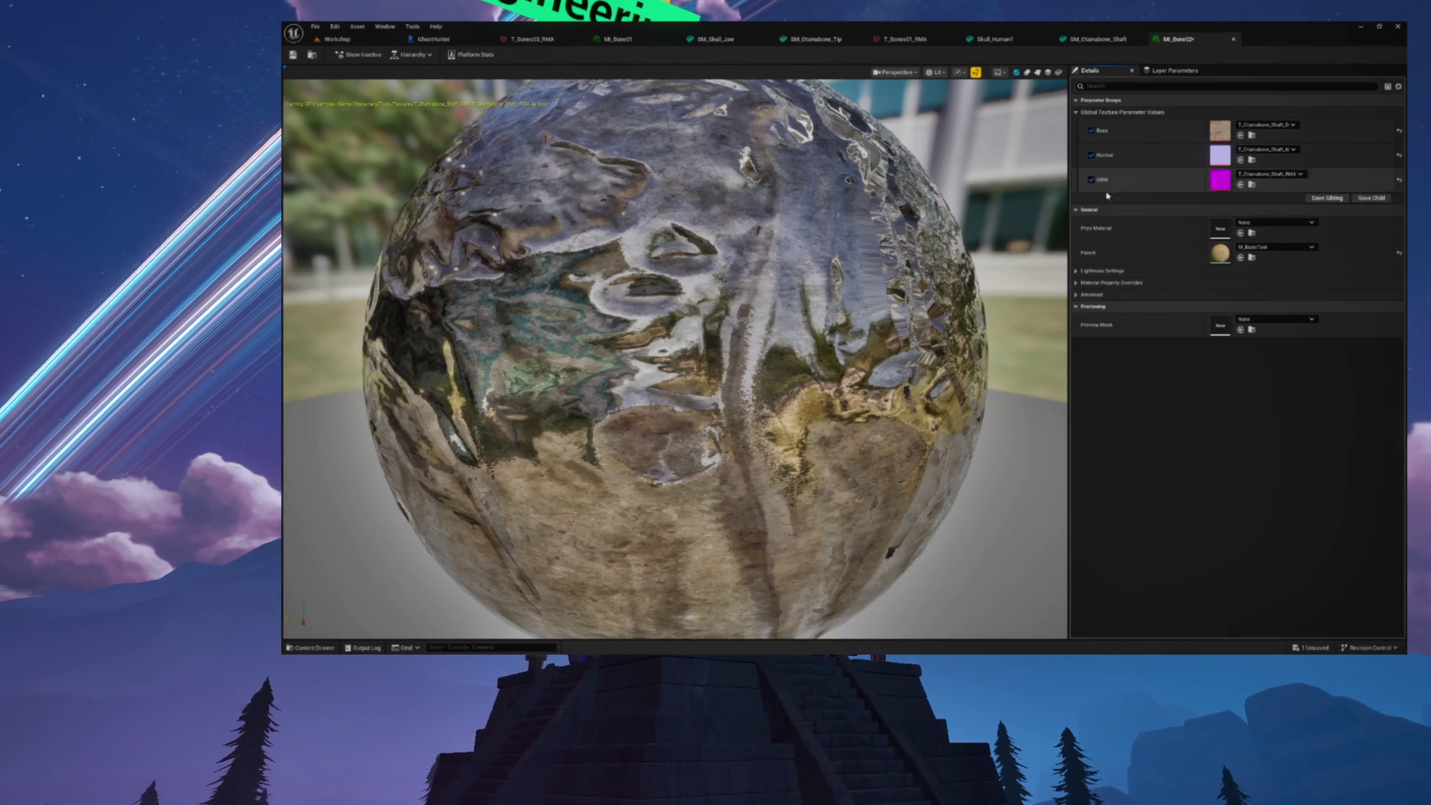
scroll(815, 244, up, 5)
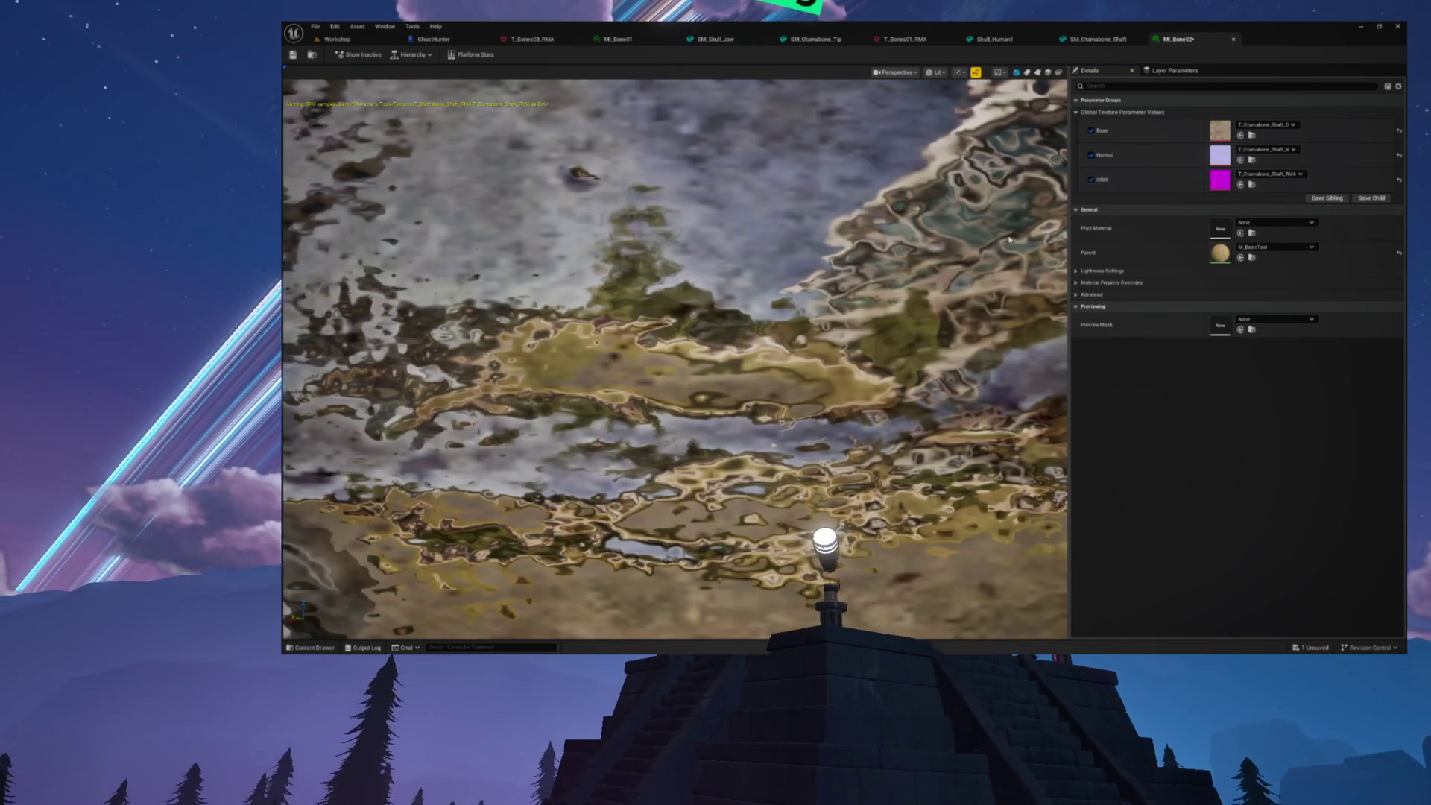
scroll(1010, 239, down, 5)
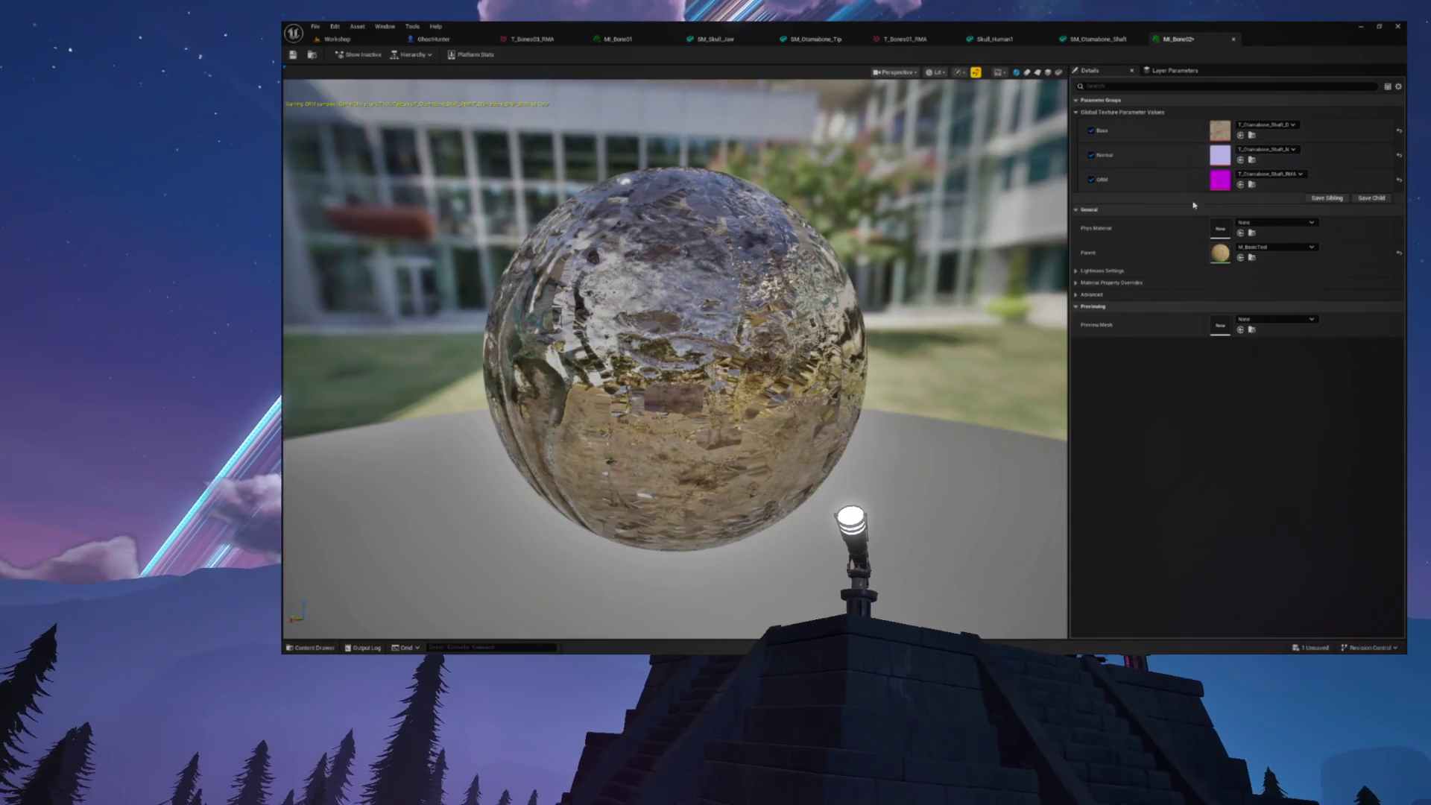
click(1251, 185)
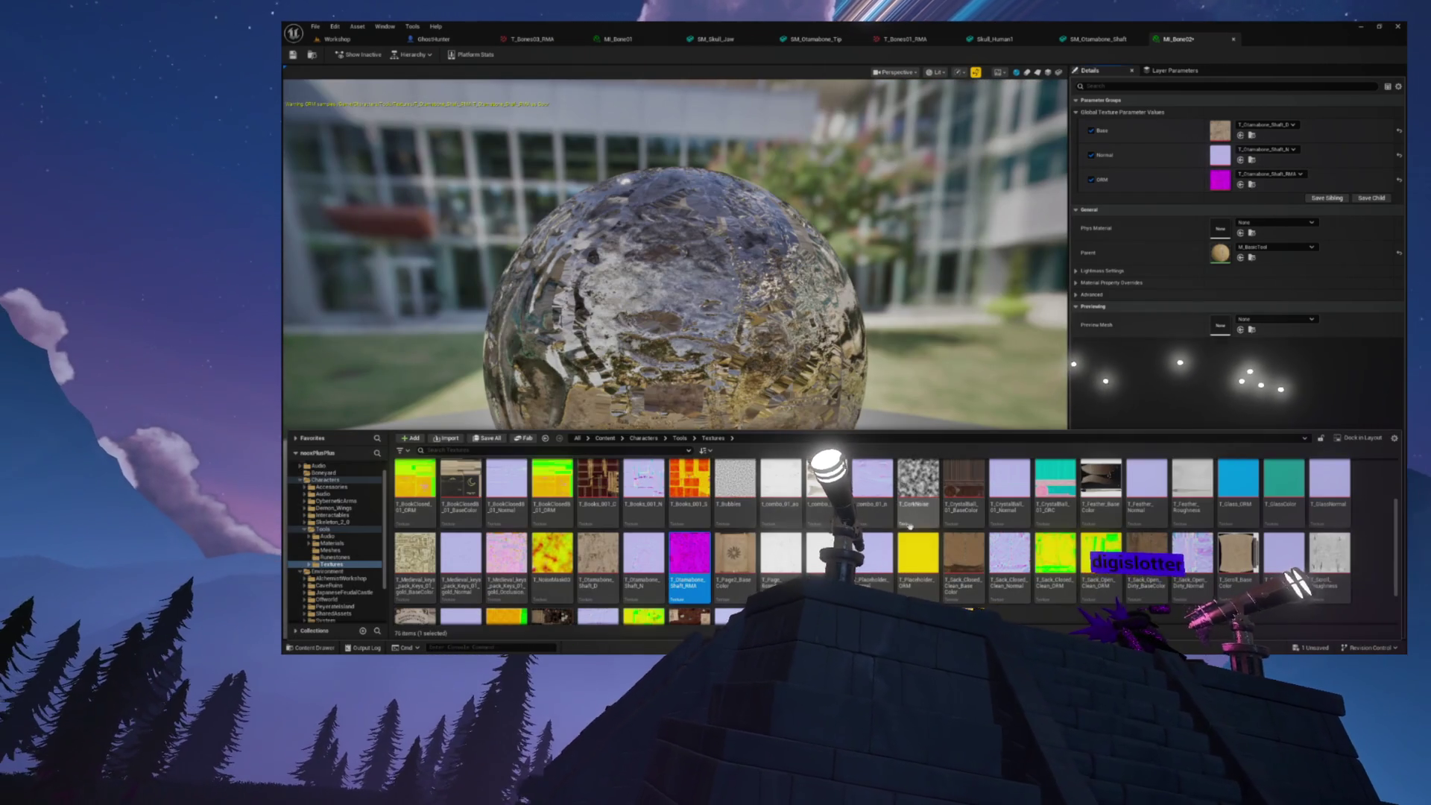
double_click(687, 555)
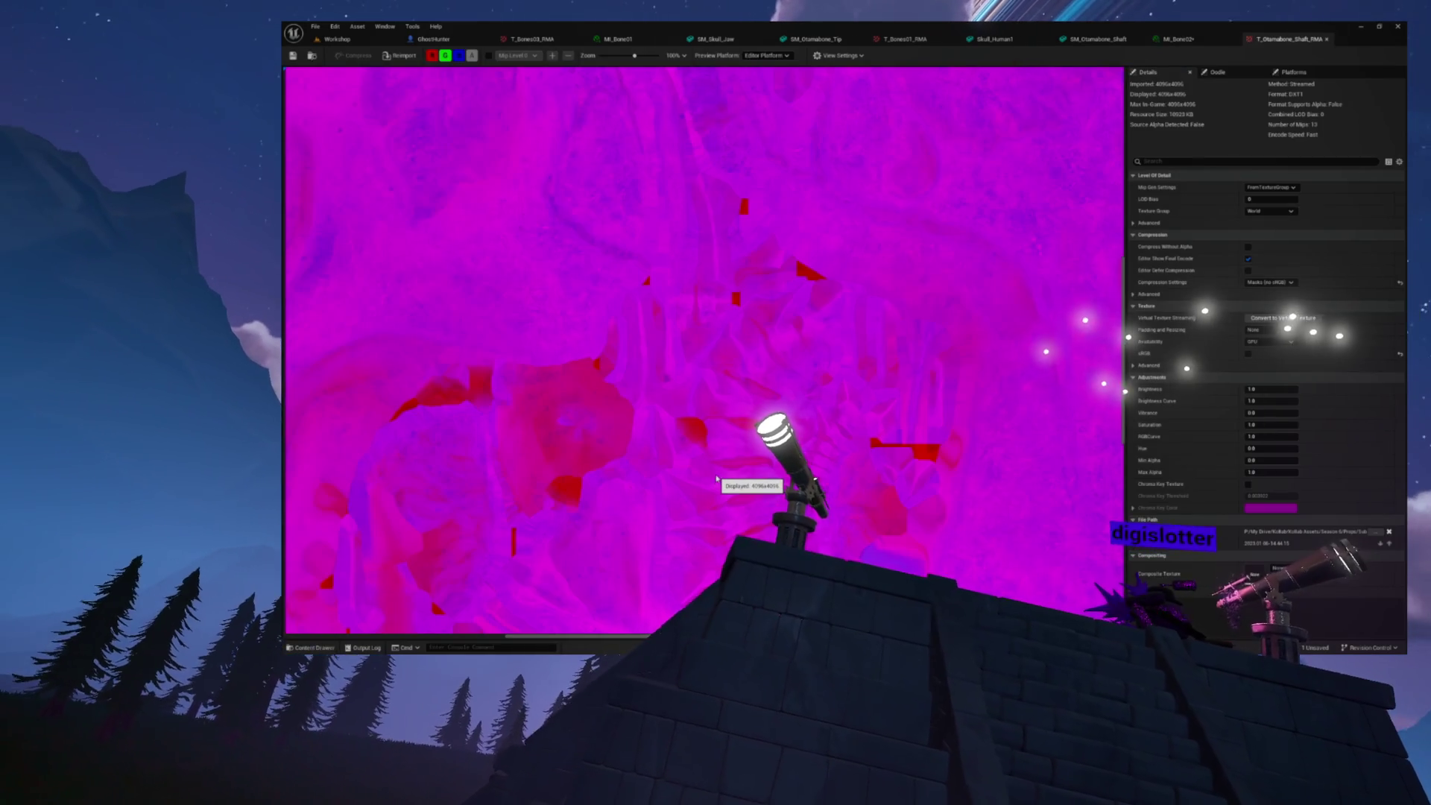
Set T_Otamabone_Shaft_RMA's Hue to 90, save it, and go back to MI_Bone02
scroll(717, 475, down, 1)
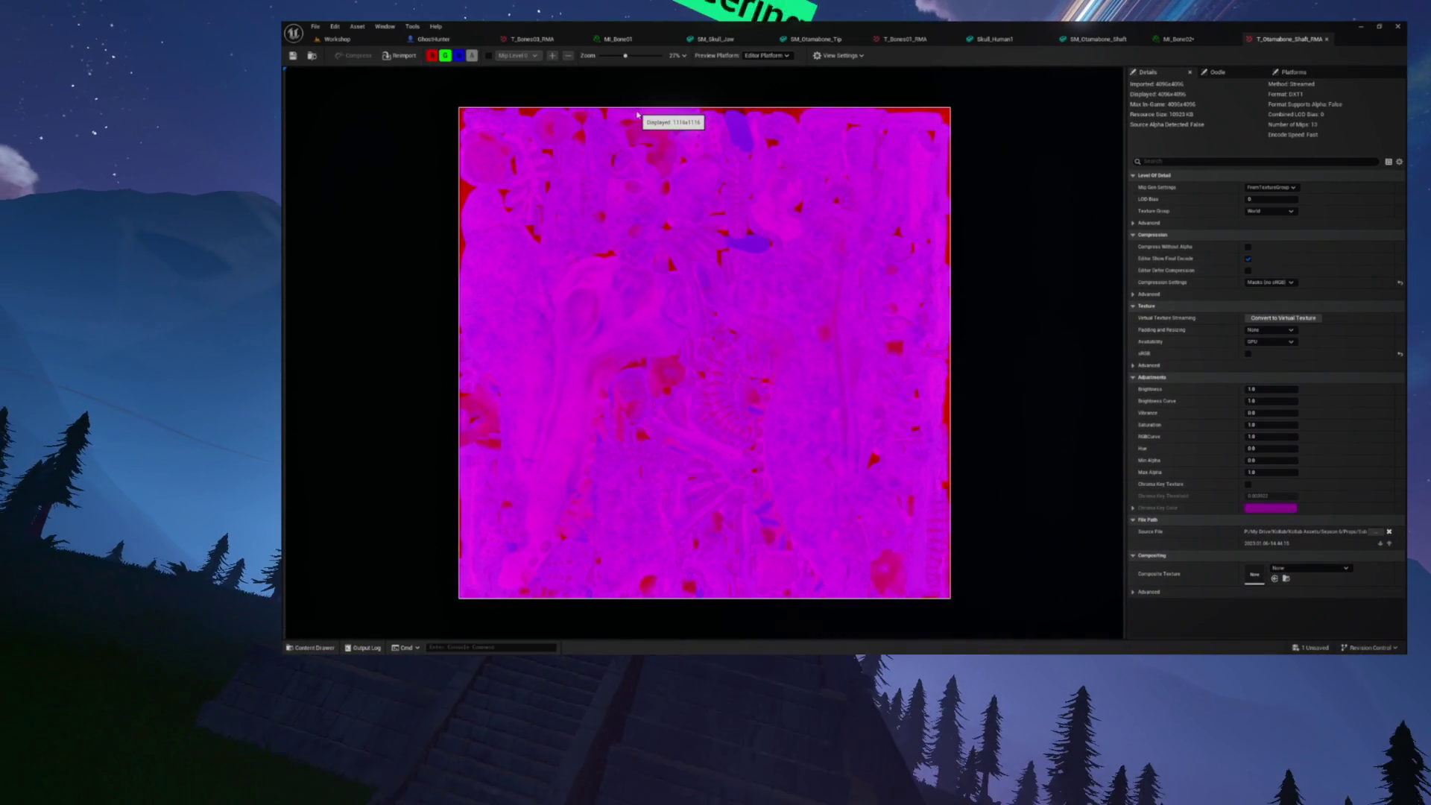
click(1259, 448)
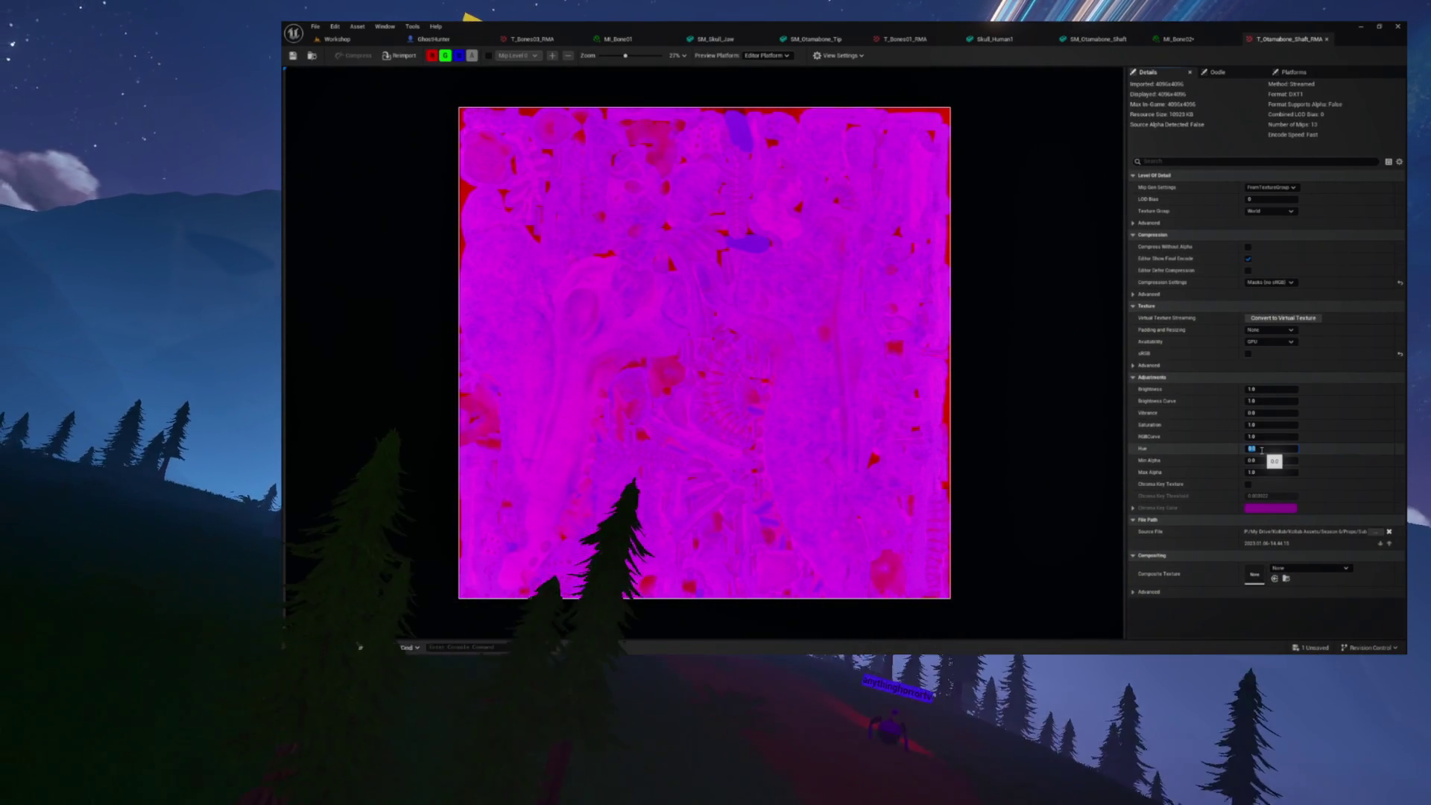
text(90)
key(Return)
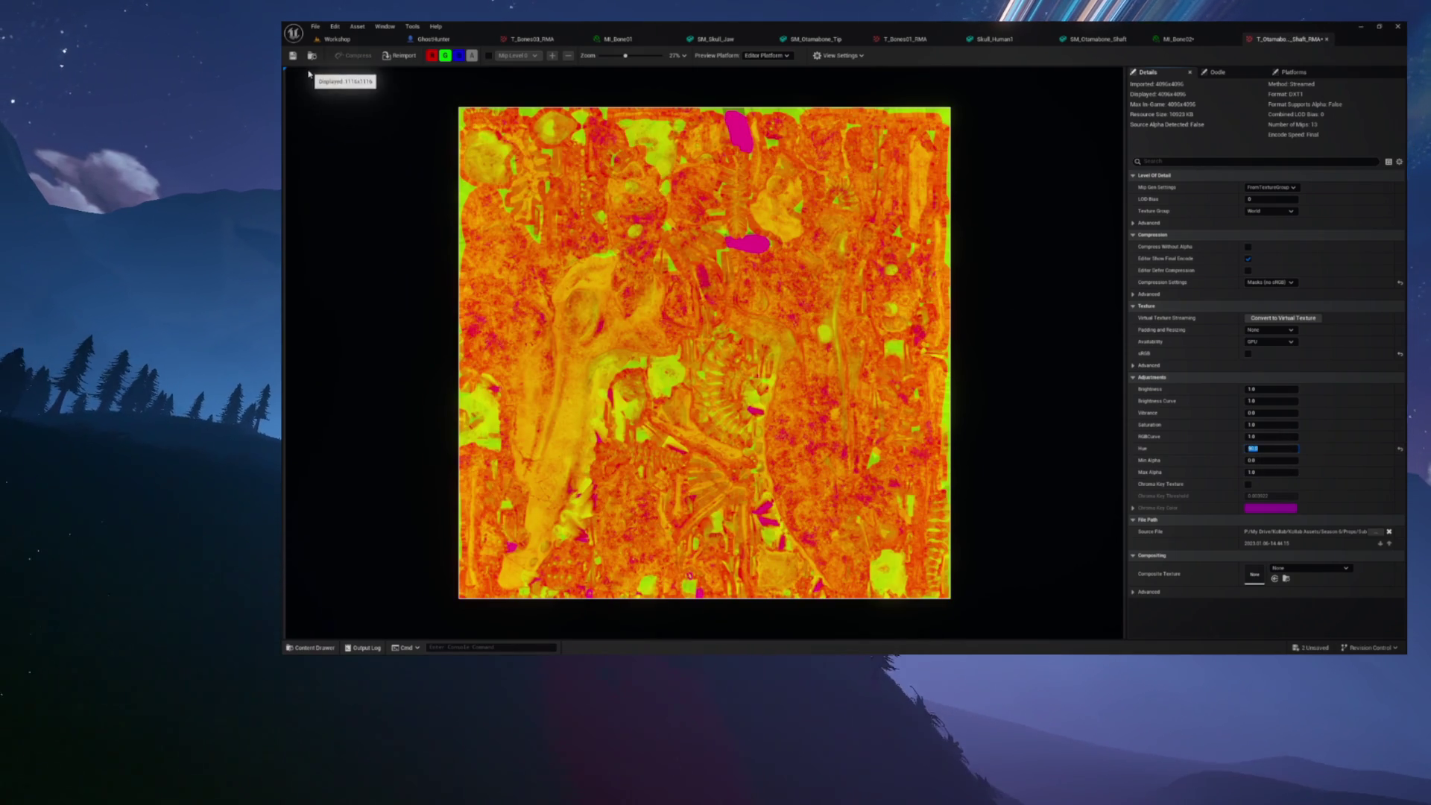
click(293, 55)
key(ctrl+Tab)
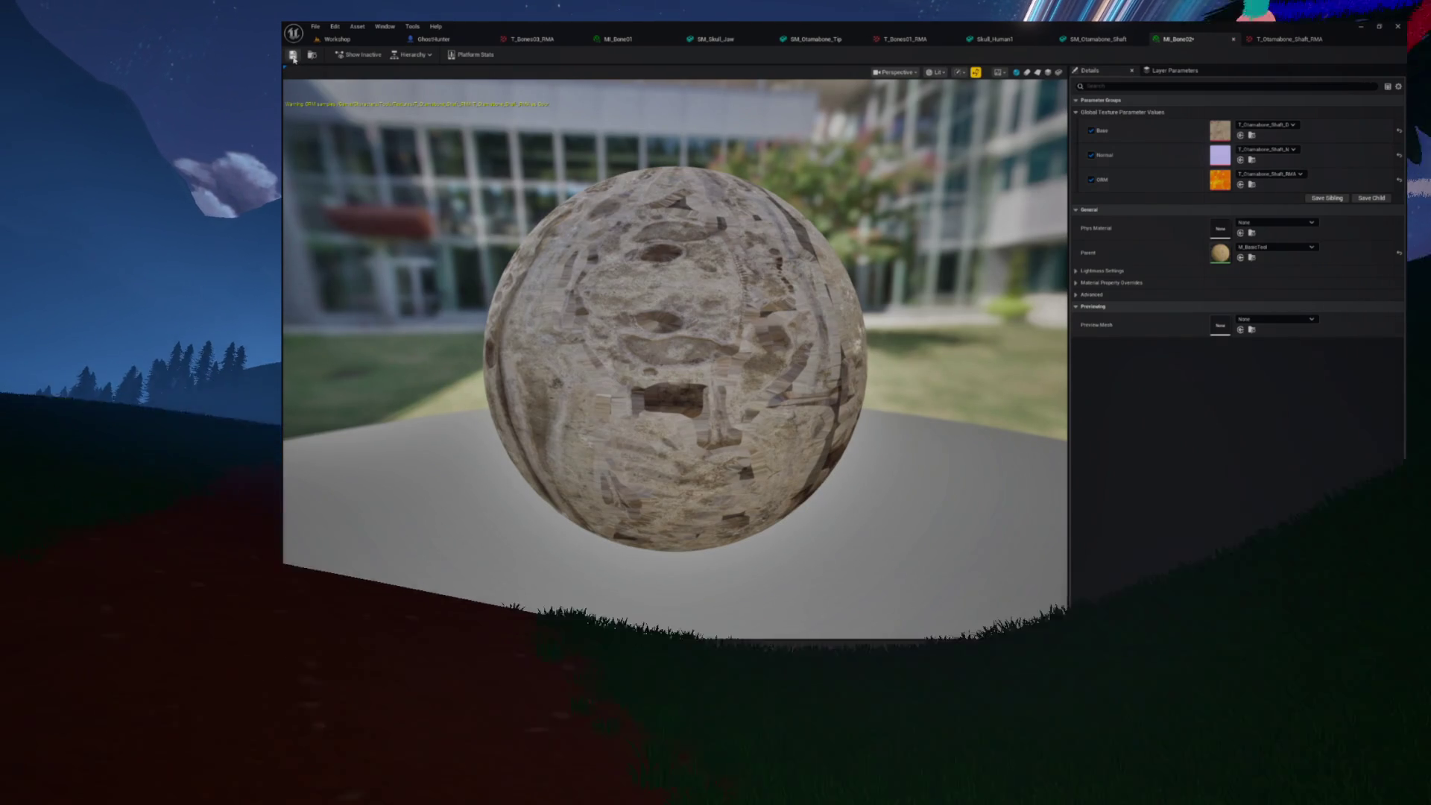
Inspect the bone material and shaft mesh, then close the Skull_Human1 editor
drag(773, 280, 596, 290)
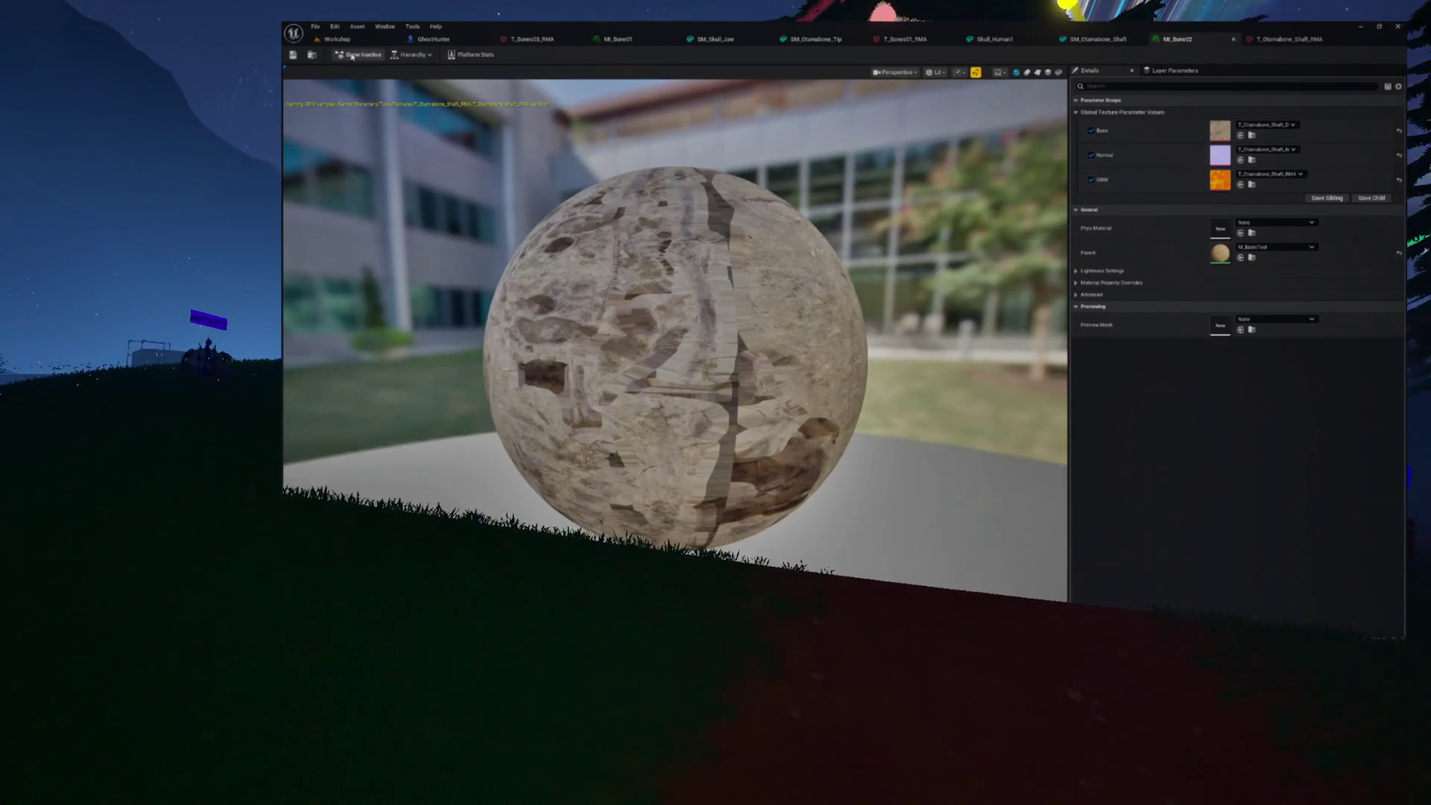
click(314, 55)
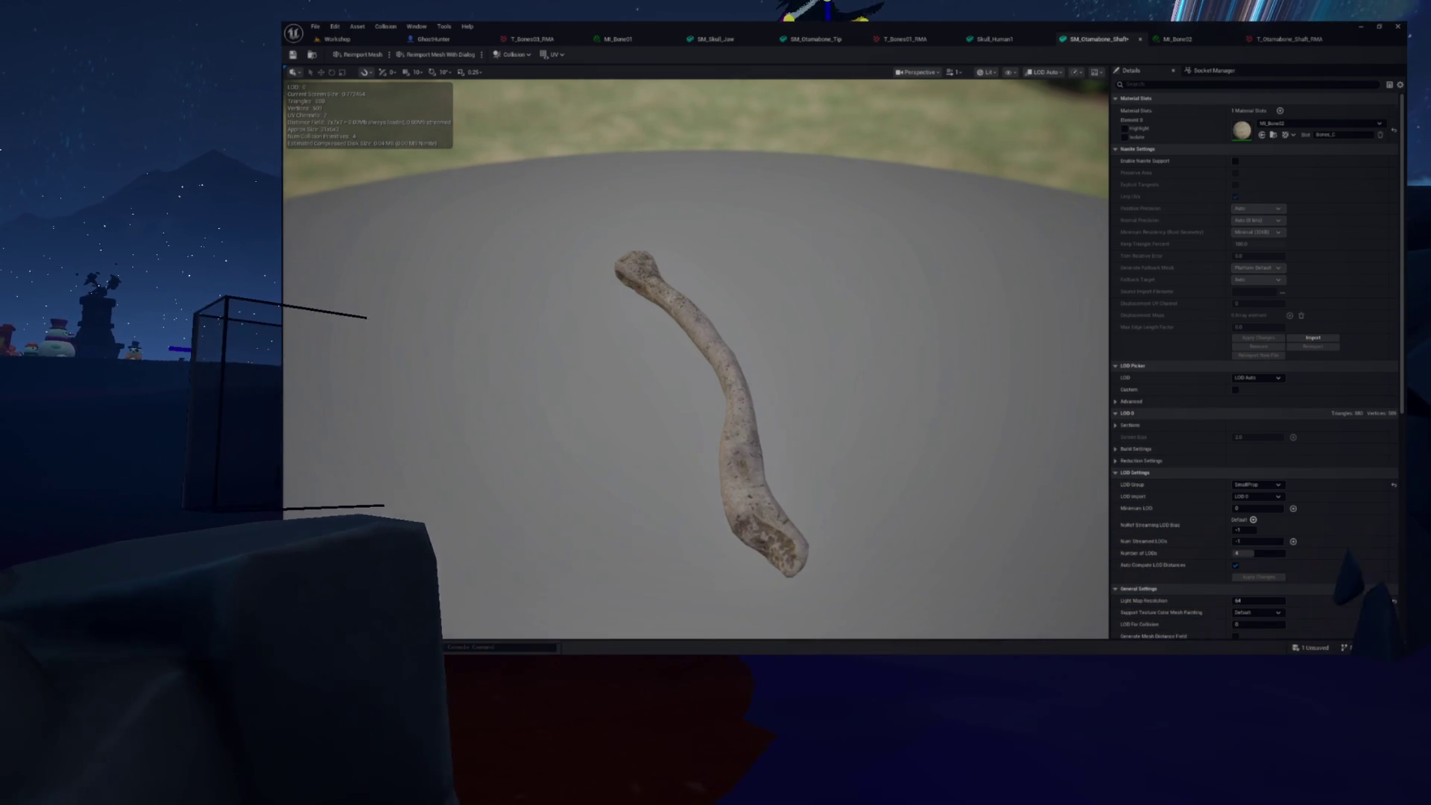
mouse_move(739, 239)
mouse_down()
mouse_move(775, 209)
mouse_move(790, 268)
mouse_move(739, 239)
mouse_up()
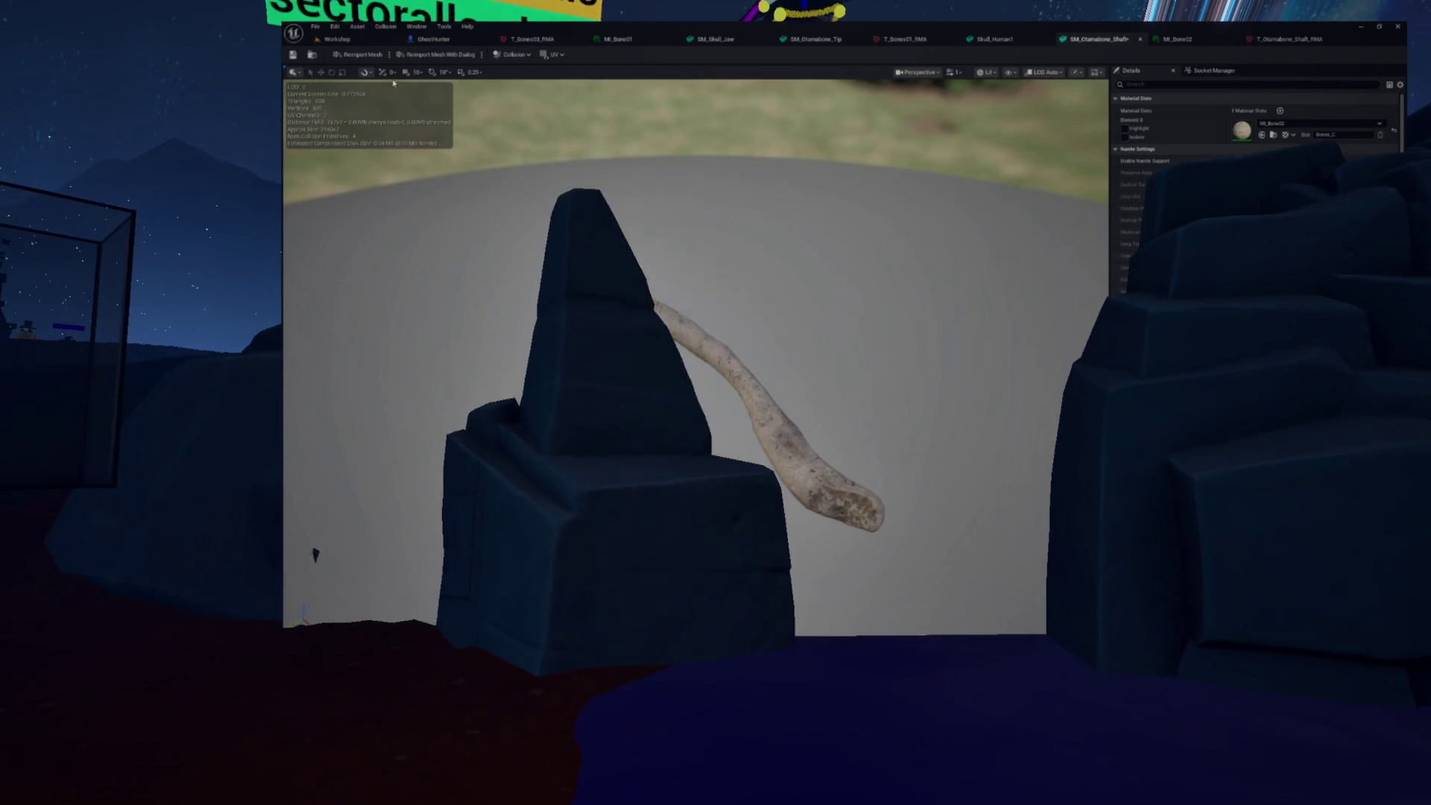
click(991, 39)
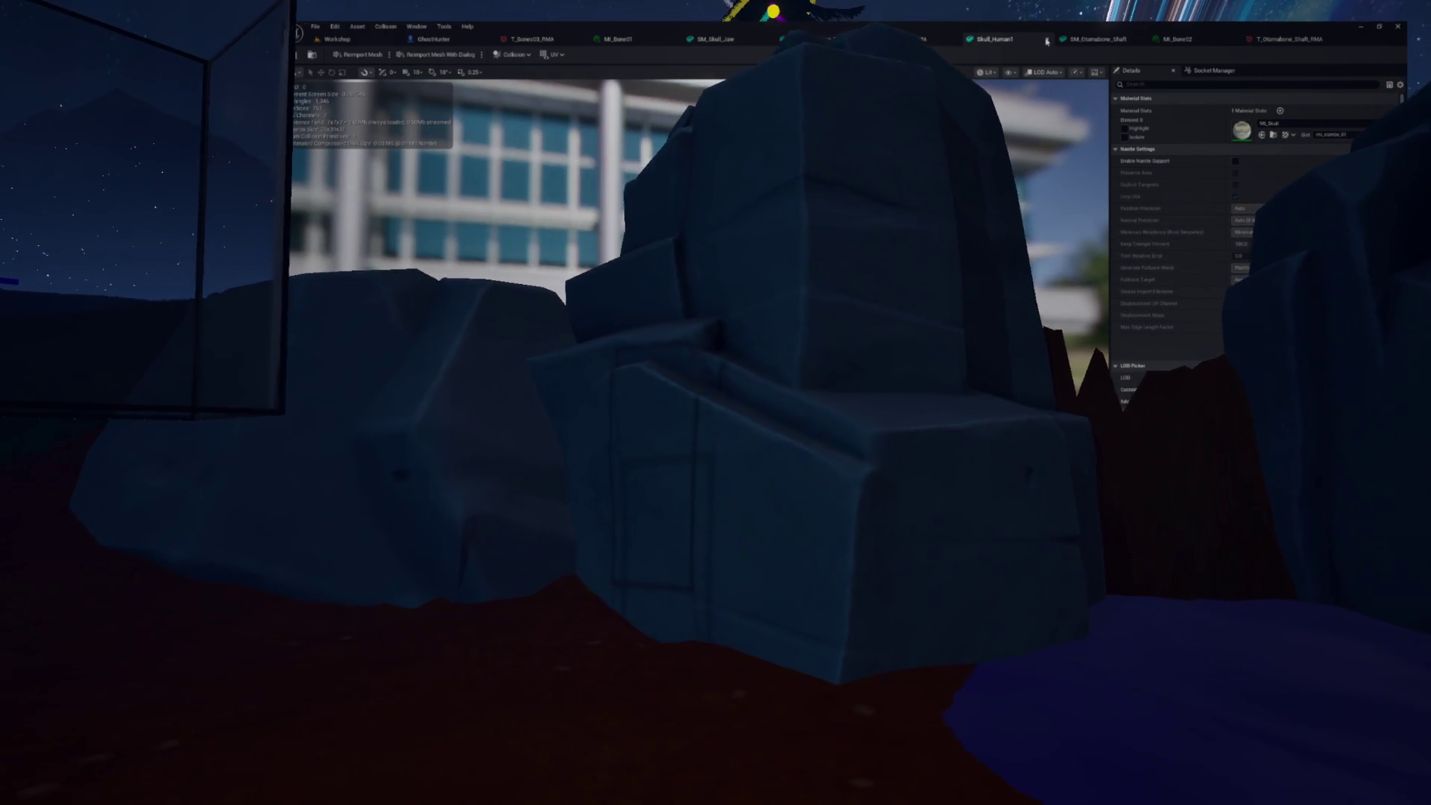
middle_click(1006, 40)
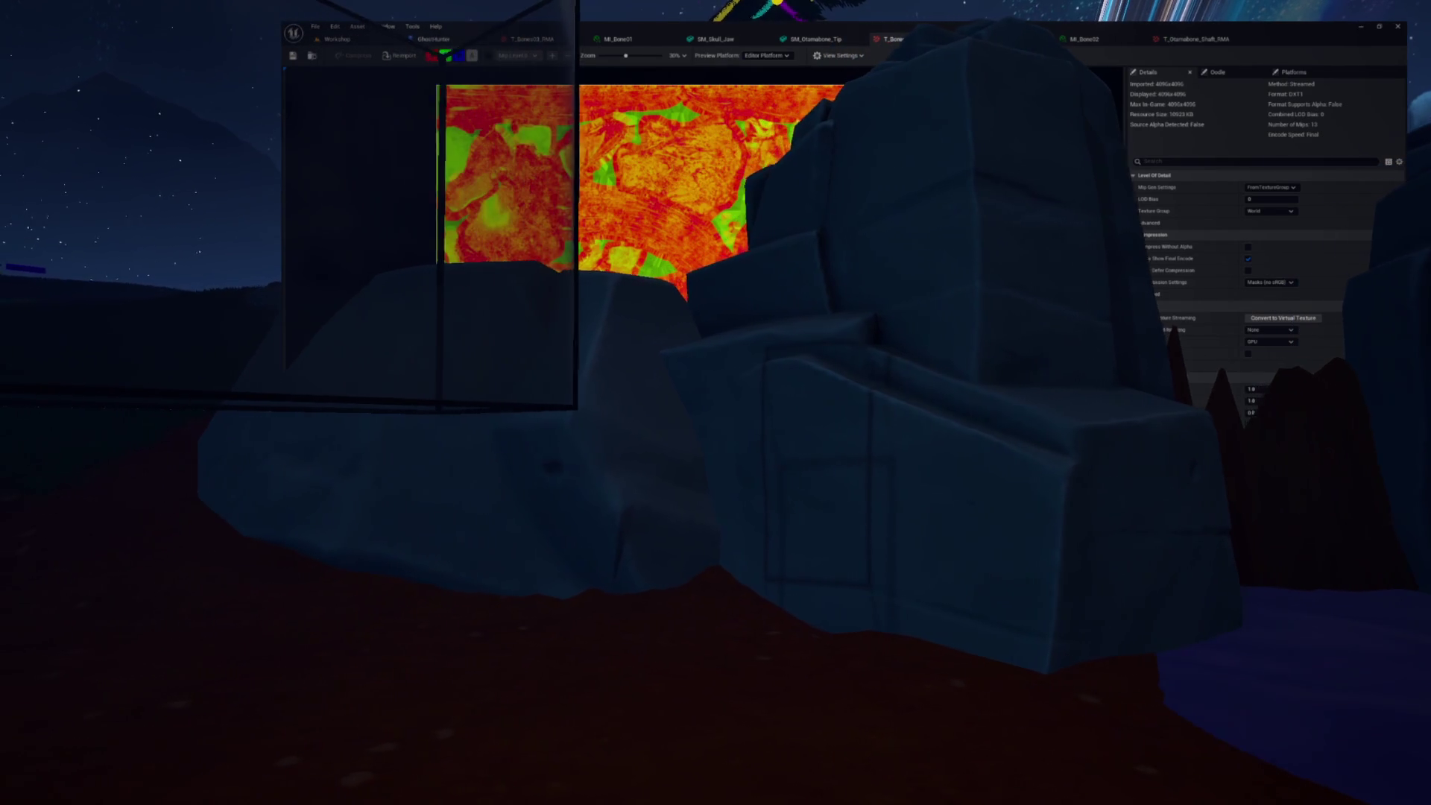
Close the MI_Bone01 material editor and the T_Bones03_RMA texture editor
click(876, 41)
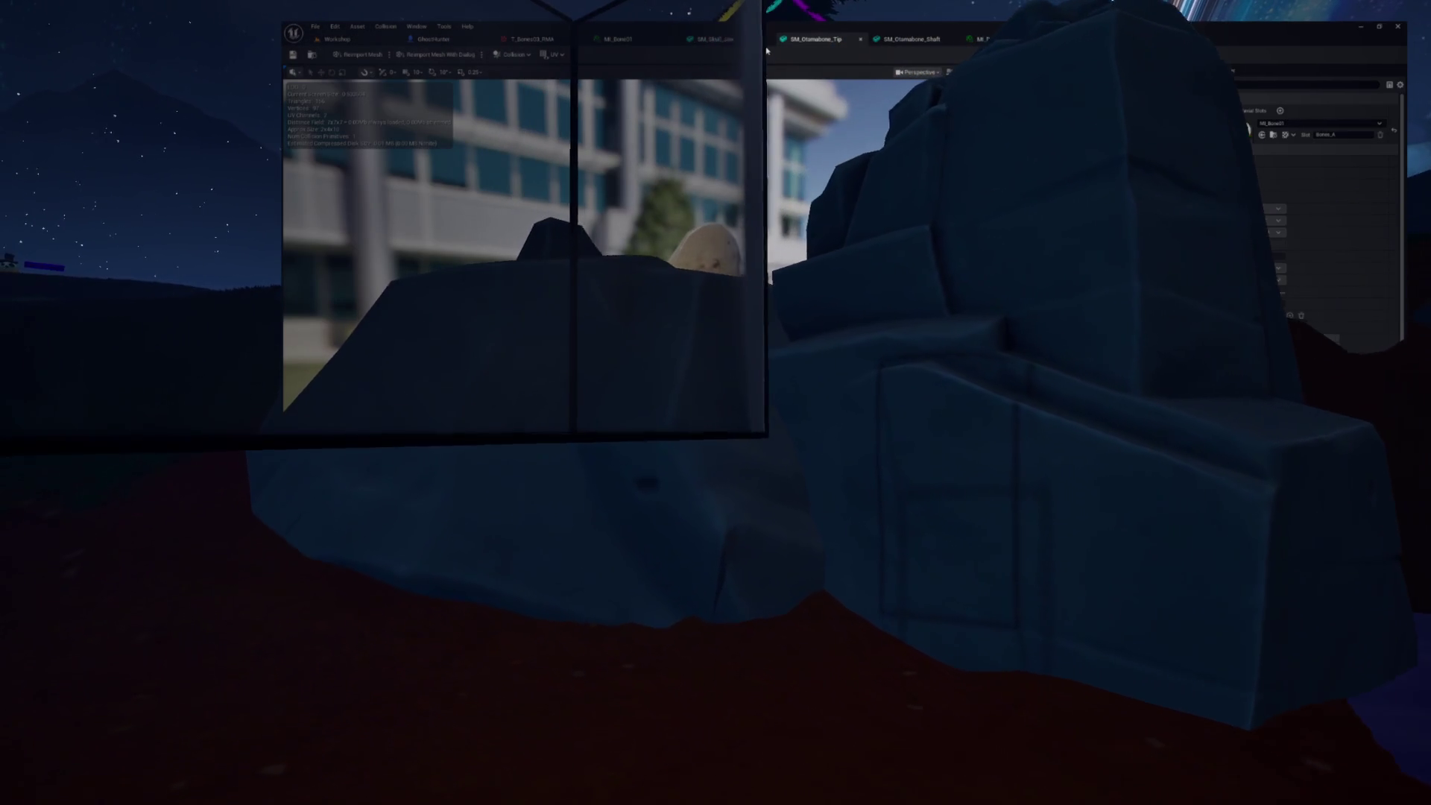
click(709, 44)
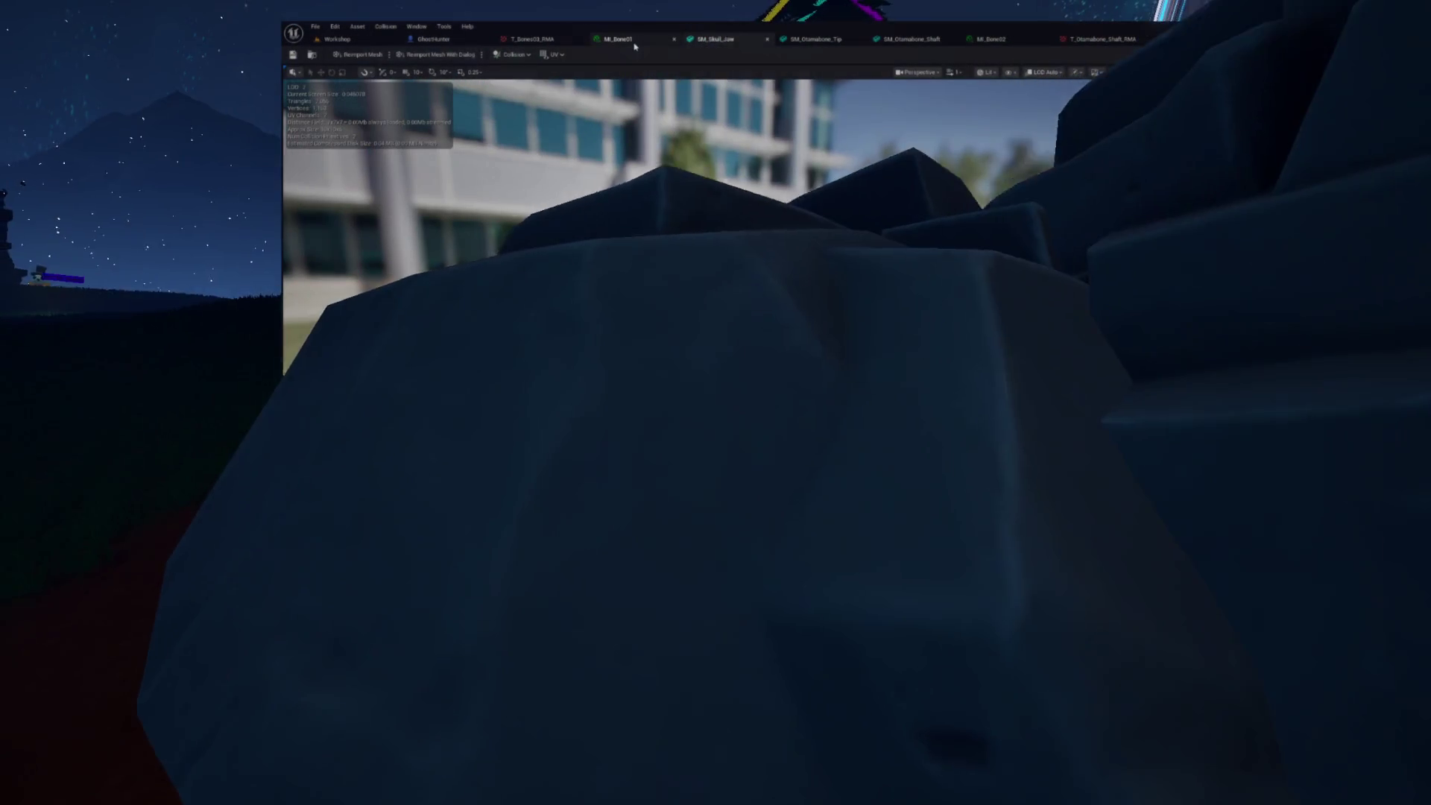
click(670, 45)
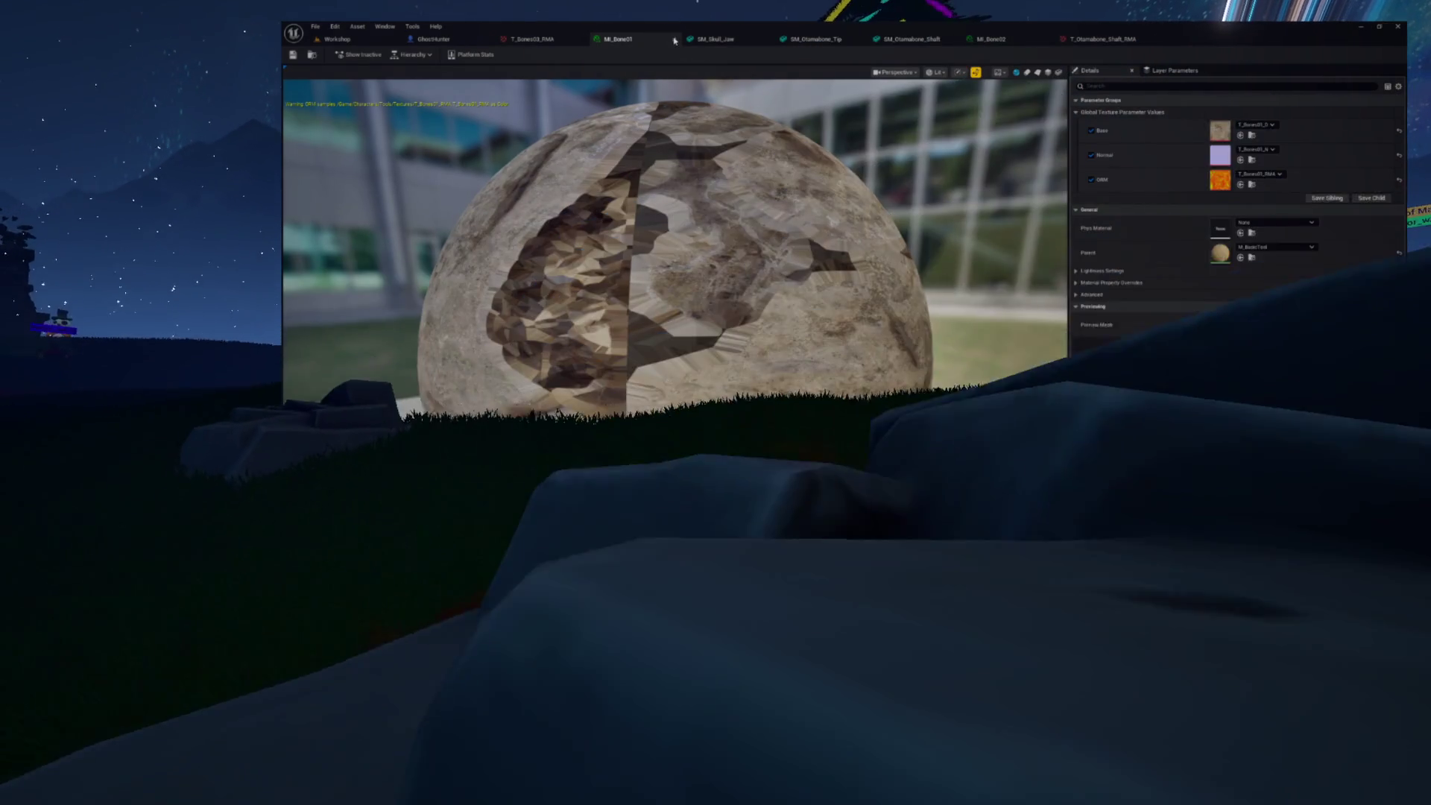
click(674, 39)
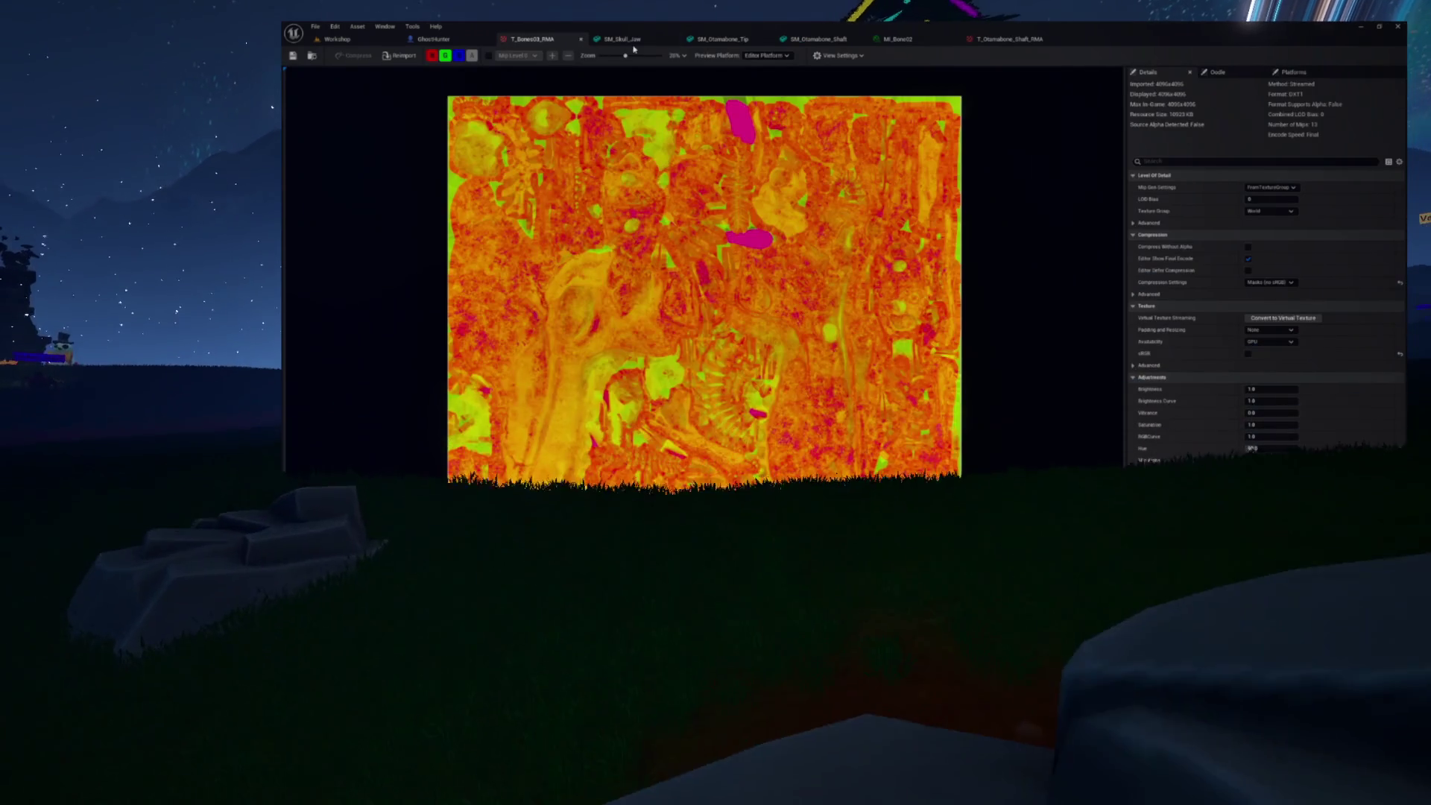
click(634, 40)
click(580, 39)
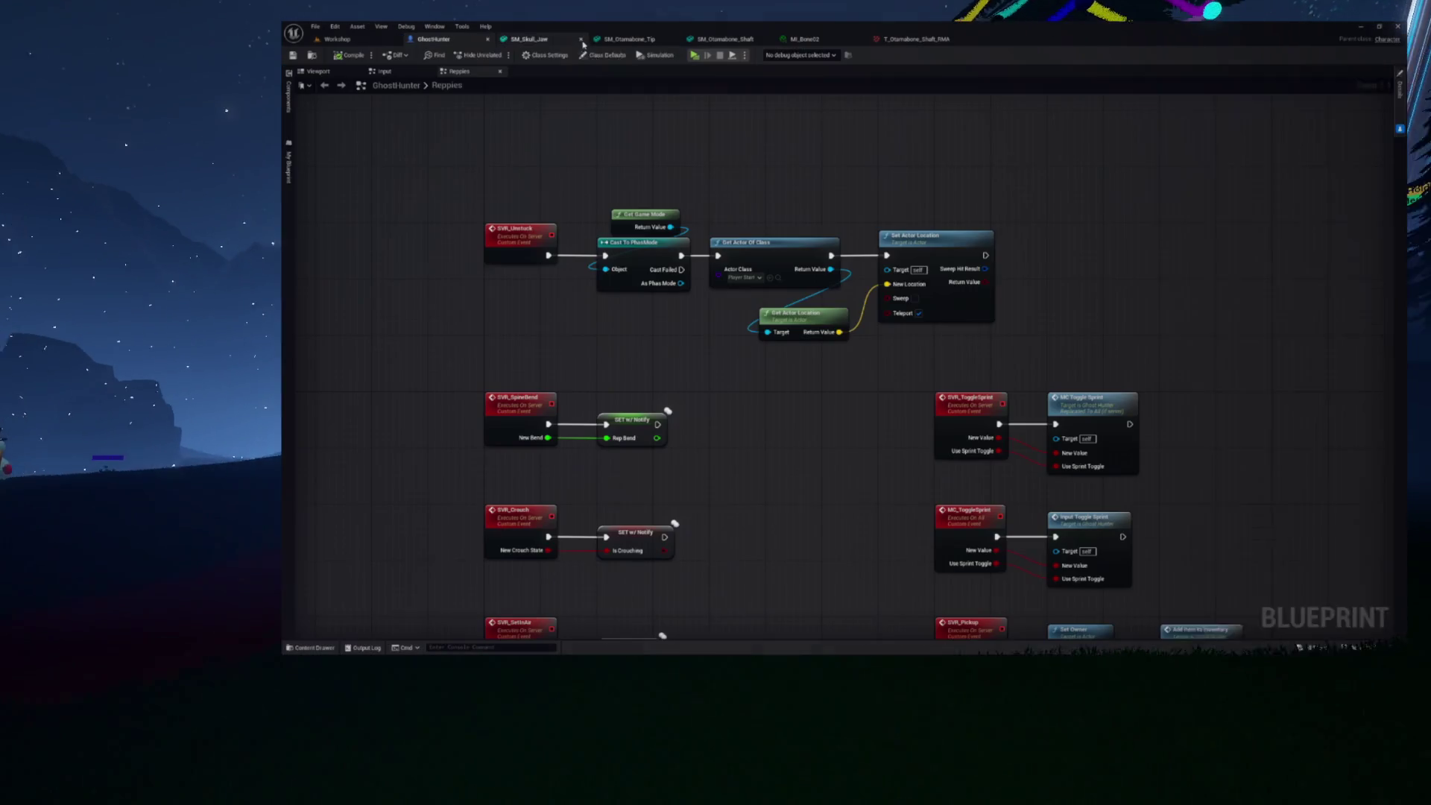
Close the T_Otamabone_Shaft_RMA texture and MI_Bone02 material editors
click(643, 41)
click(716, 39)
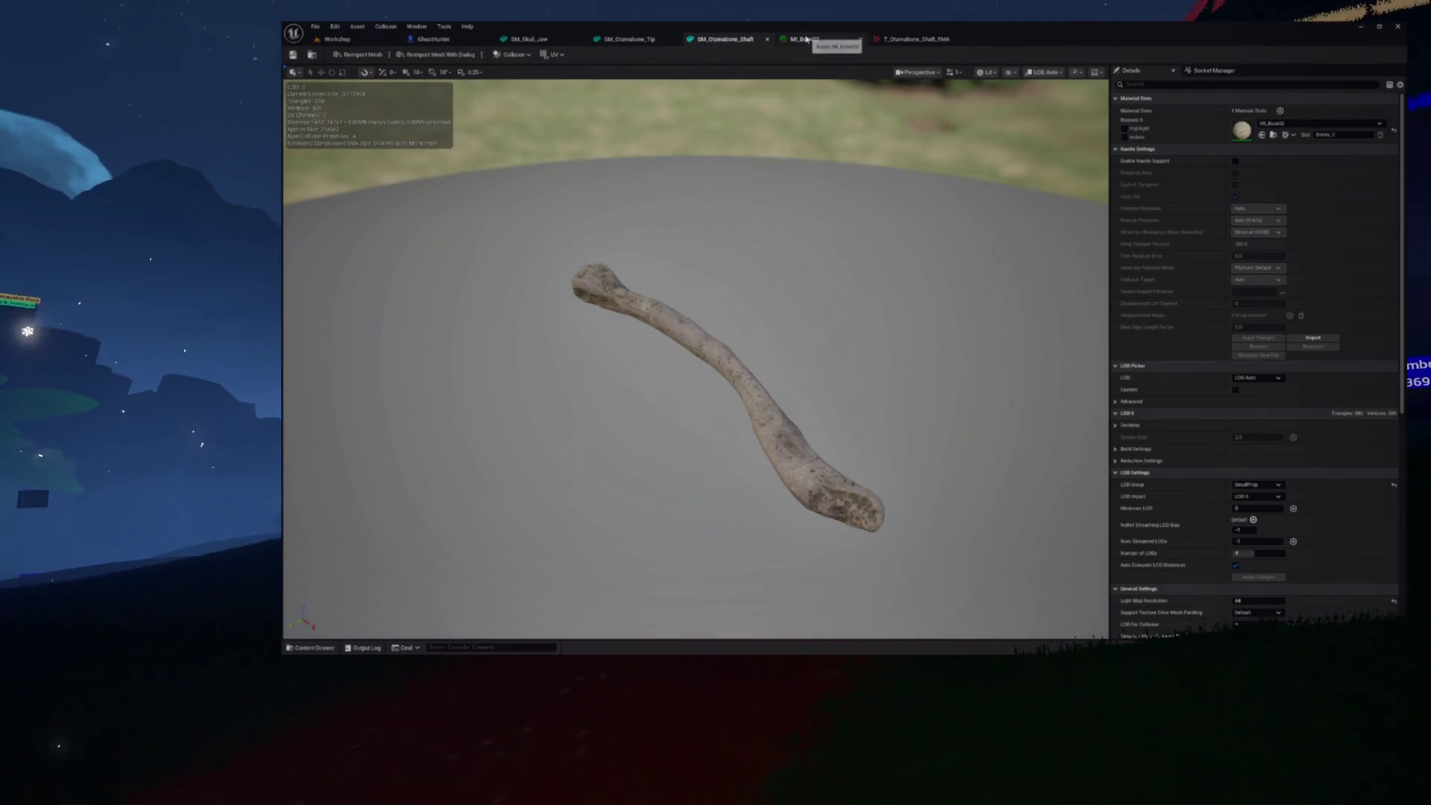
click(805, 39)
click(939, 39)
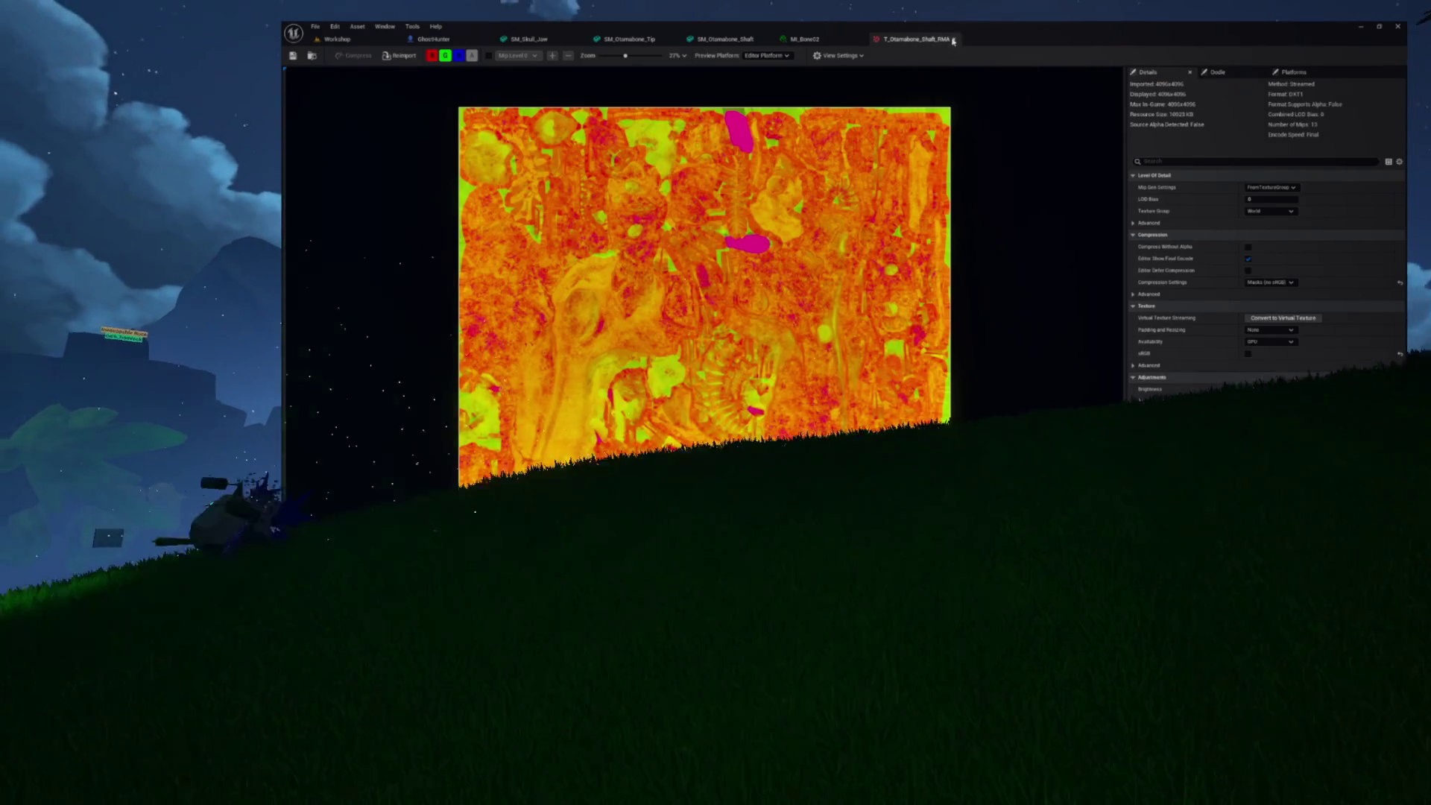
click(952, 38)
click(861, 40)
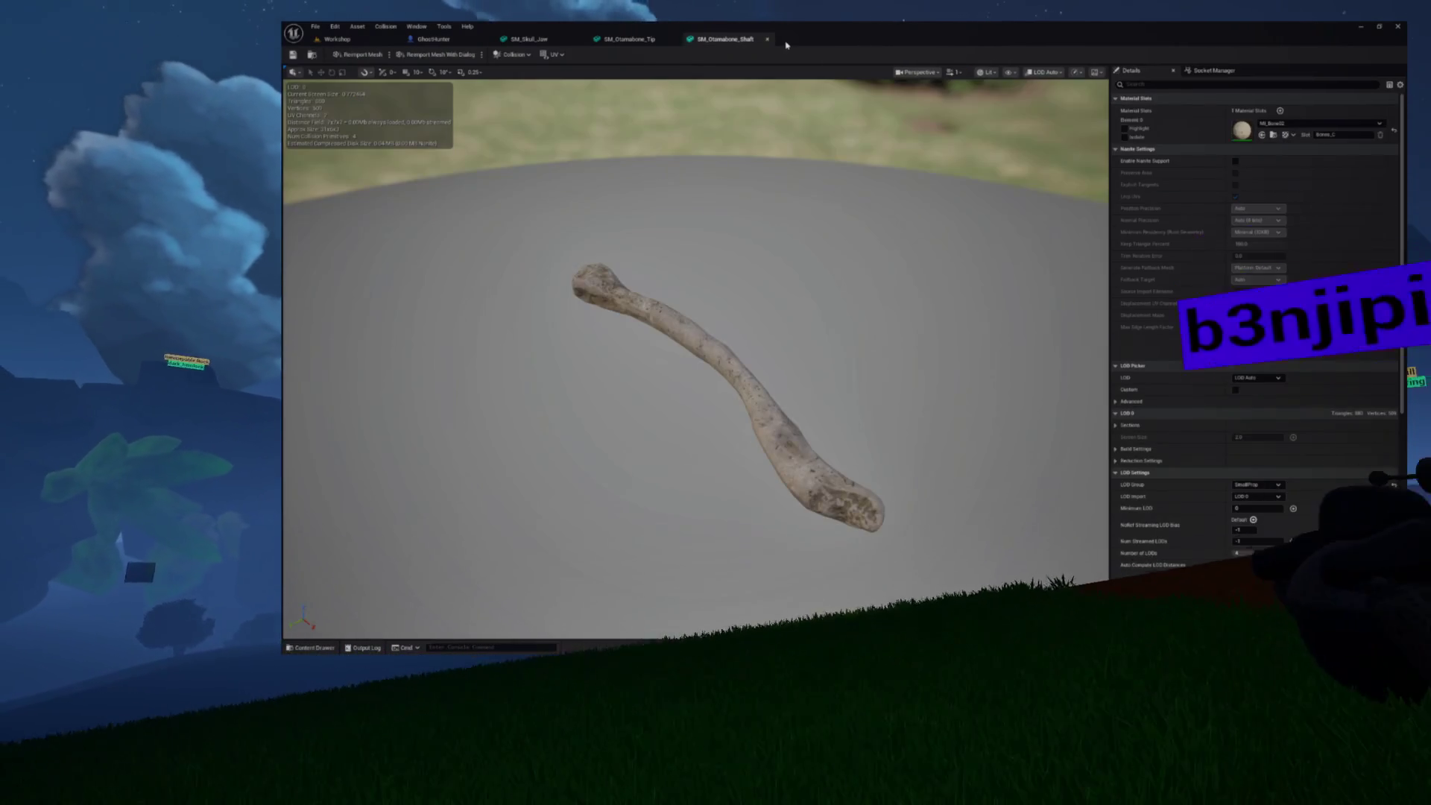
Check SM_Otamabone_Tip, then locate SM_Skull_Jaw in the skeleton Parts folder
click(630, 39)
click(631, 43)
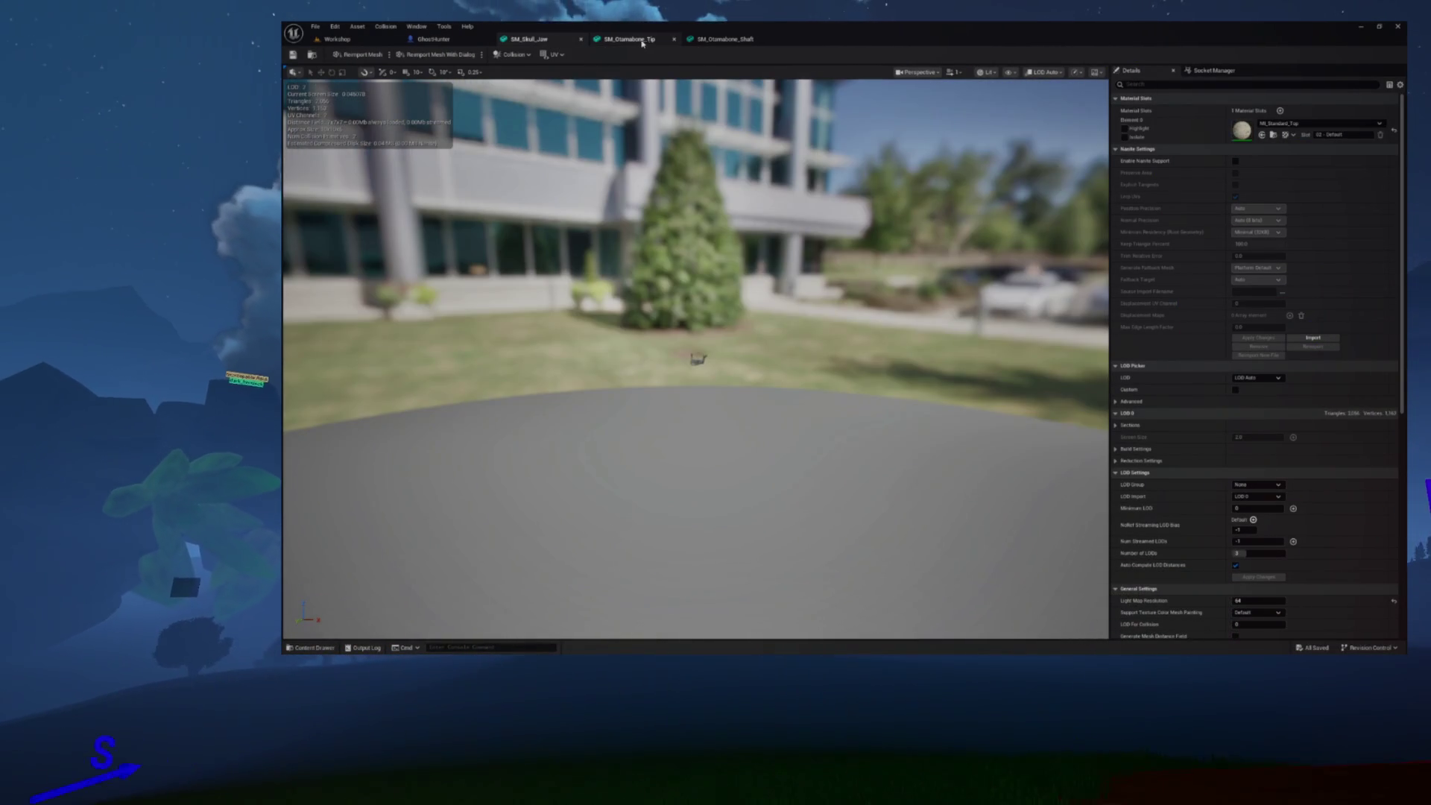
click(525, 42)
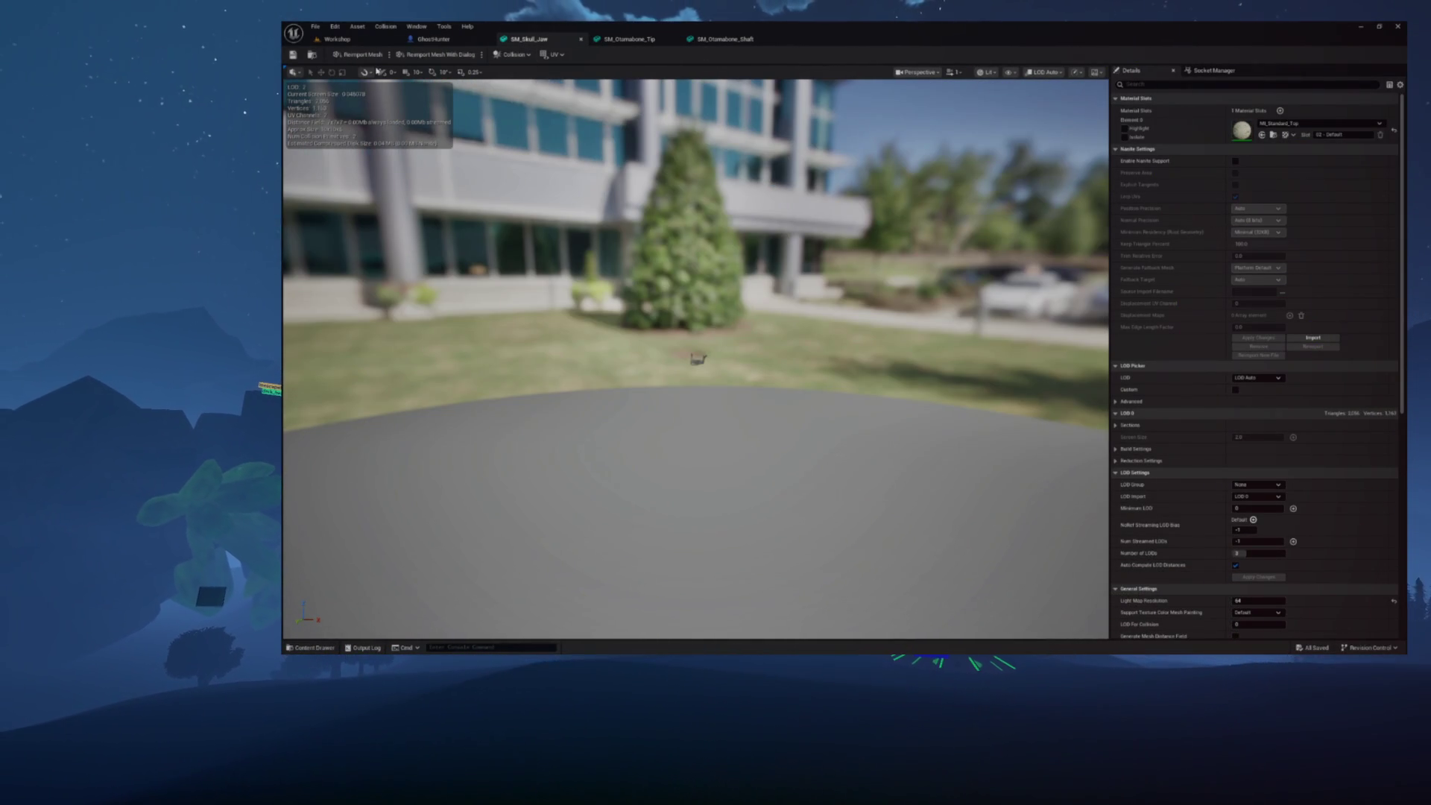
click(315, 55)
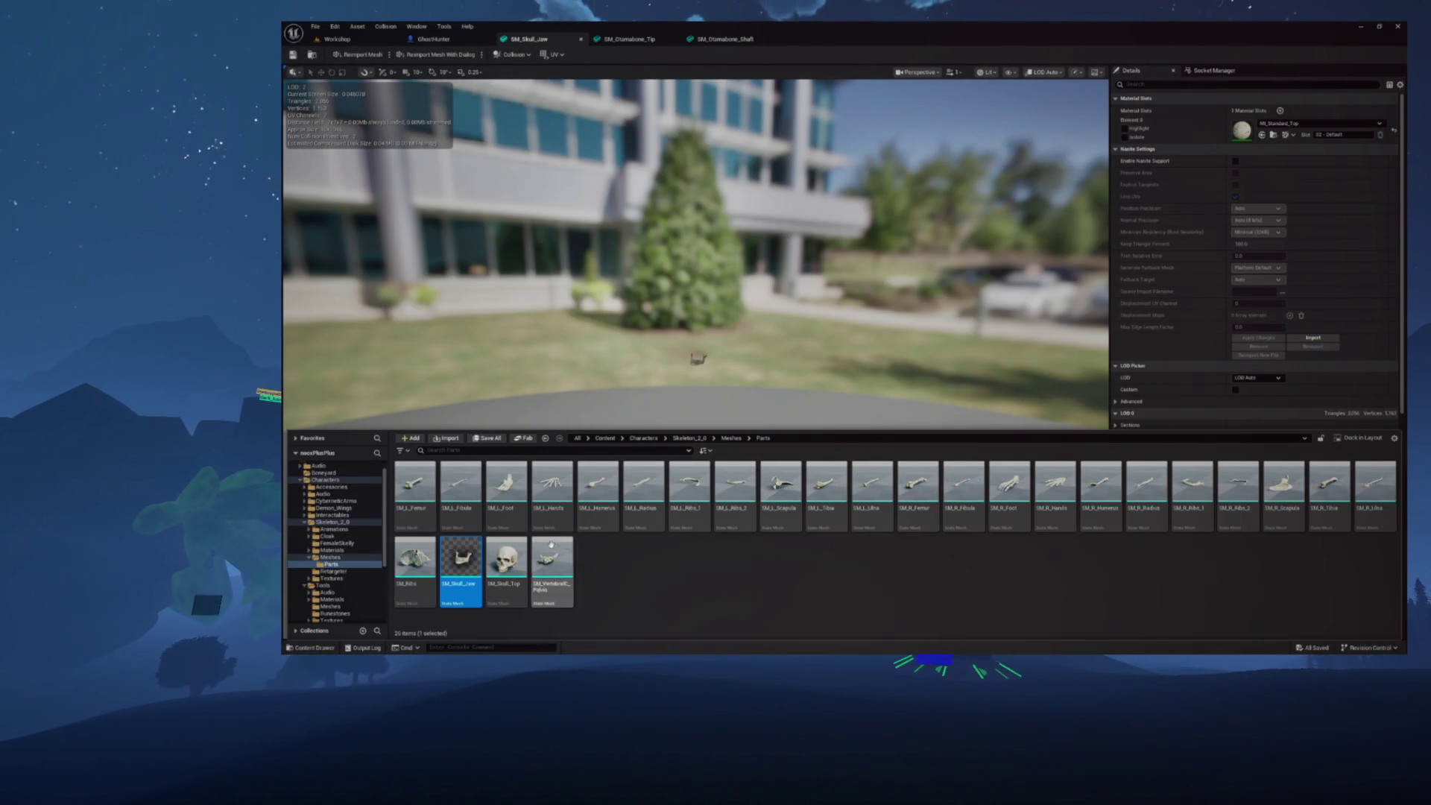
Open SM_Skull_Top, frame it, and orbit around the skull
double_click(507, 559)
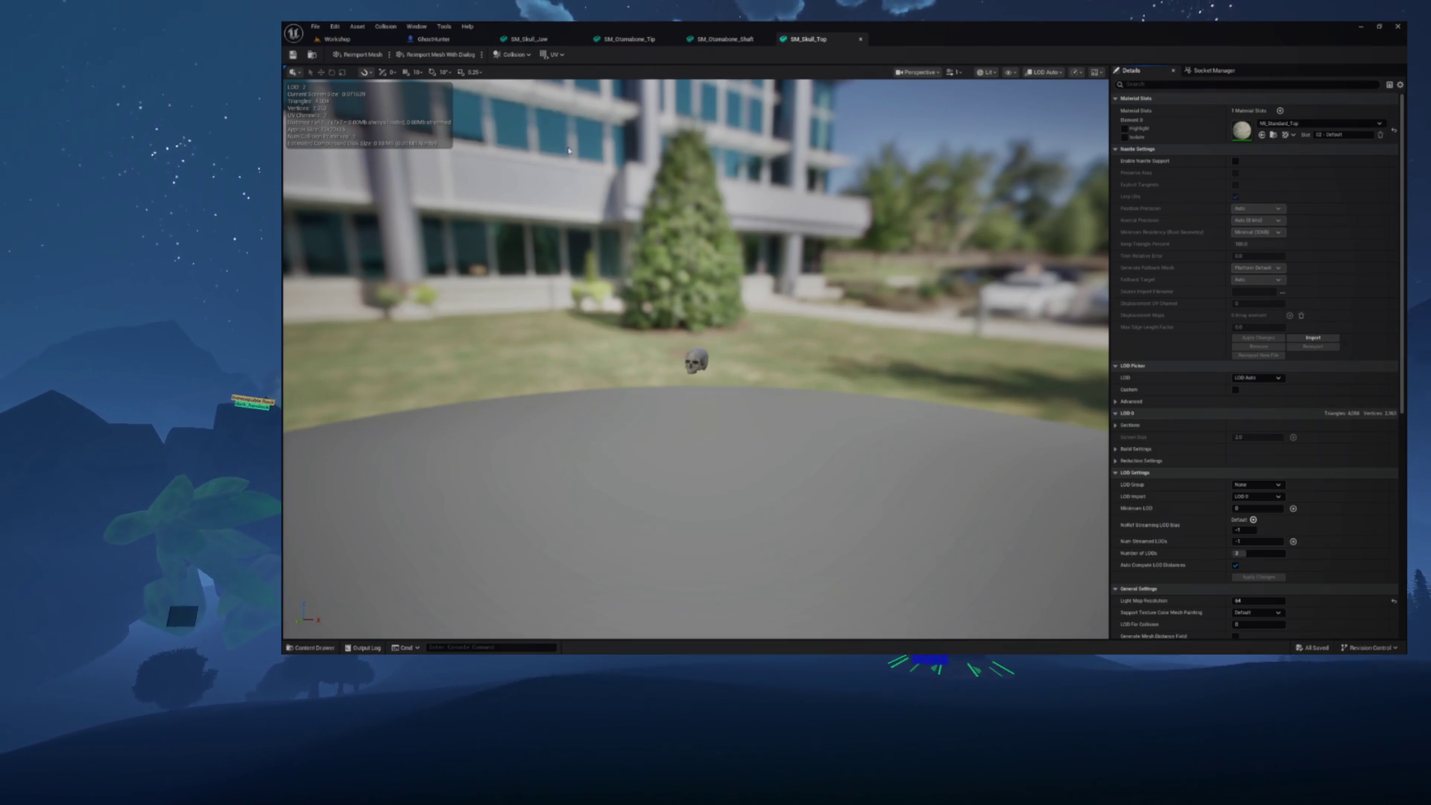
key(f)
mouse_move(677, 331)
mouse_down()
mouse_move(611, 330)
mouse_move(715, 328)
mouse_up()
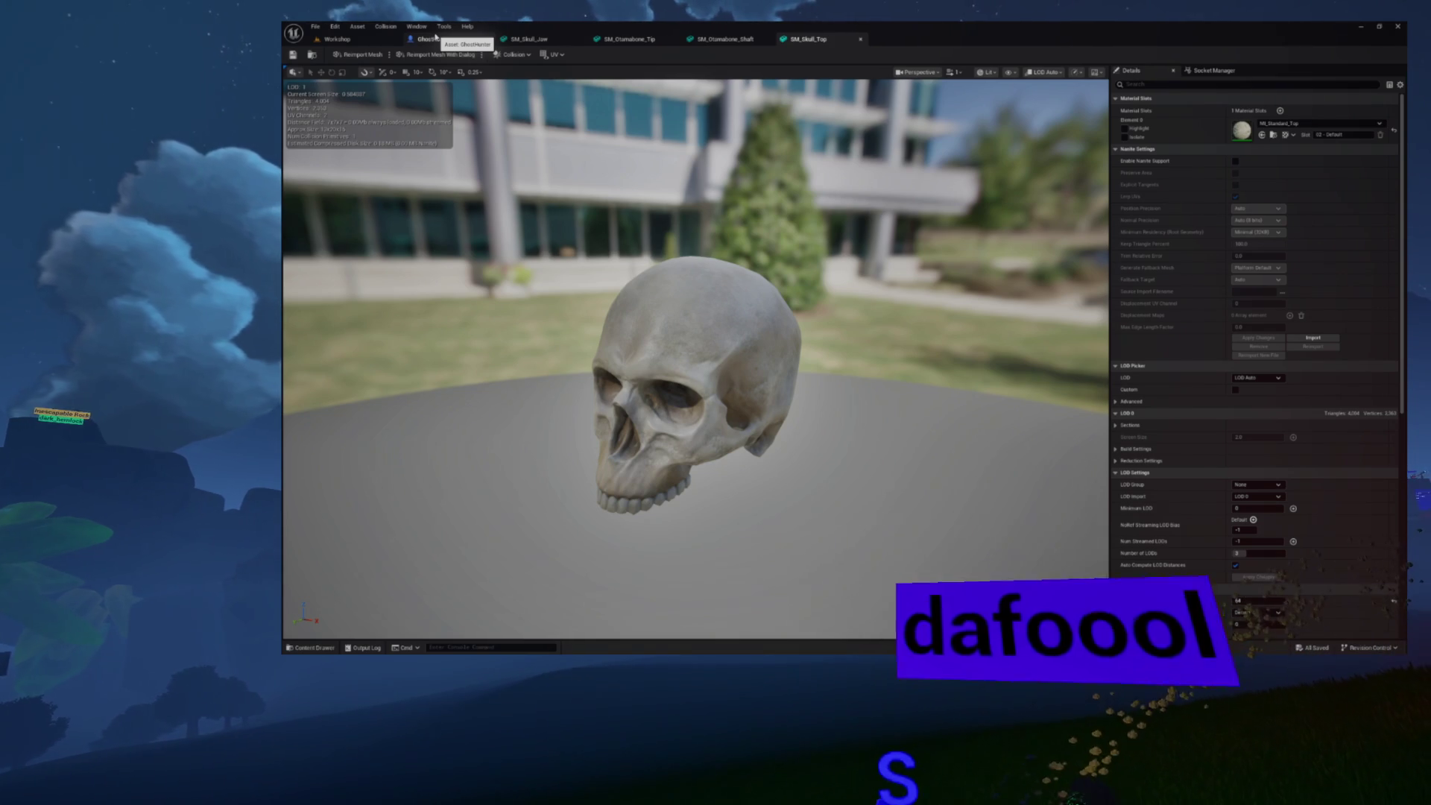
click(313, 56)
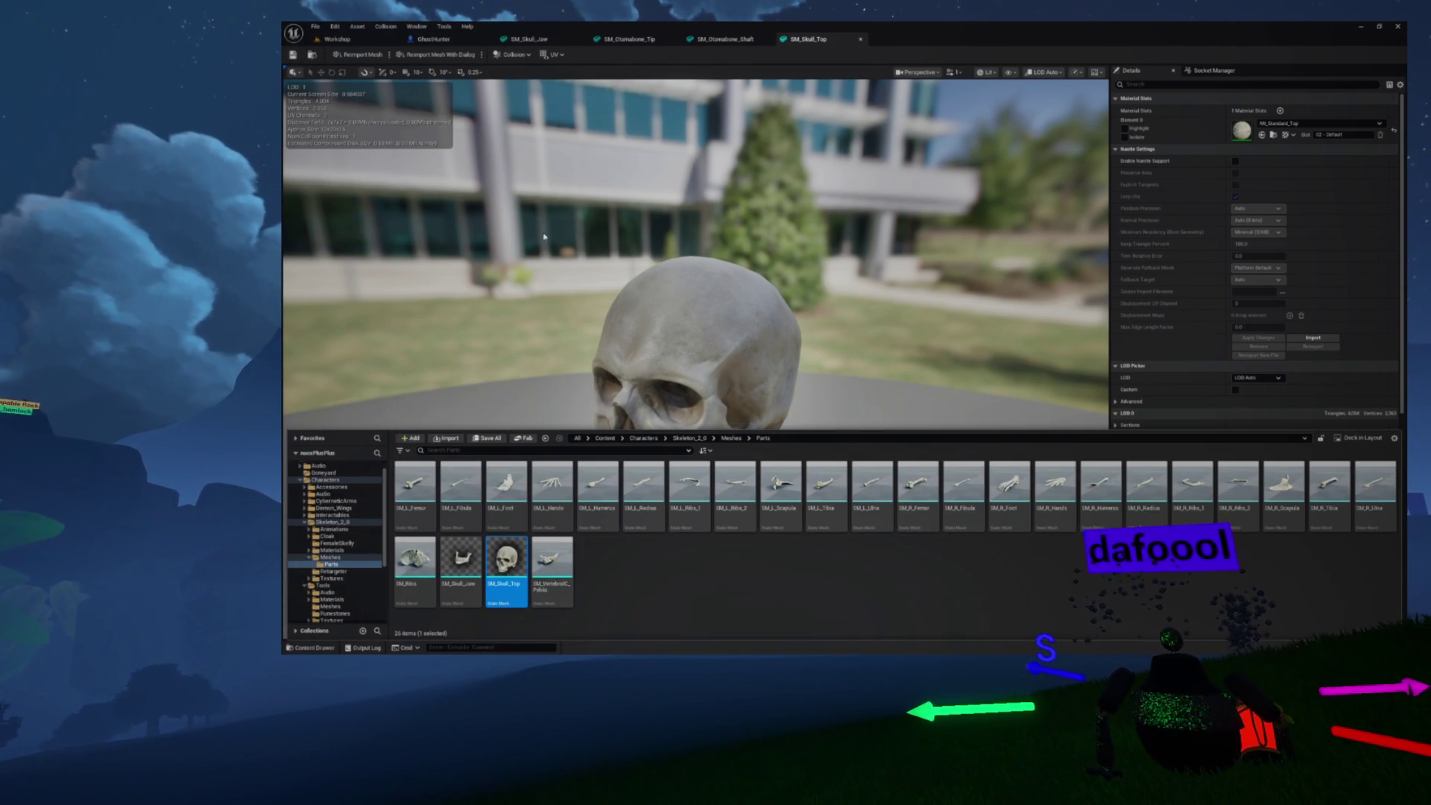
click(522, 239)
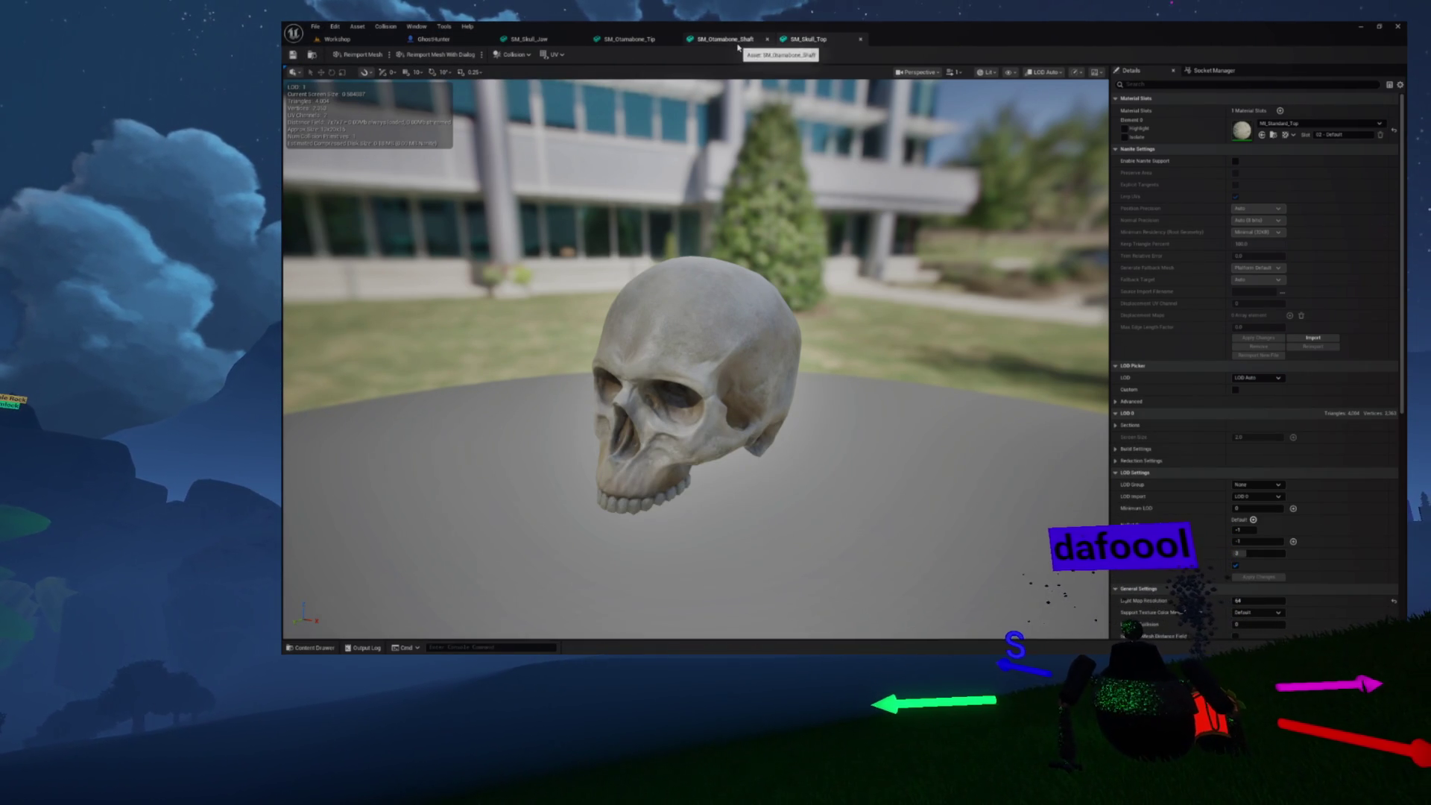
Compare the skull with the bone shaft, then browse up to the Skeleton_2_0 folder
click(738, 45)
mouse_move(633, 262)
mouse_down()
mouse_move(655, 264)
mouse_move(634, 262)
mouse_up()
click(817, 40)
drag(696, 382, 614, 382)
key(ctrl+space)
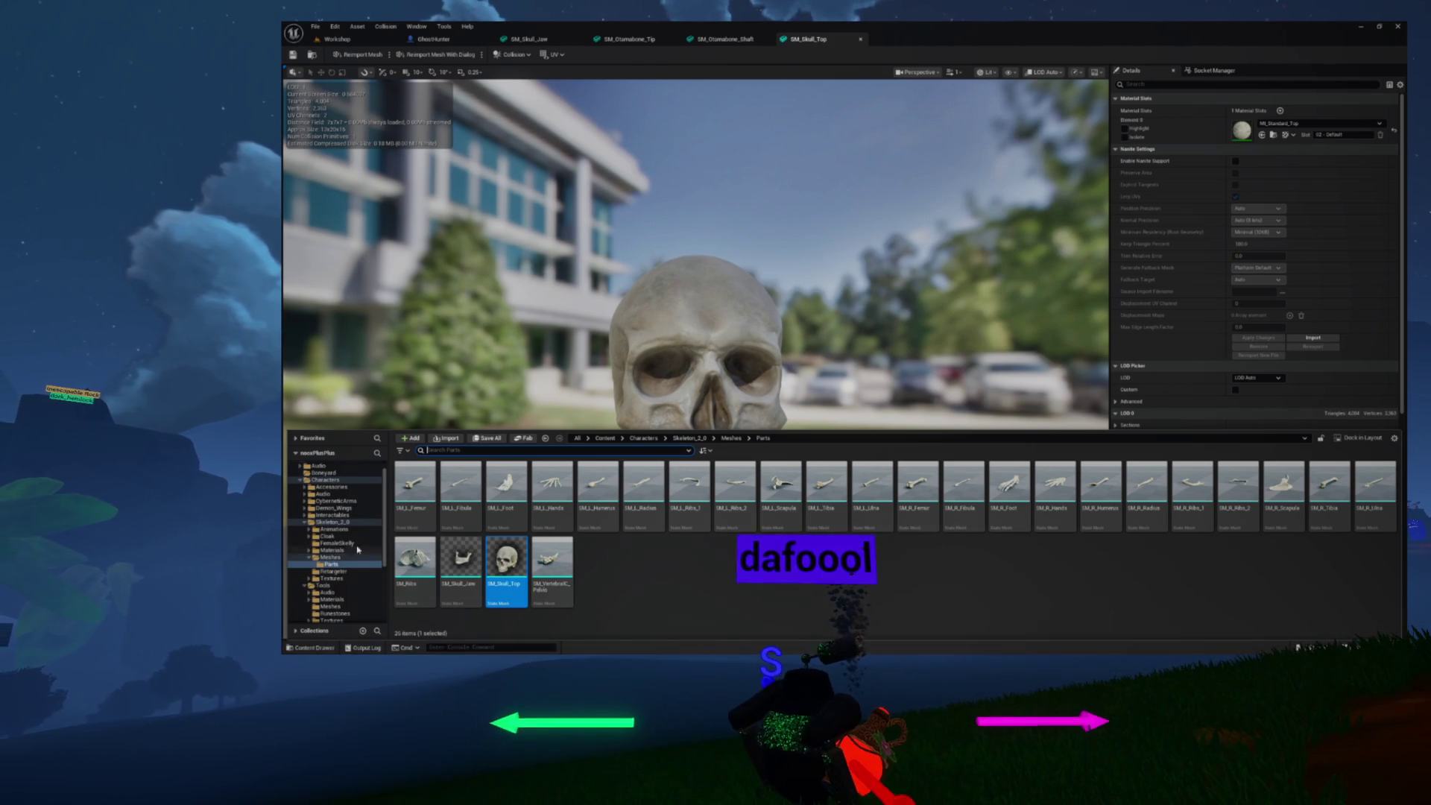
click(303, 522)
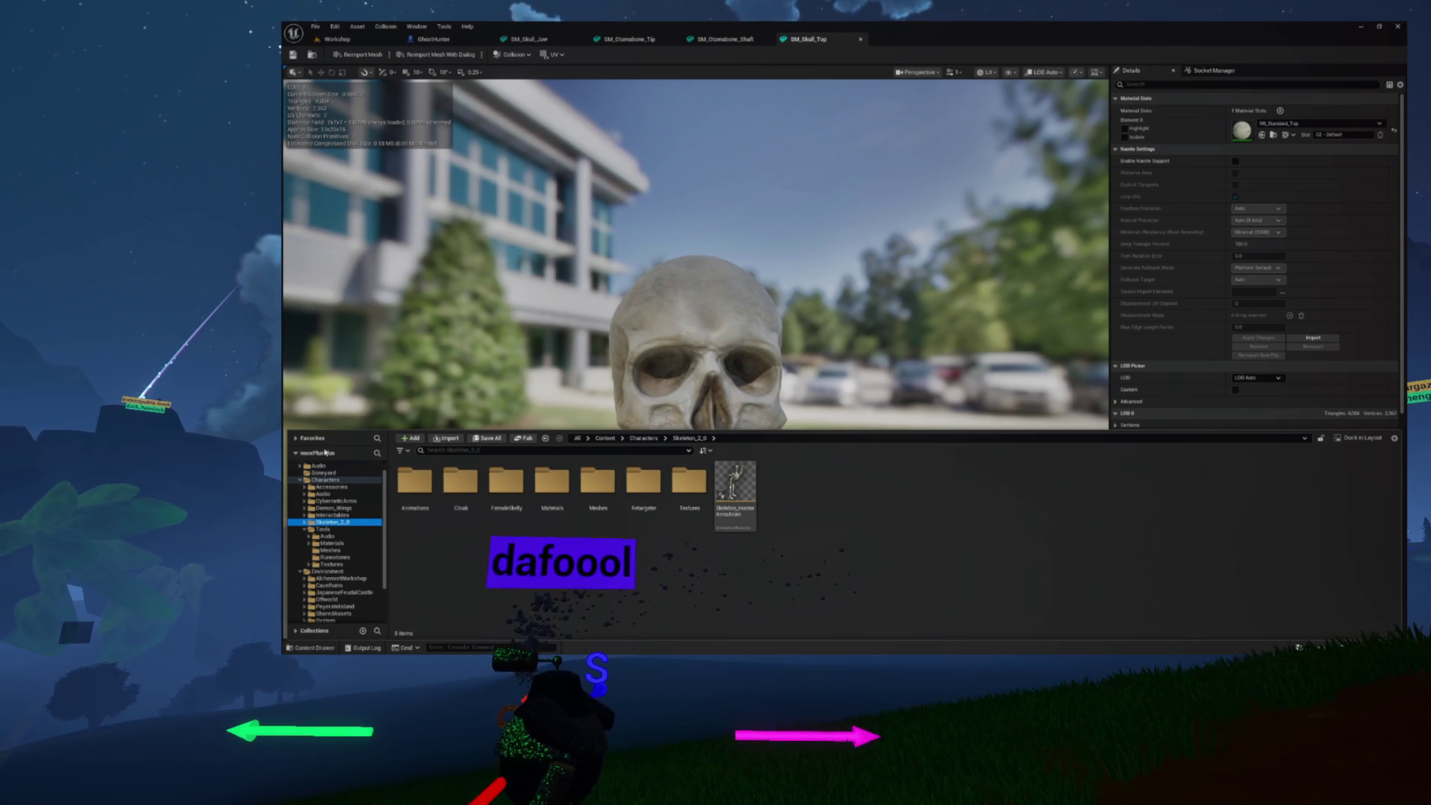
Open the Horn blueprint from the Skeleton_2_0 Tools folder
click(323, 529)
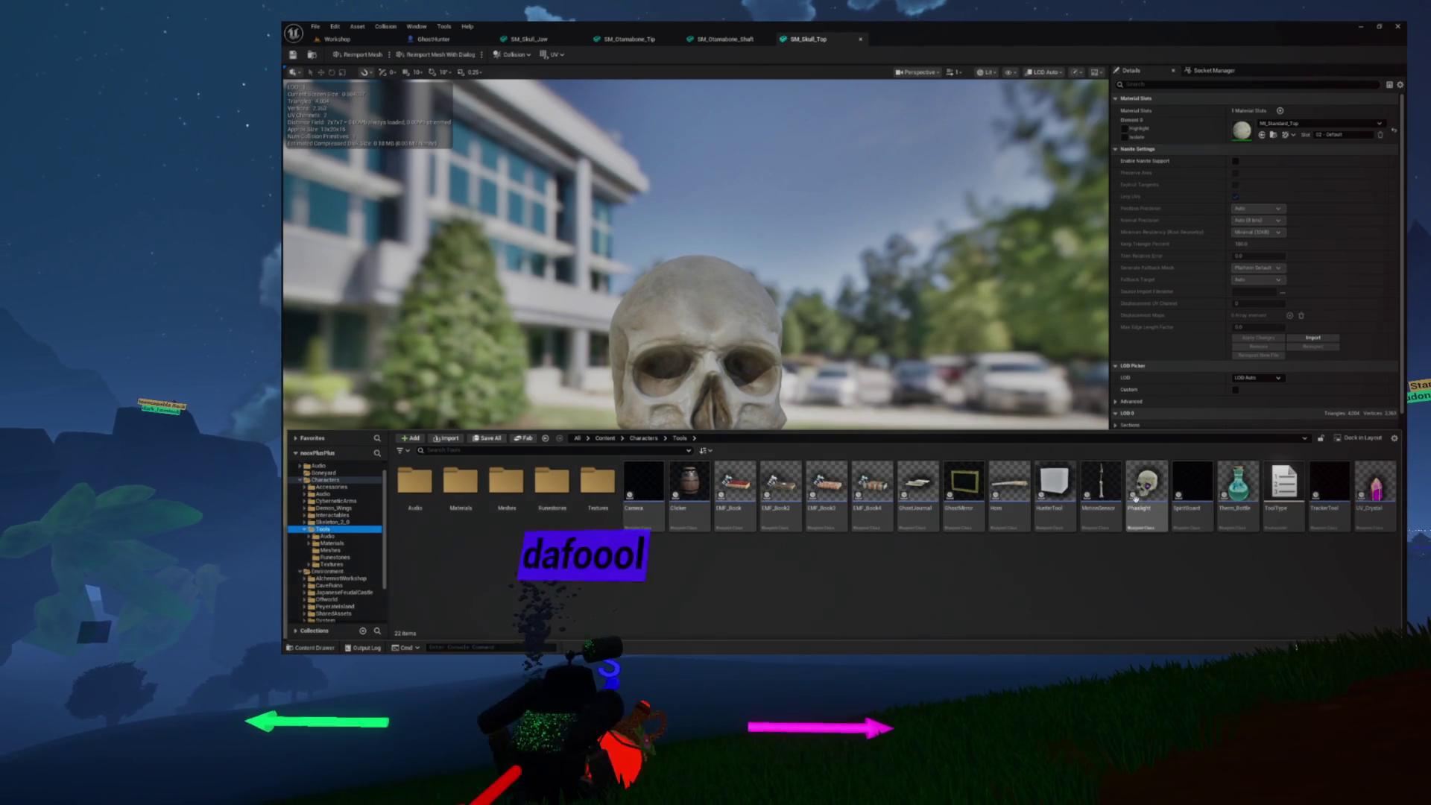
double_click(1010, 488)
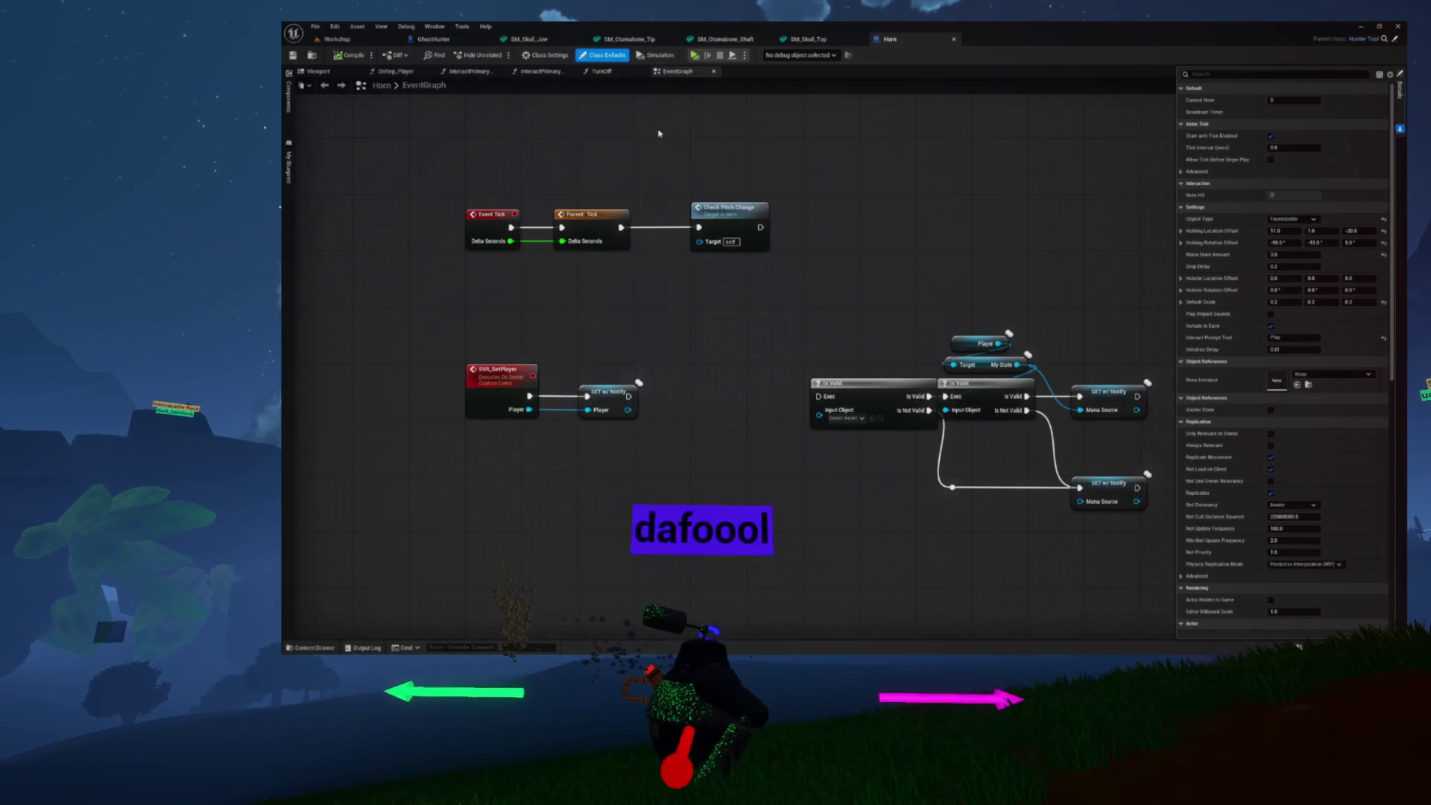
Orbit and zoom around the horn and its collision box, then reopen the asset browser
click(316, 71)
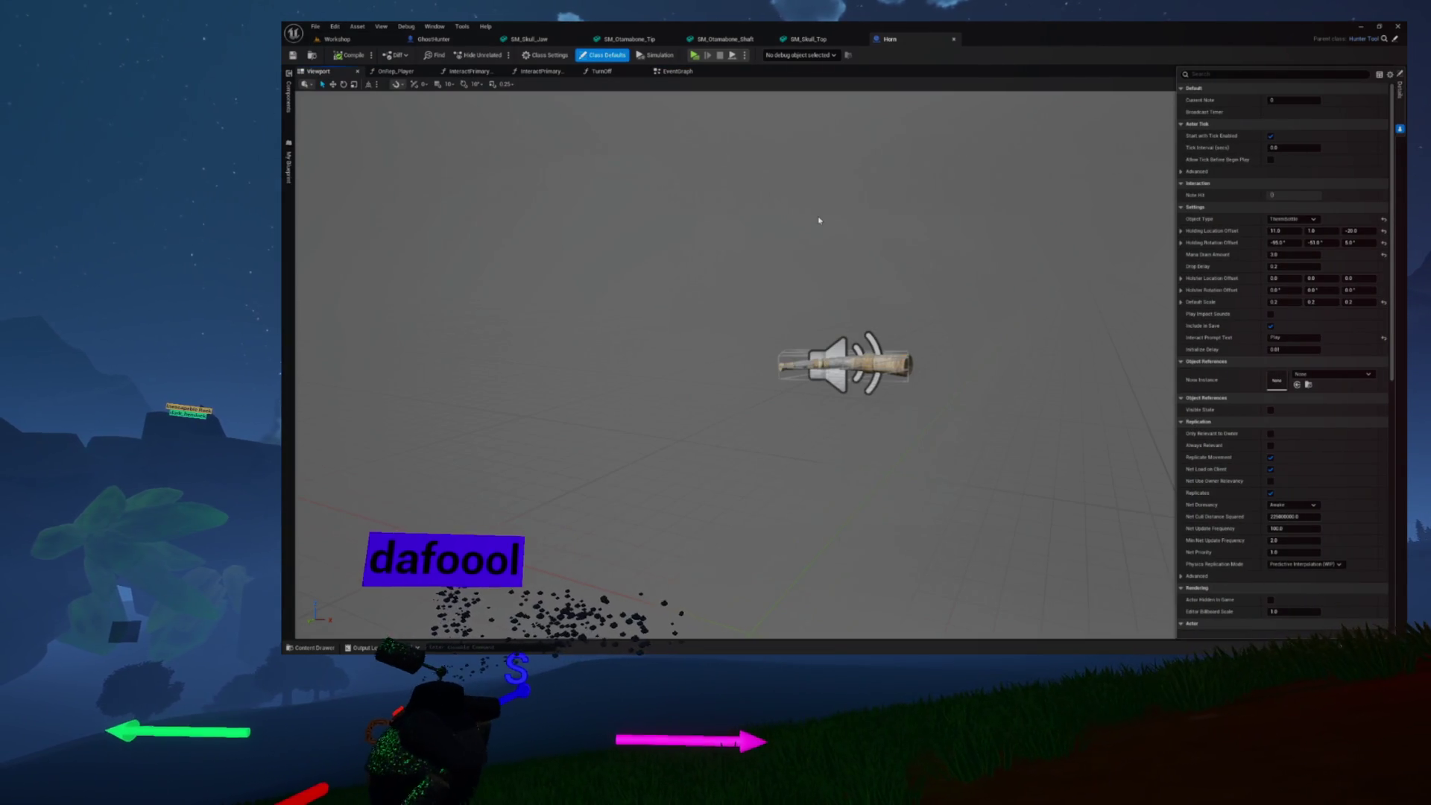
scroll(825, 223, up, 5)
scroll(825, 223, down, 5)
mouse_move(825, 222)
mouse_down()
mouse_move(745, 261)
mouse_move(805, 222)
mouse_move(745, 225)
mouse_move(834, 221)
mouse_up()
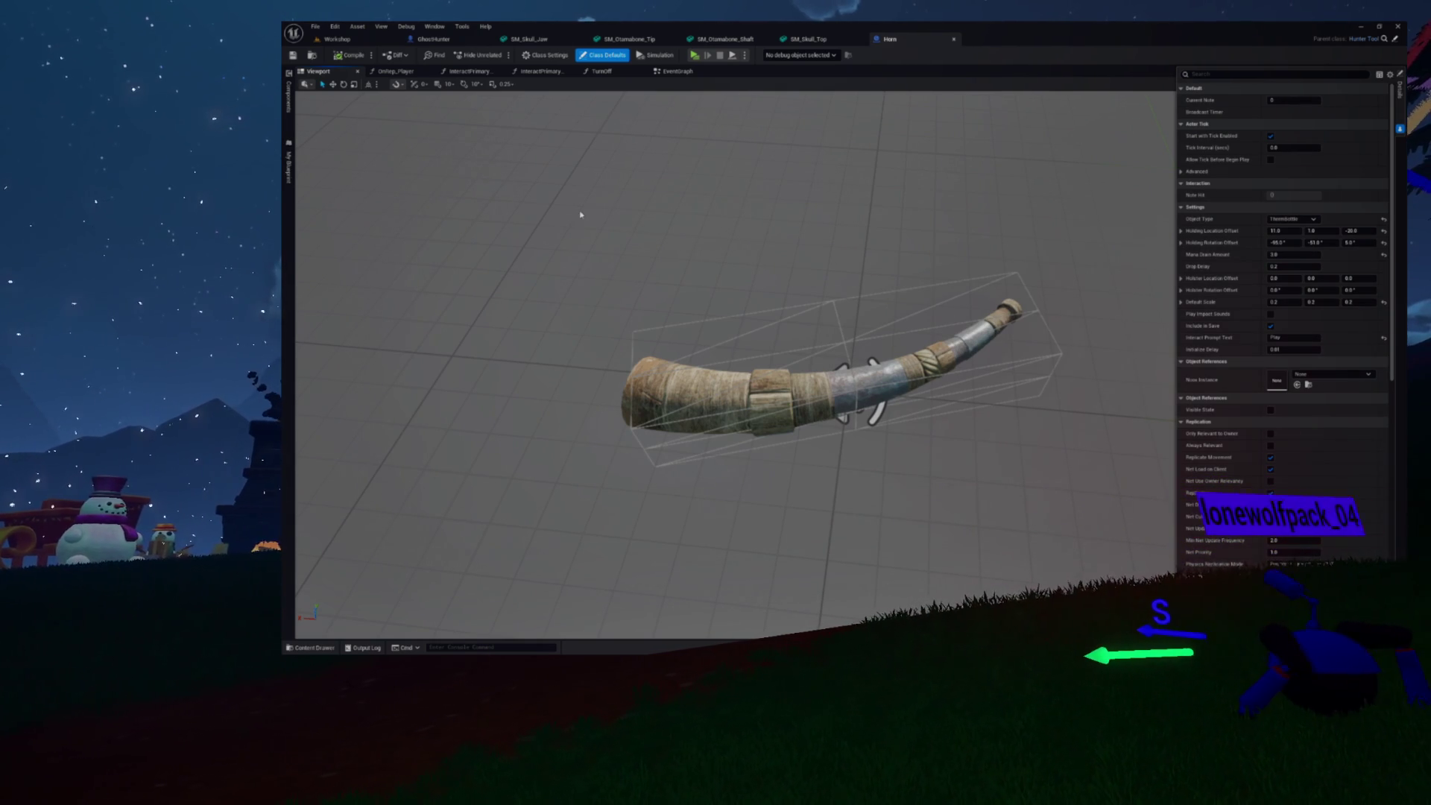
scroll(779, 330, down, 5)
scroll(779, 328, up, 6)
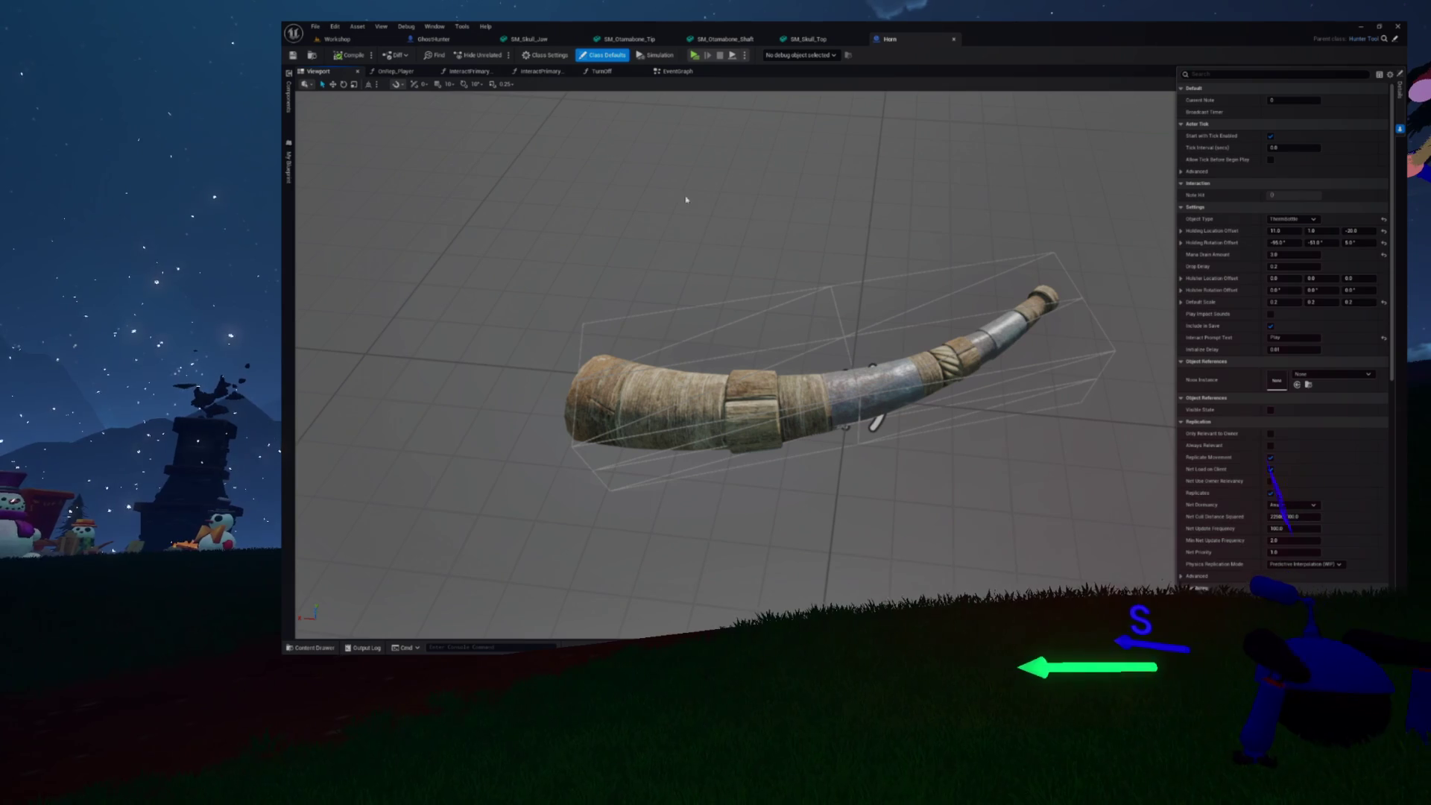
key(ctrl+space)
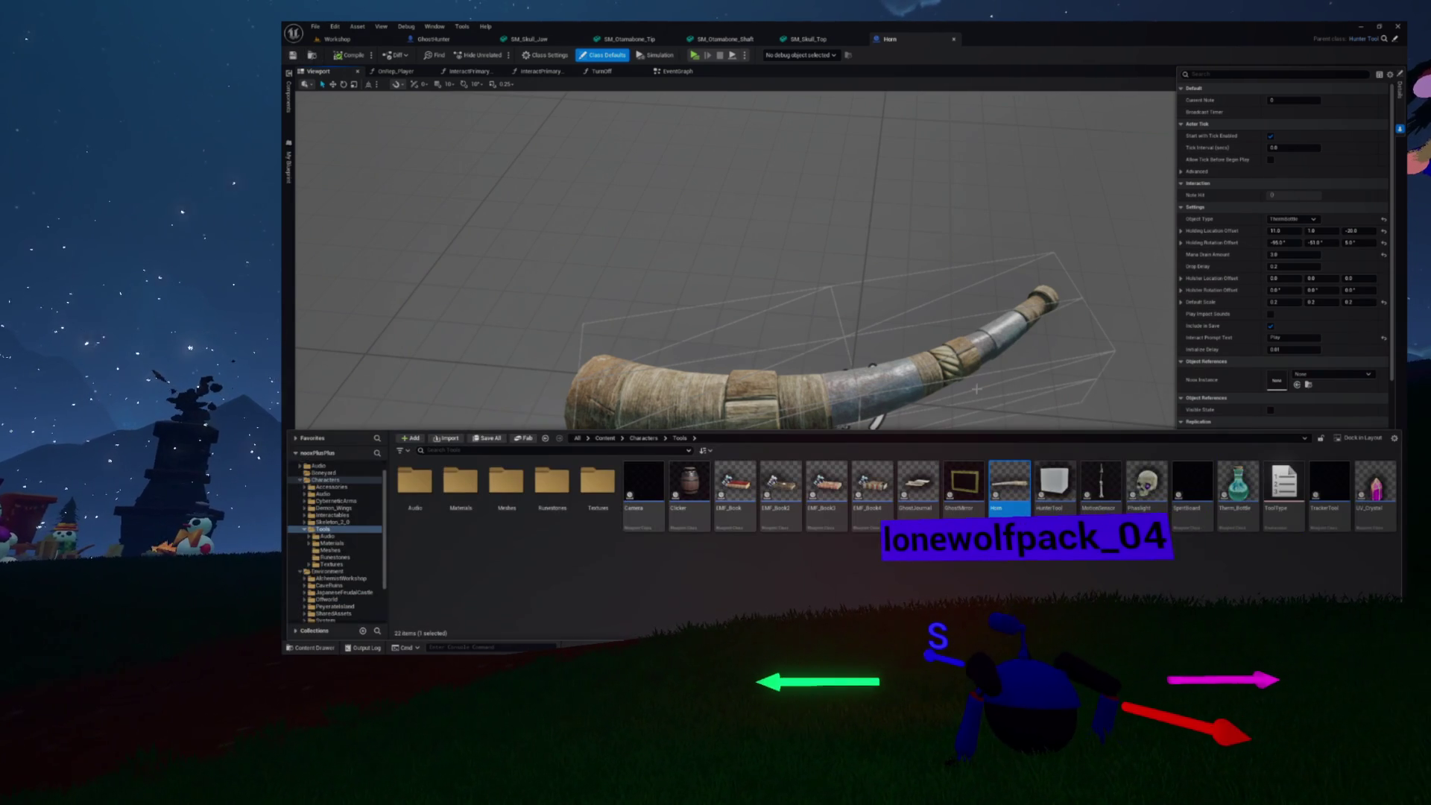
Create an Otamabone child blueprint of Horn and select its BaseMesh component
right_click(1000, 474)
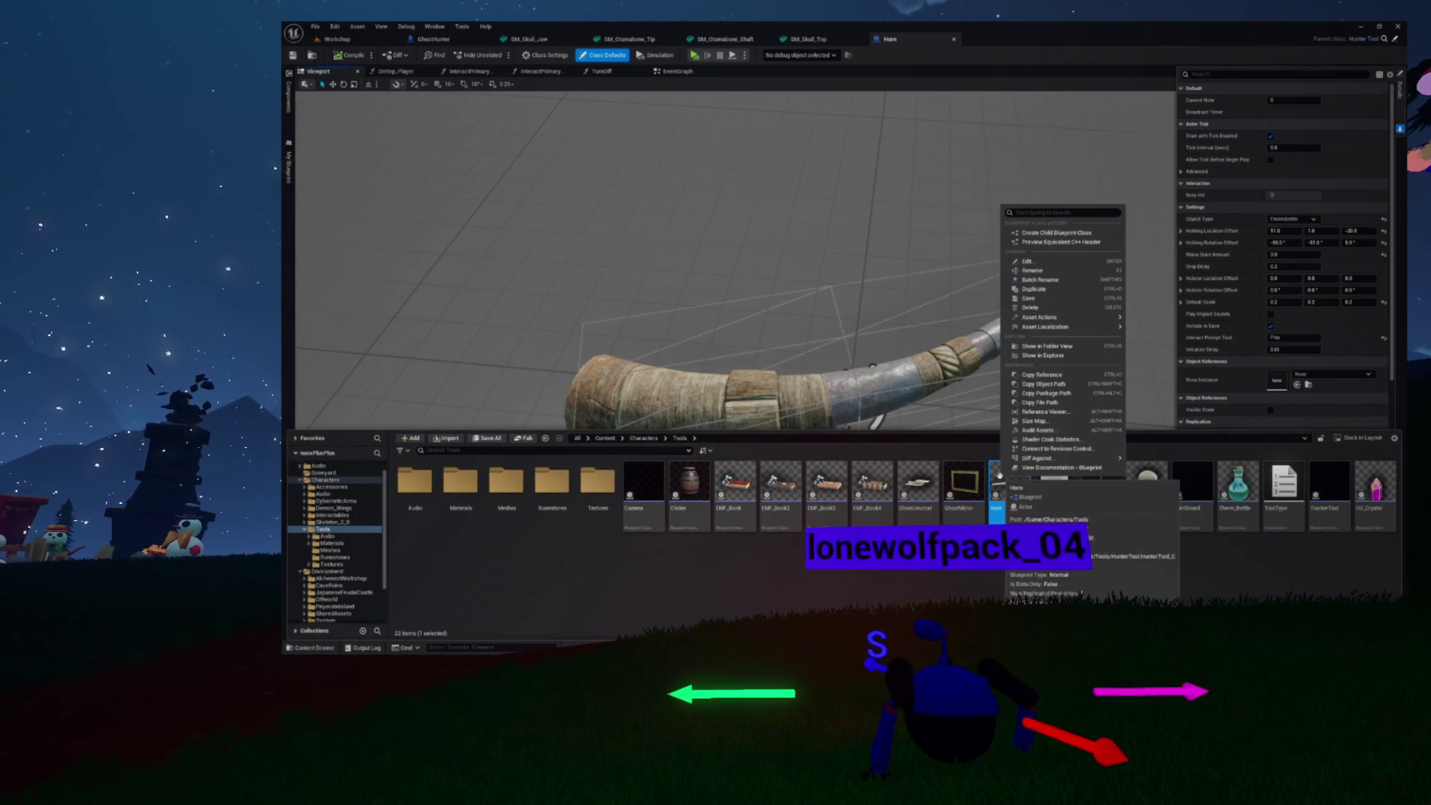
click(1057, 233)
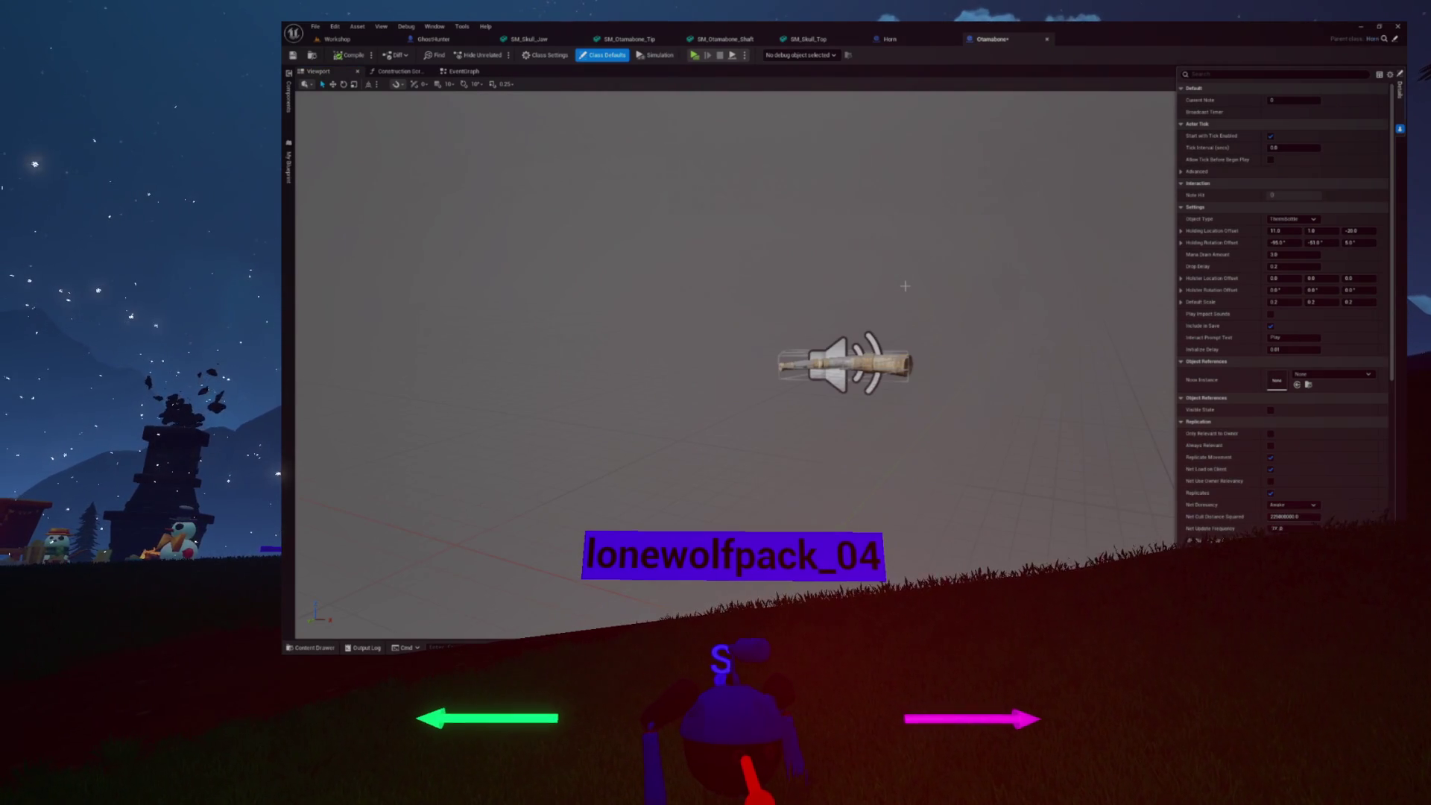
drag(920, 294, 887, 320)
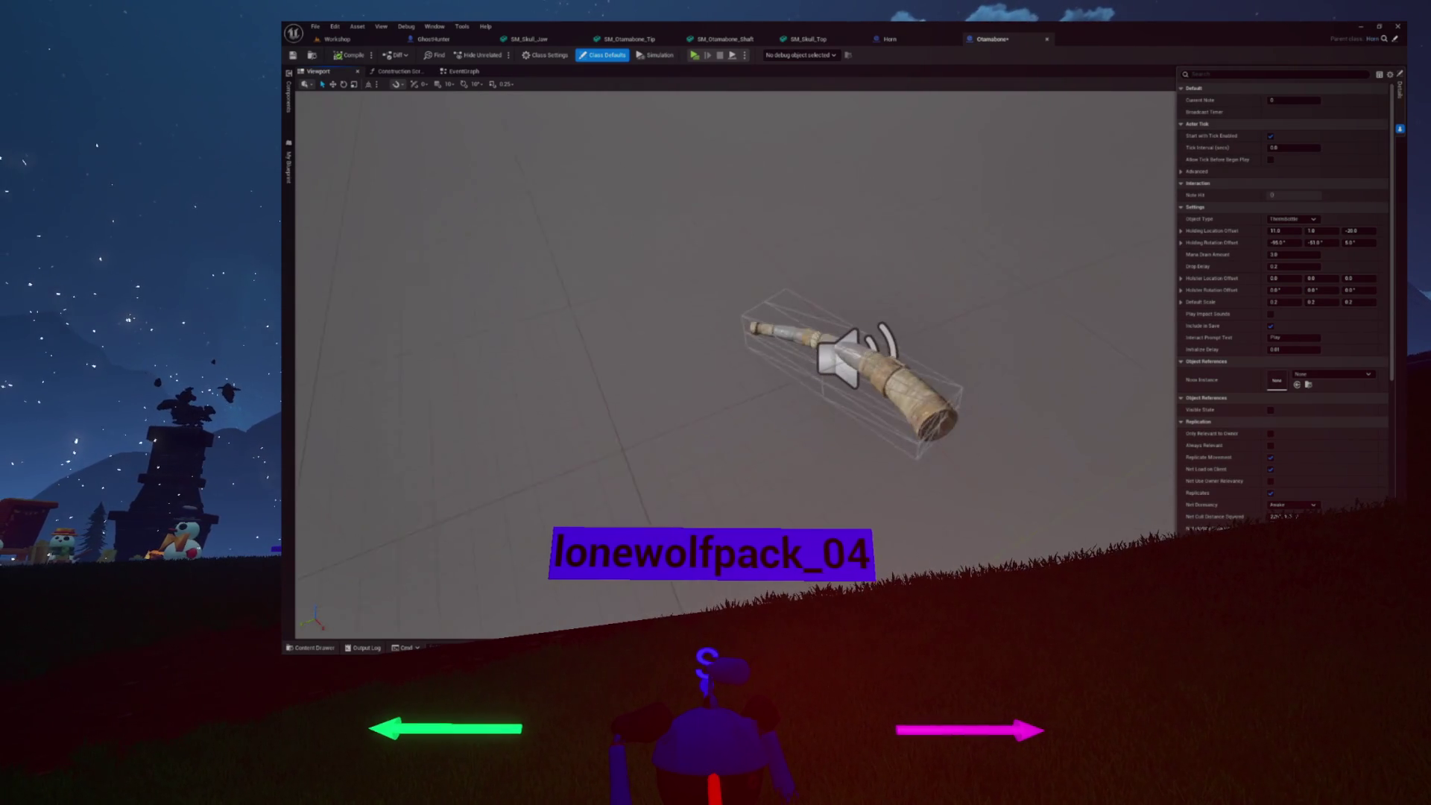
click(289, 97)
click(335, 98)
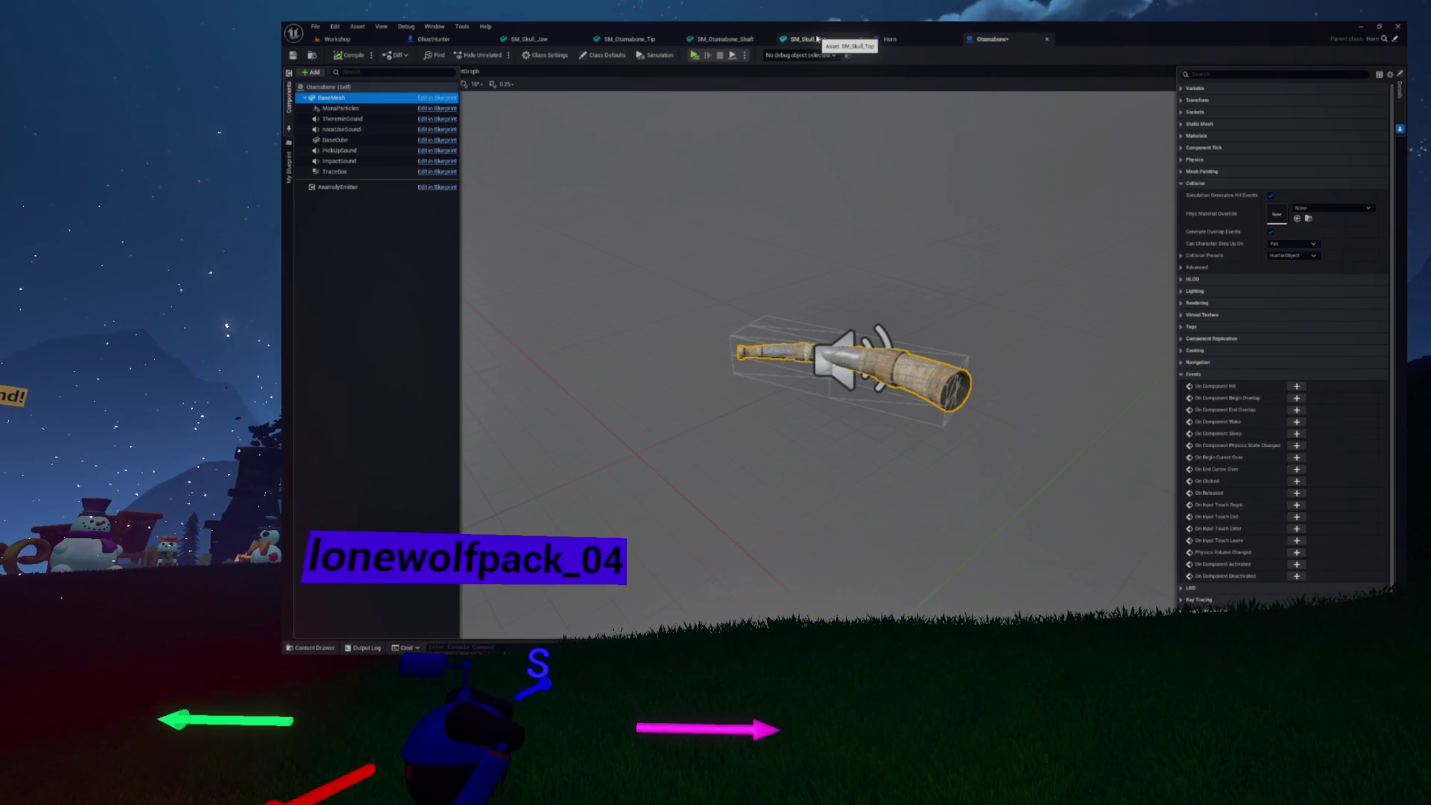
Locate SM_Otamabone_Shaft in the Meshes folder, then return to the Otamabone components list
click(743, 40)
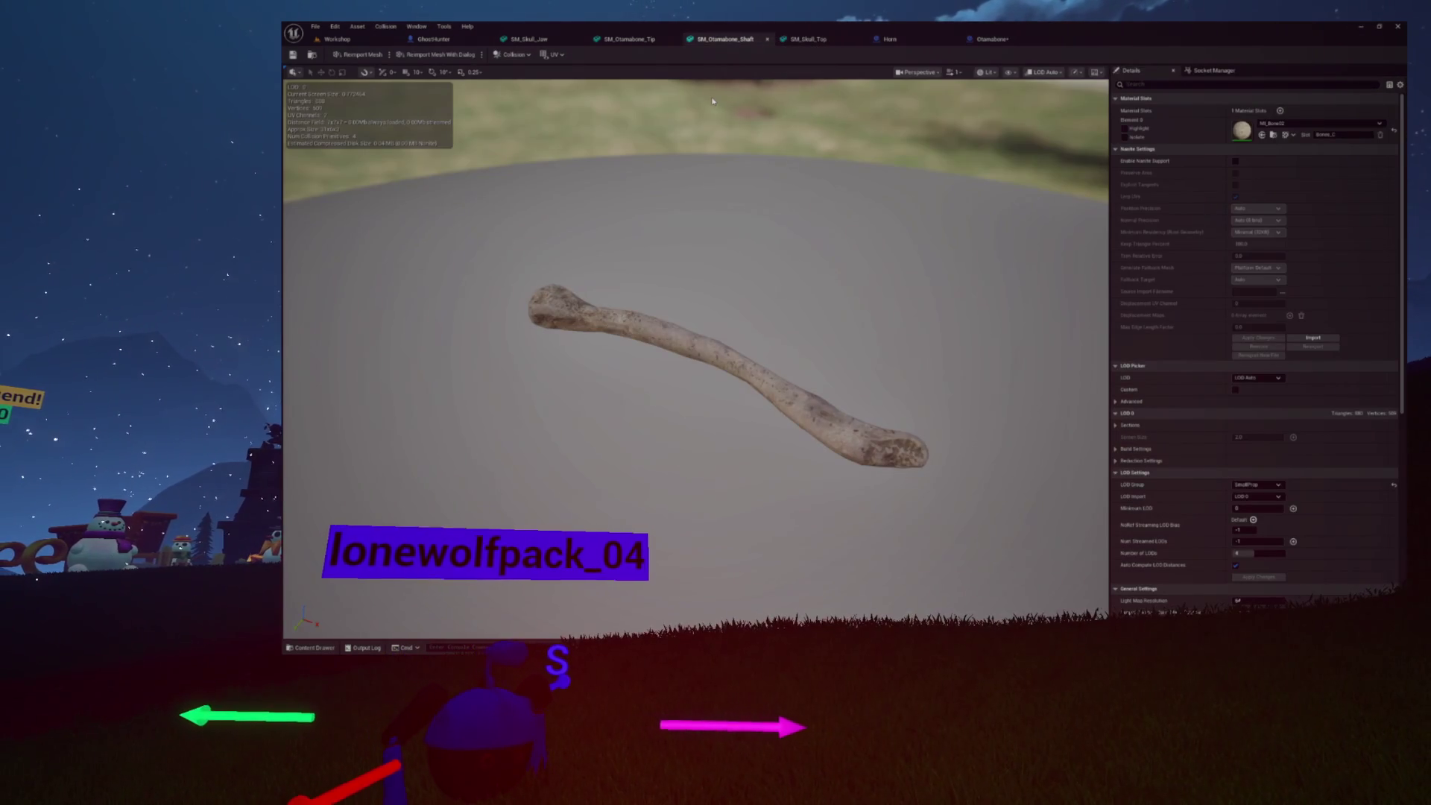
click(312, 55)
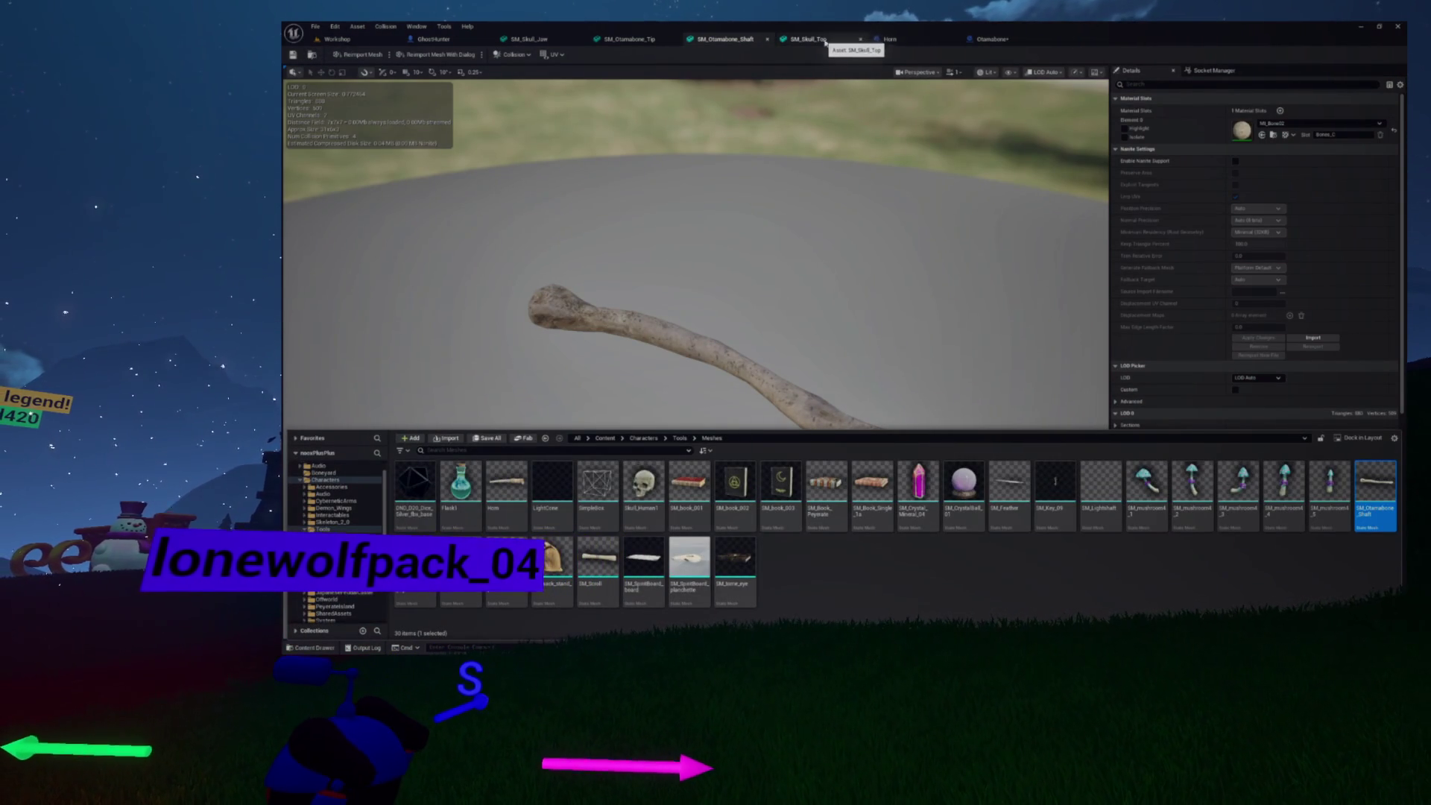
click(991, 39)
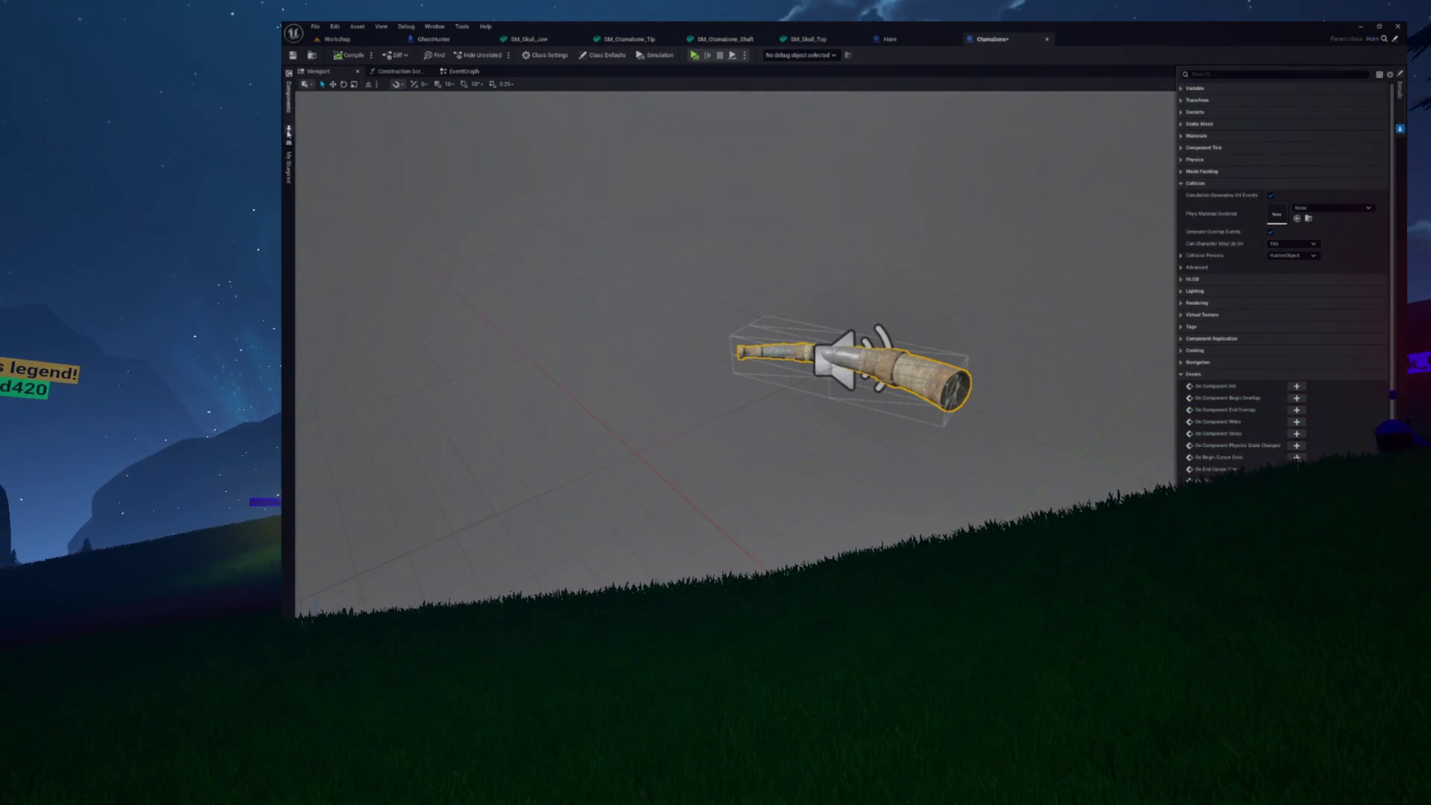
click(290, 109)
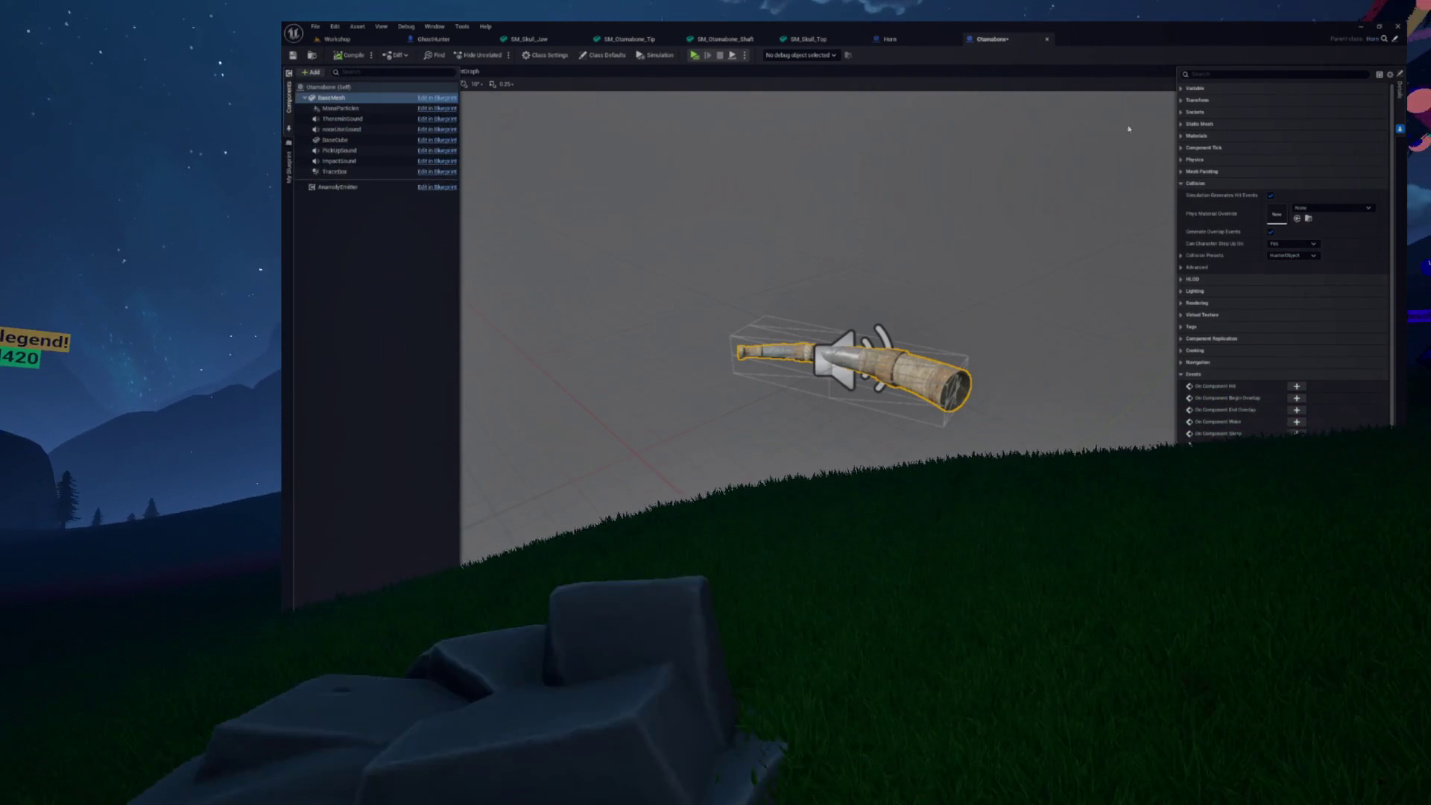
Swap BaseMesh's static mesh from Horn to SM_Otamabone_Shaft and open its Transform scale
click(1185, 104)
click(1199, 124)
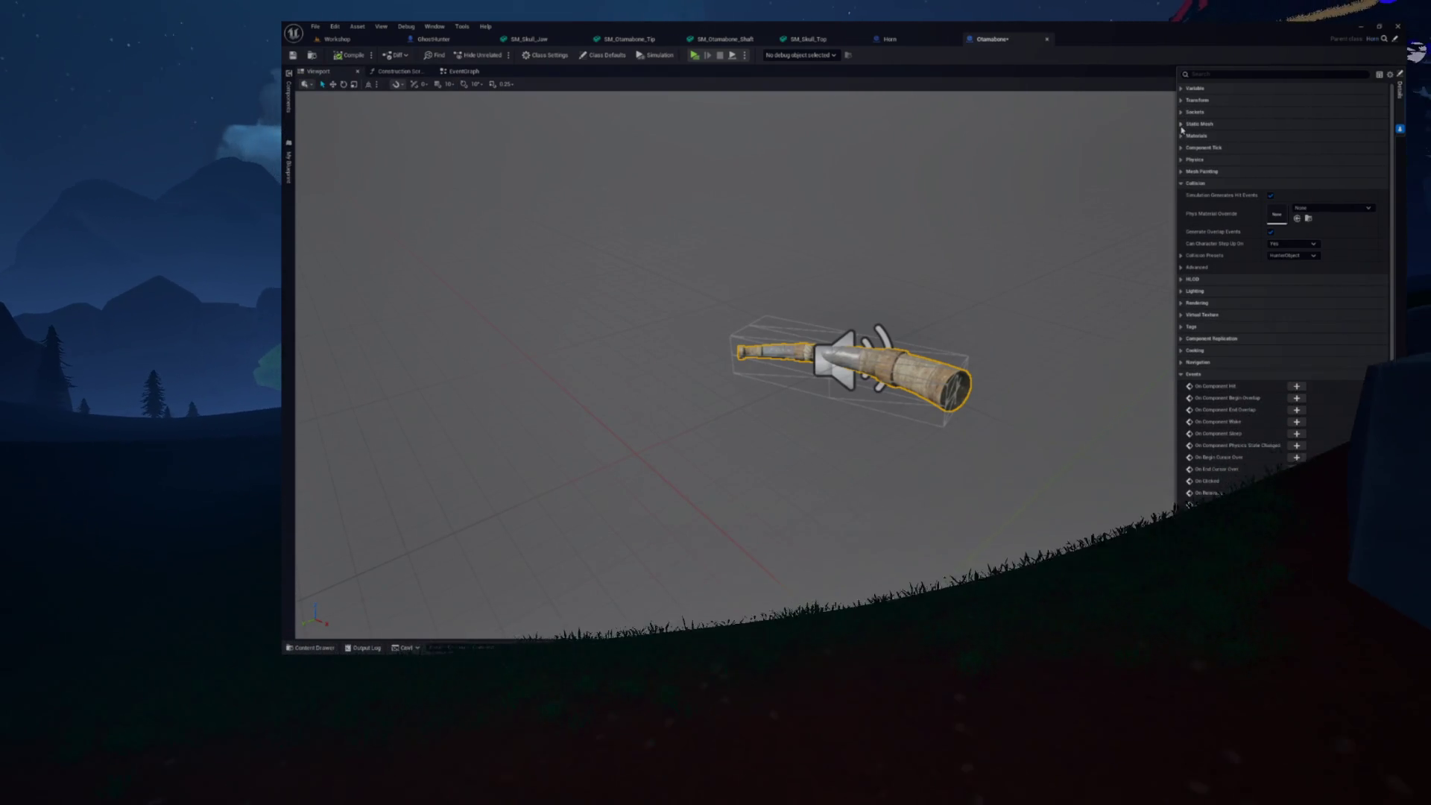
click(1297, 147)
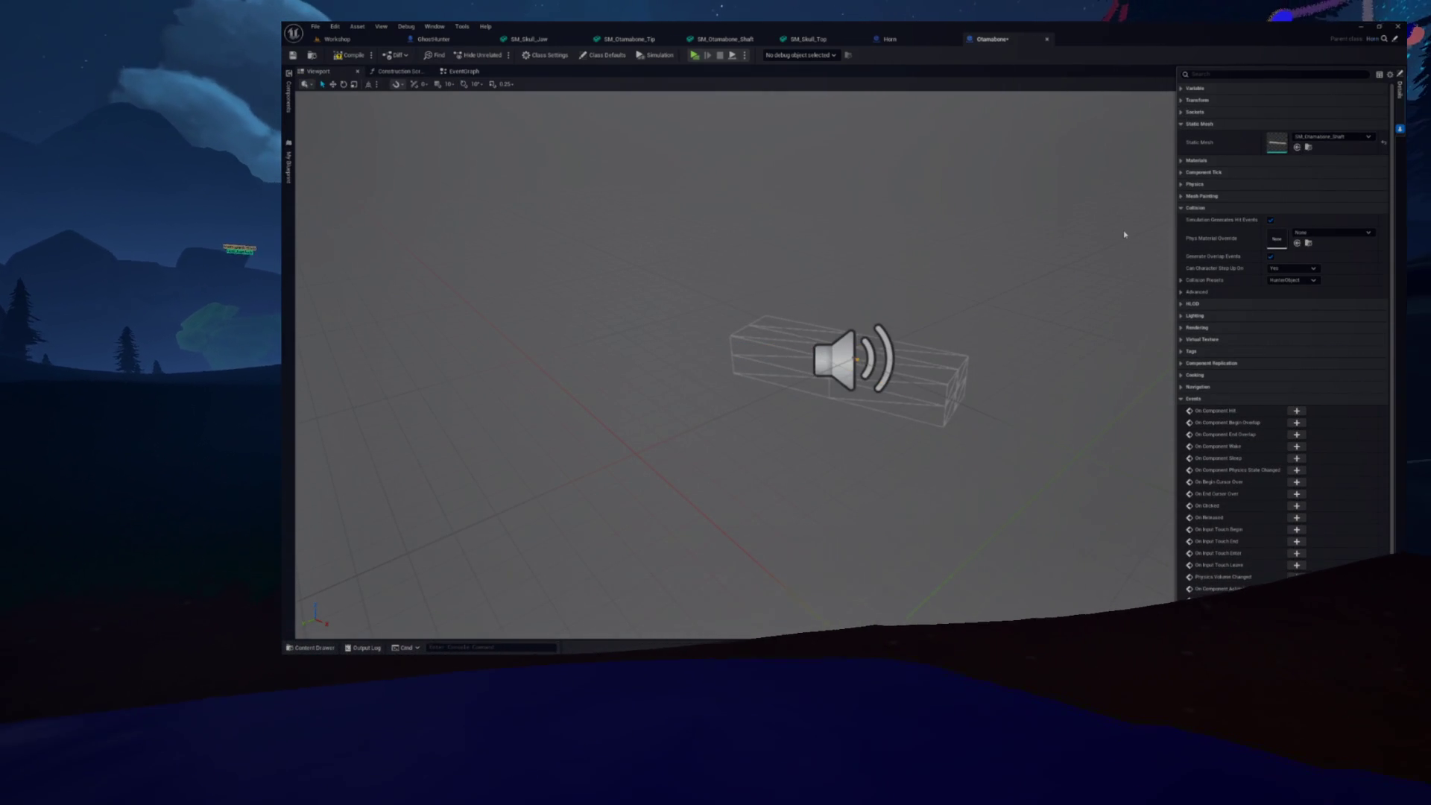
drag(891, 263, 892, 226)
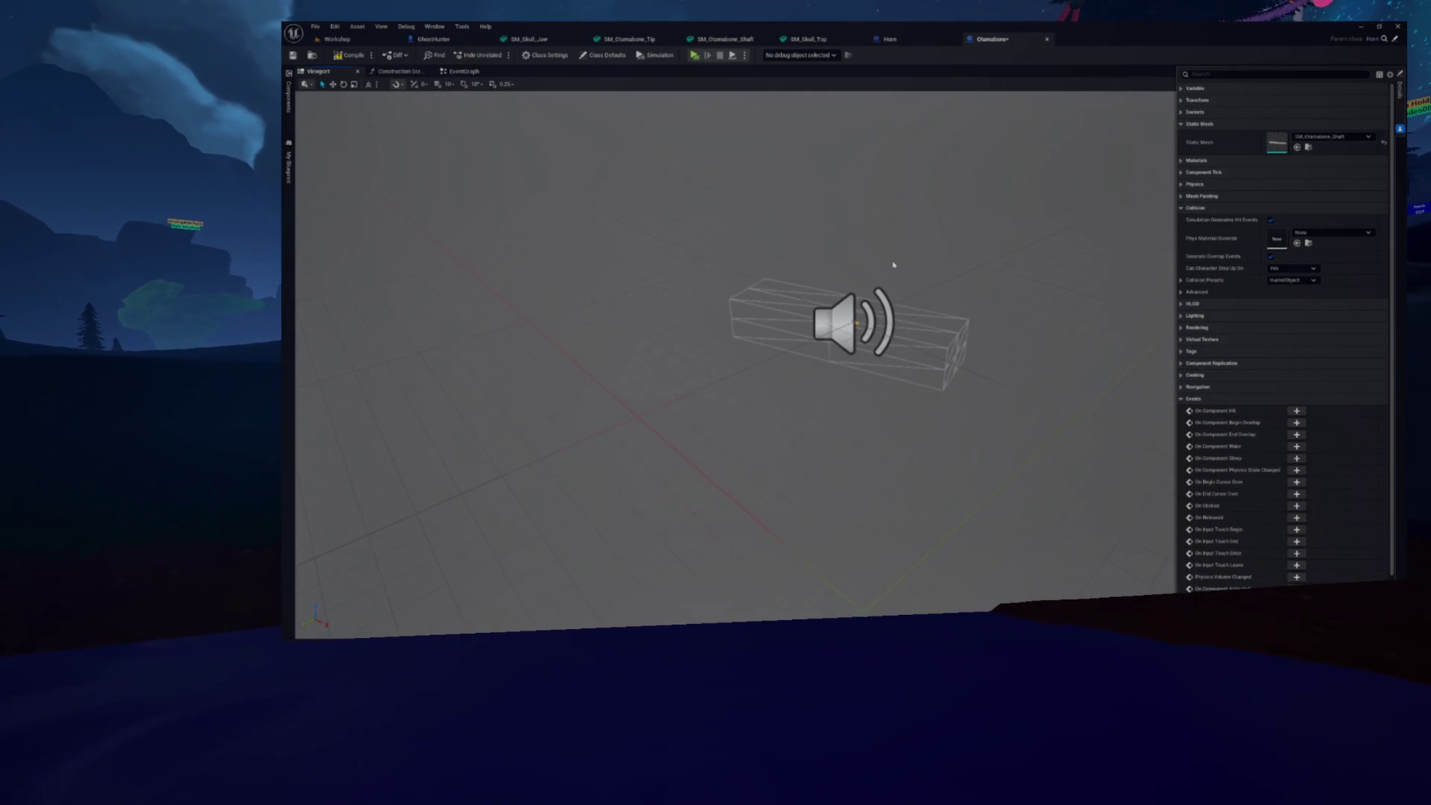
scroll(893, 265, down, 3)
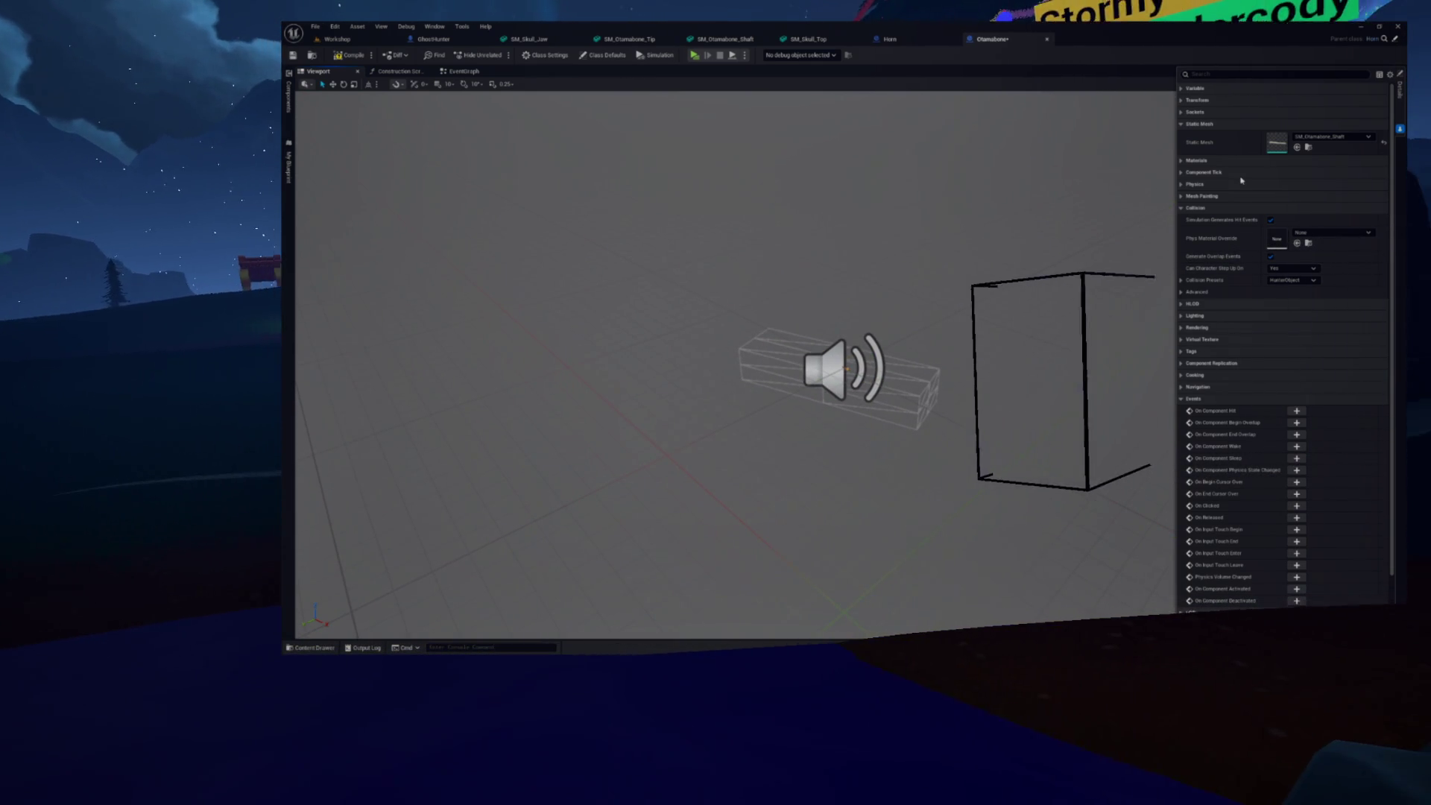
click(1181, 99)
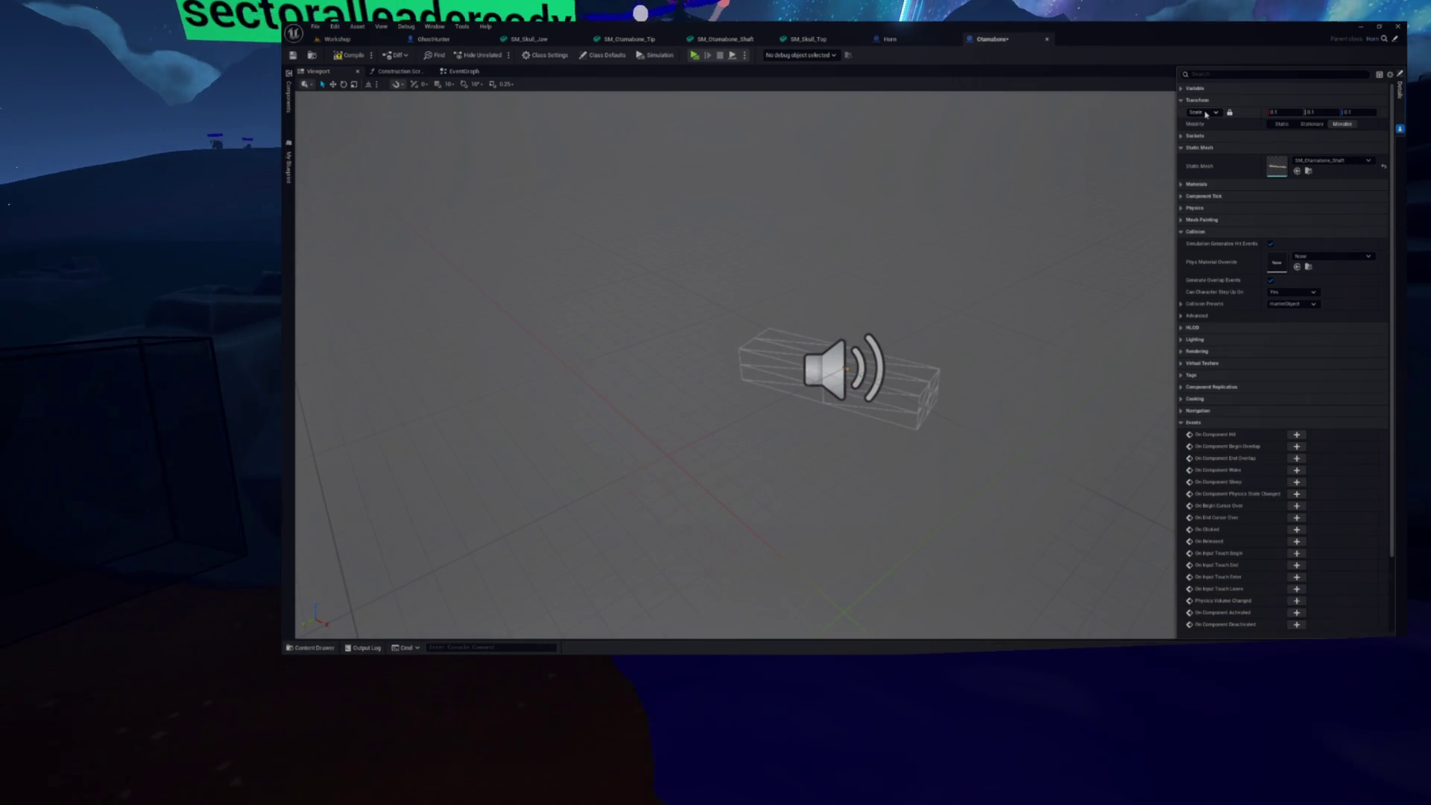
click(1275, 112)
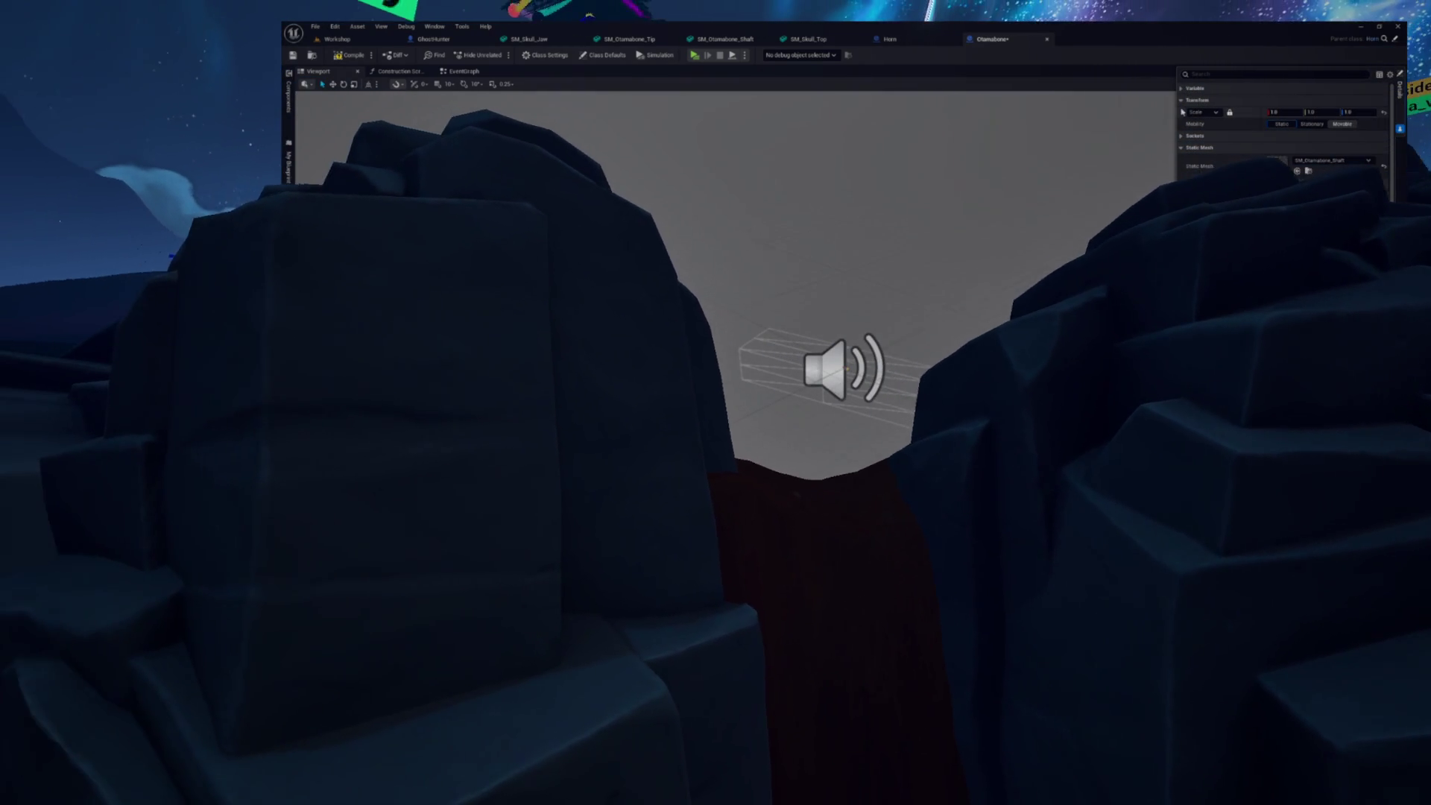
Change Otamabone's Class Defaults Default Scale from 0.2 to 1.0 and compile
click(597, 56)
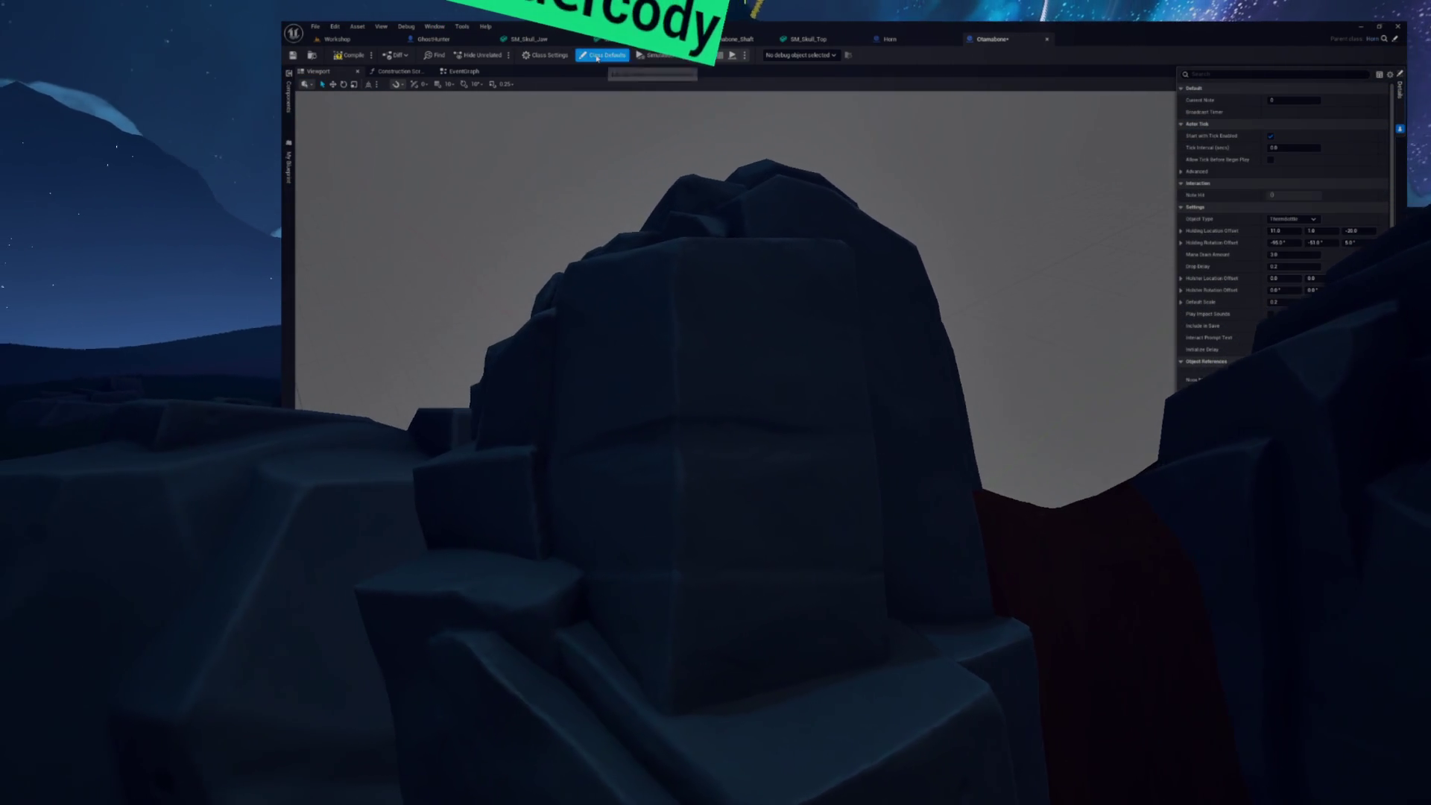
click(1285, 303)
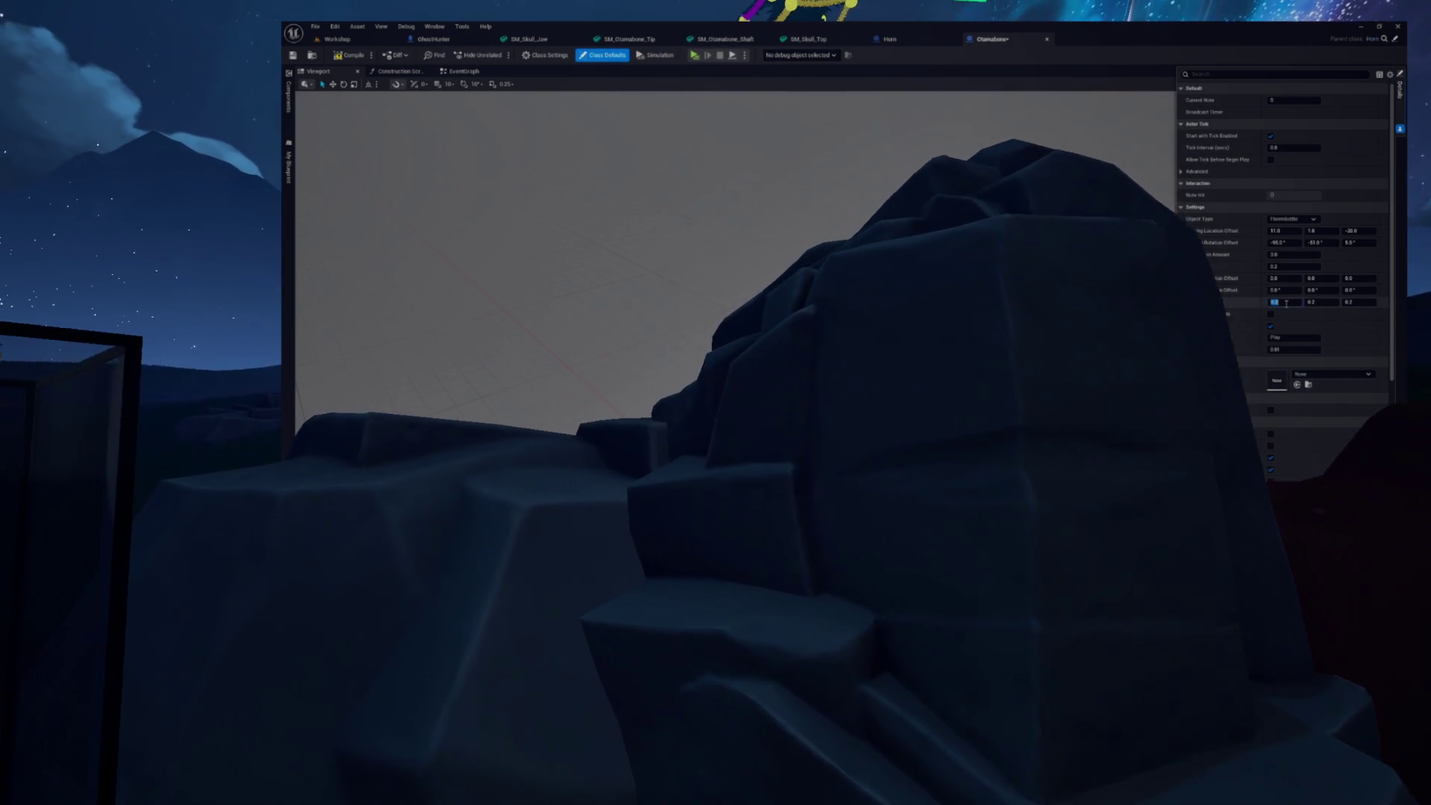
text(1)
key(Return)
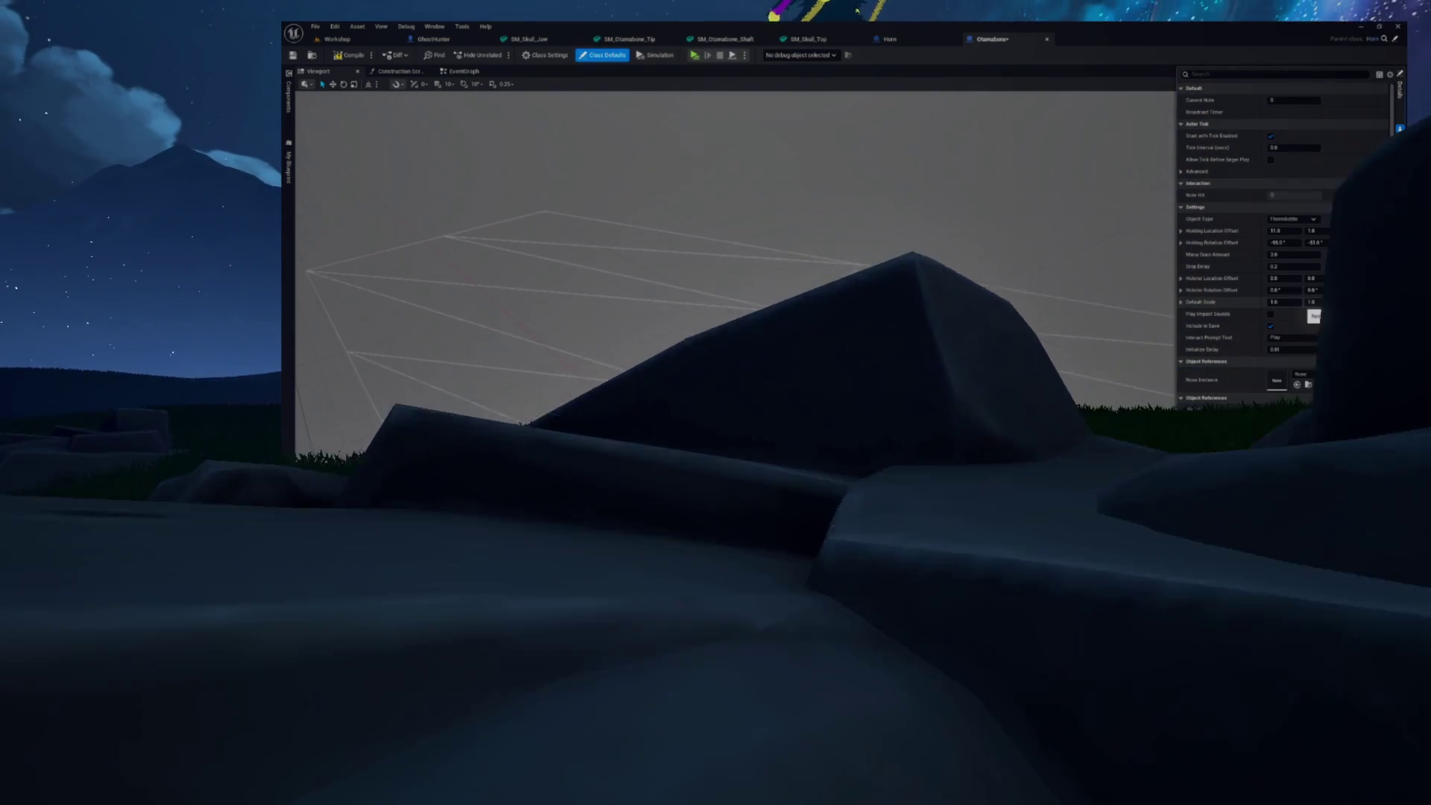
click(1350, 302)
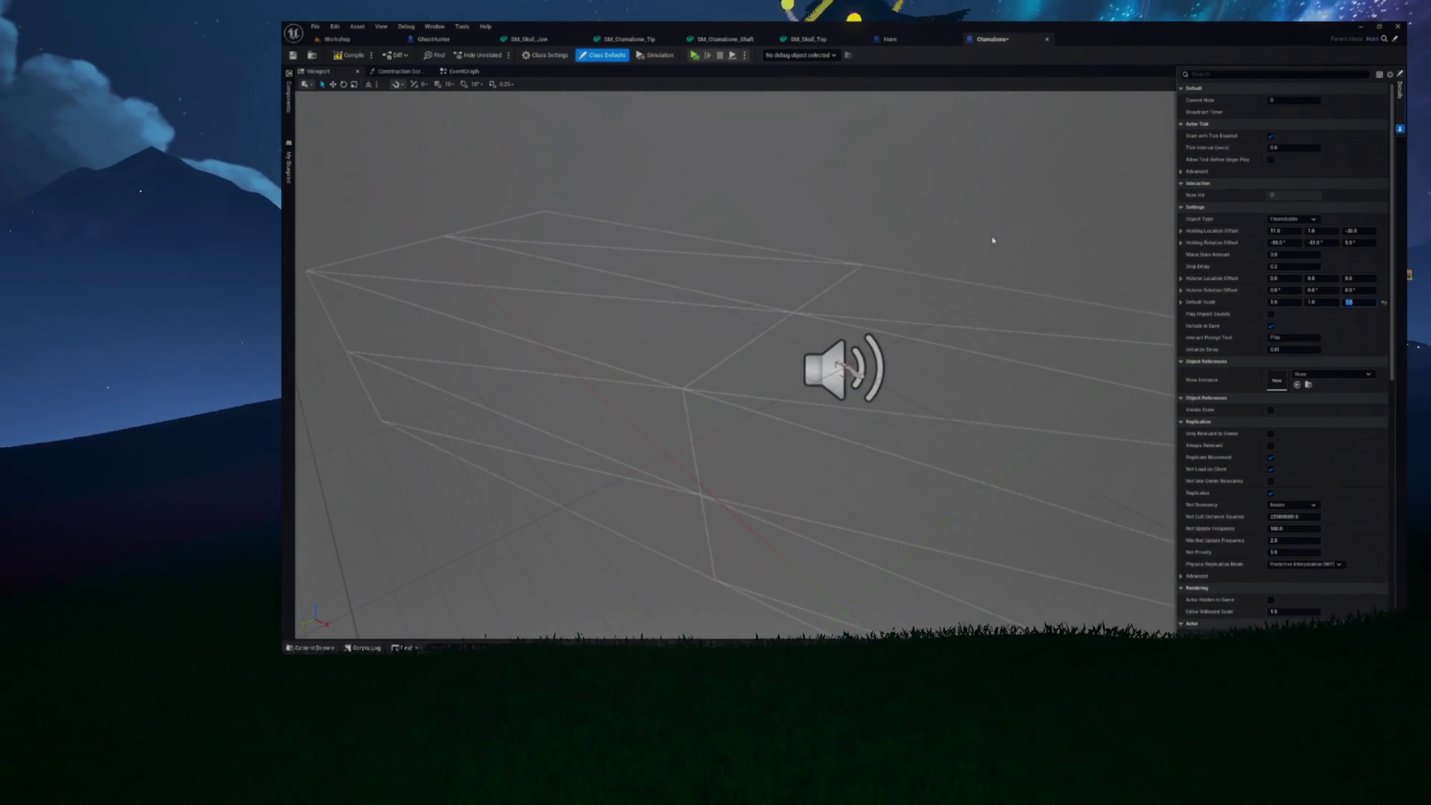
click(363, 56)
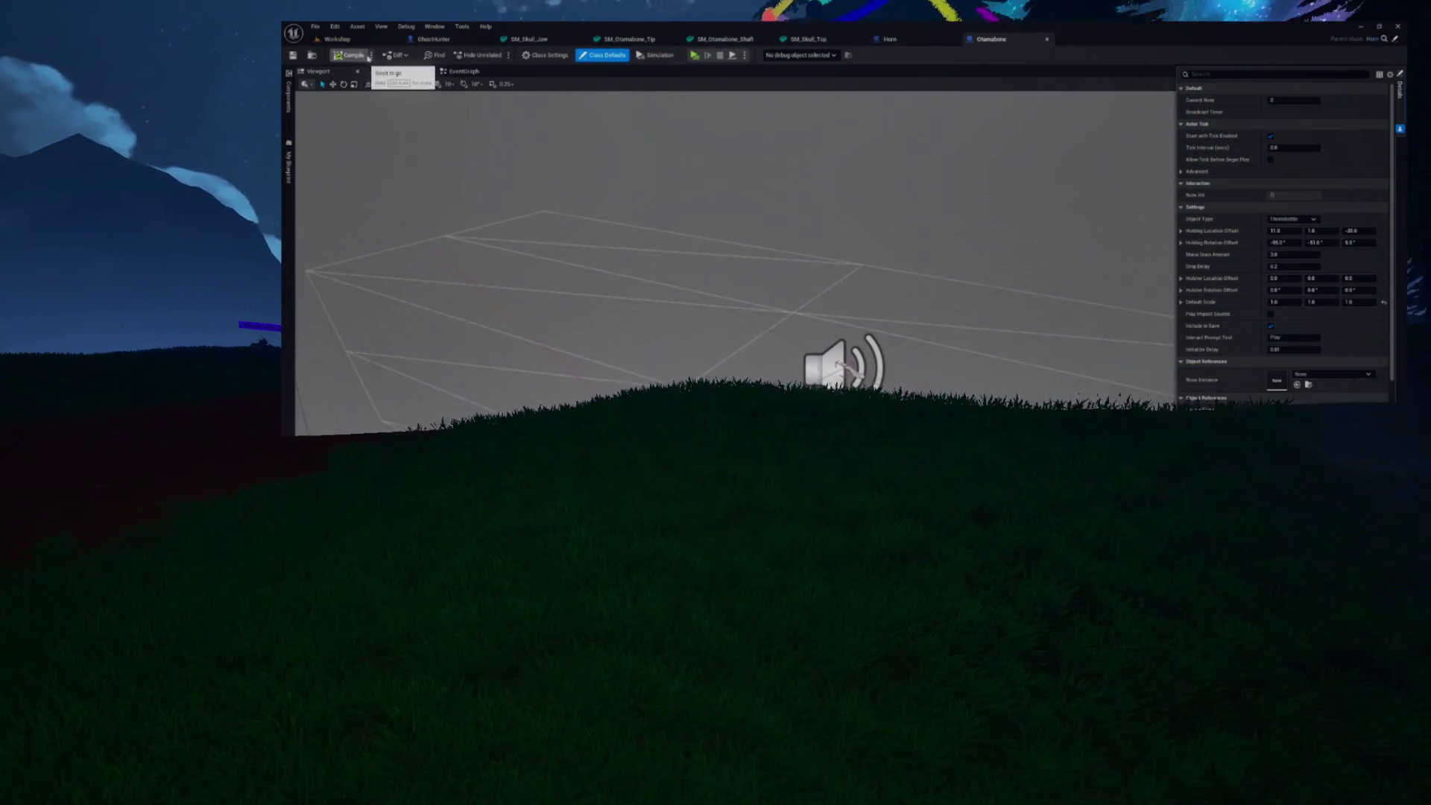
click(289, 96)
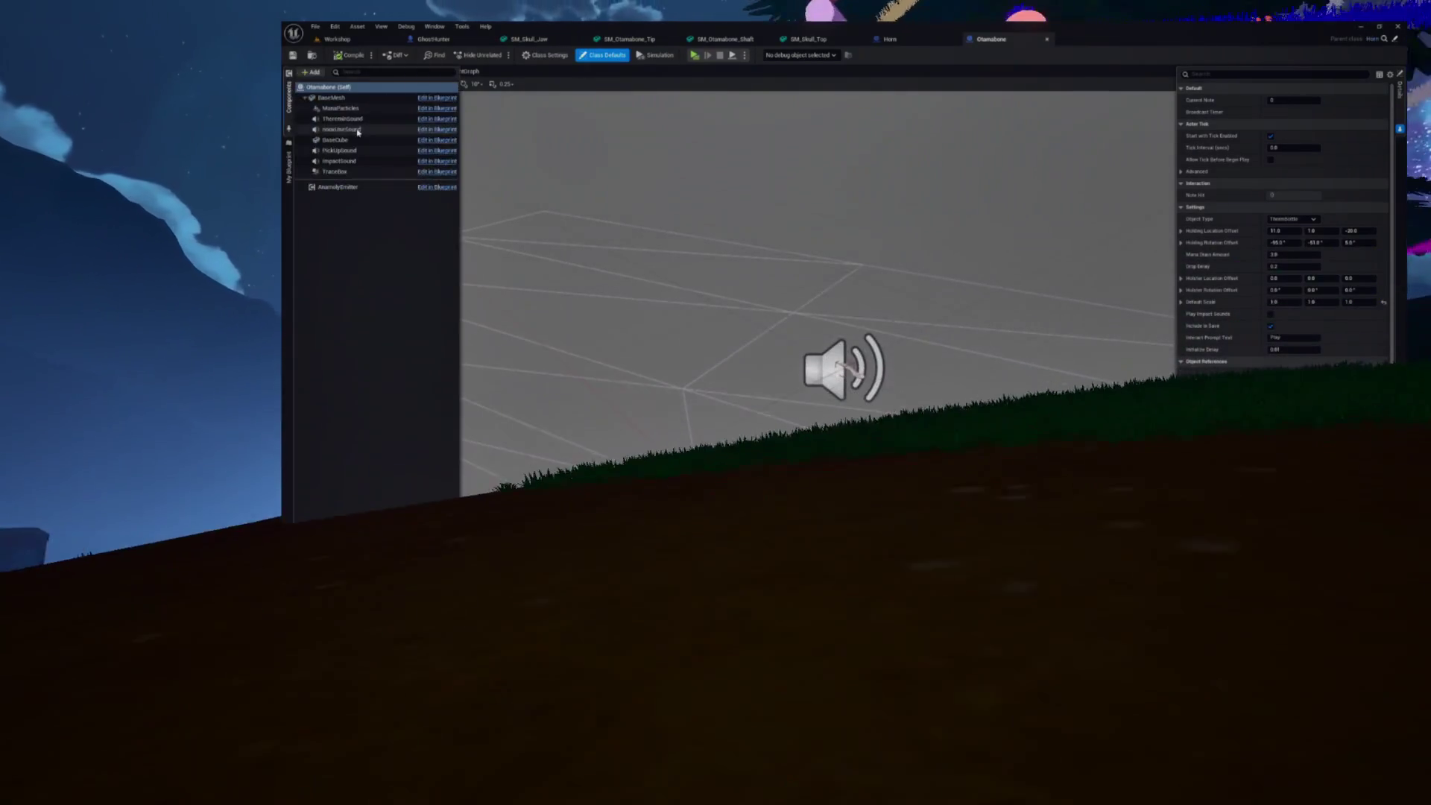
Place an Otamabone actor by the Workshop table, then go back to its blueprint
click(332, 98)
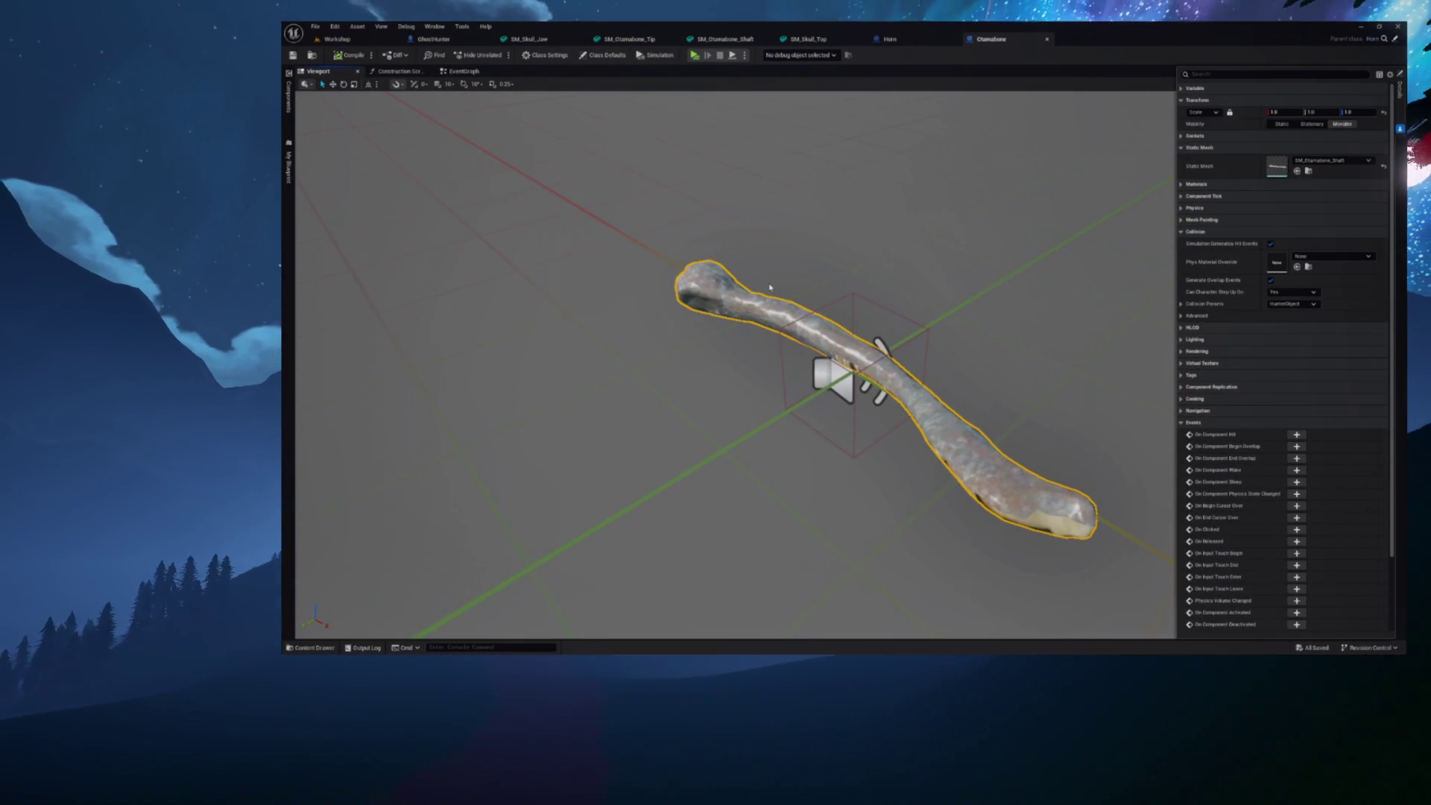
click(366, 41)
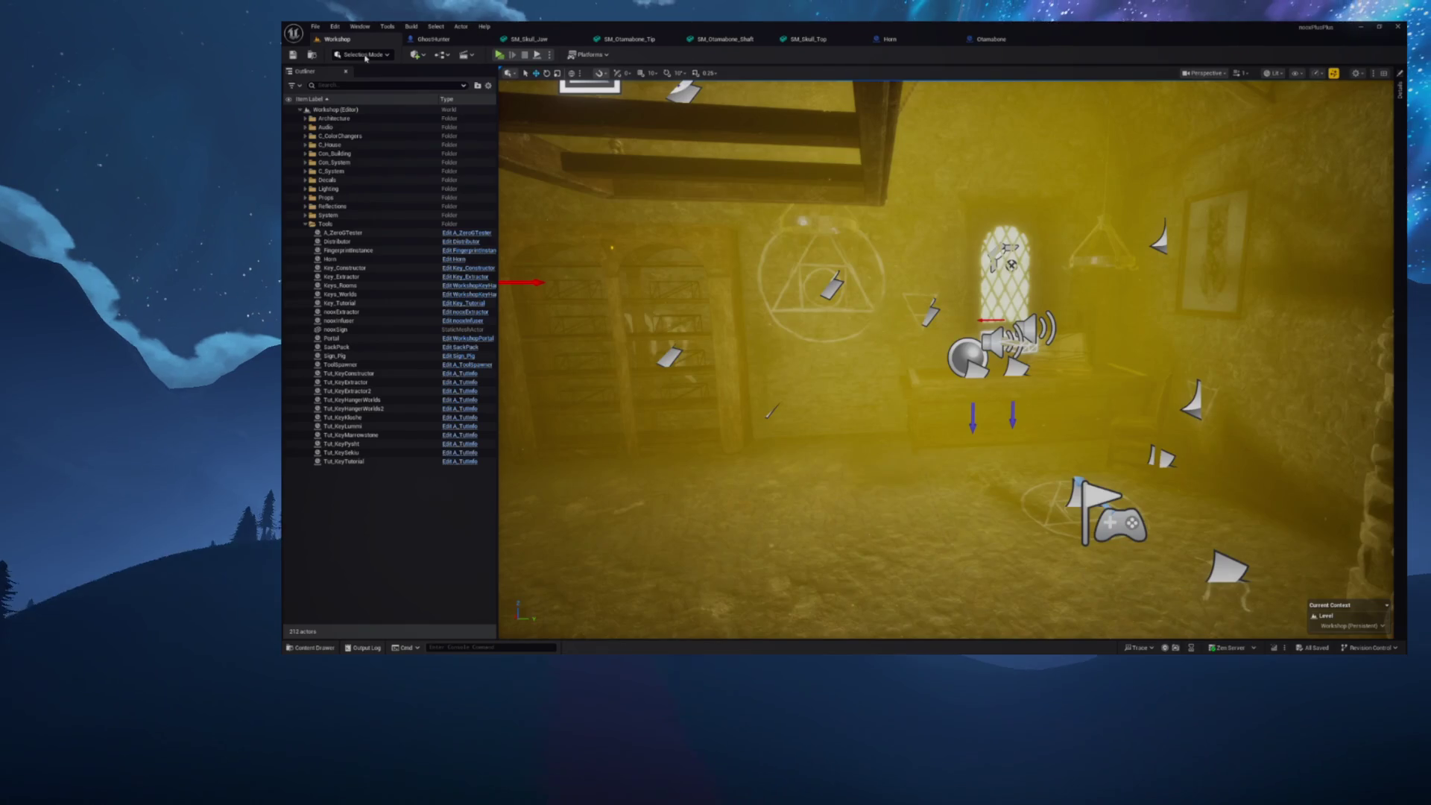
key(w)
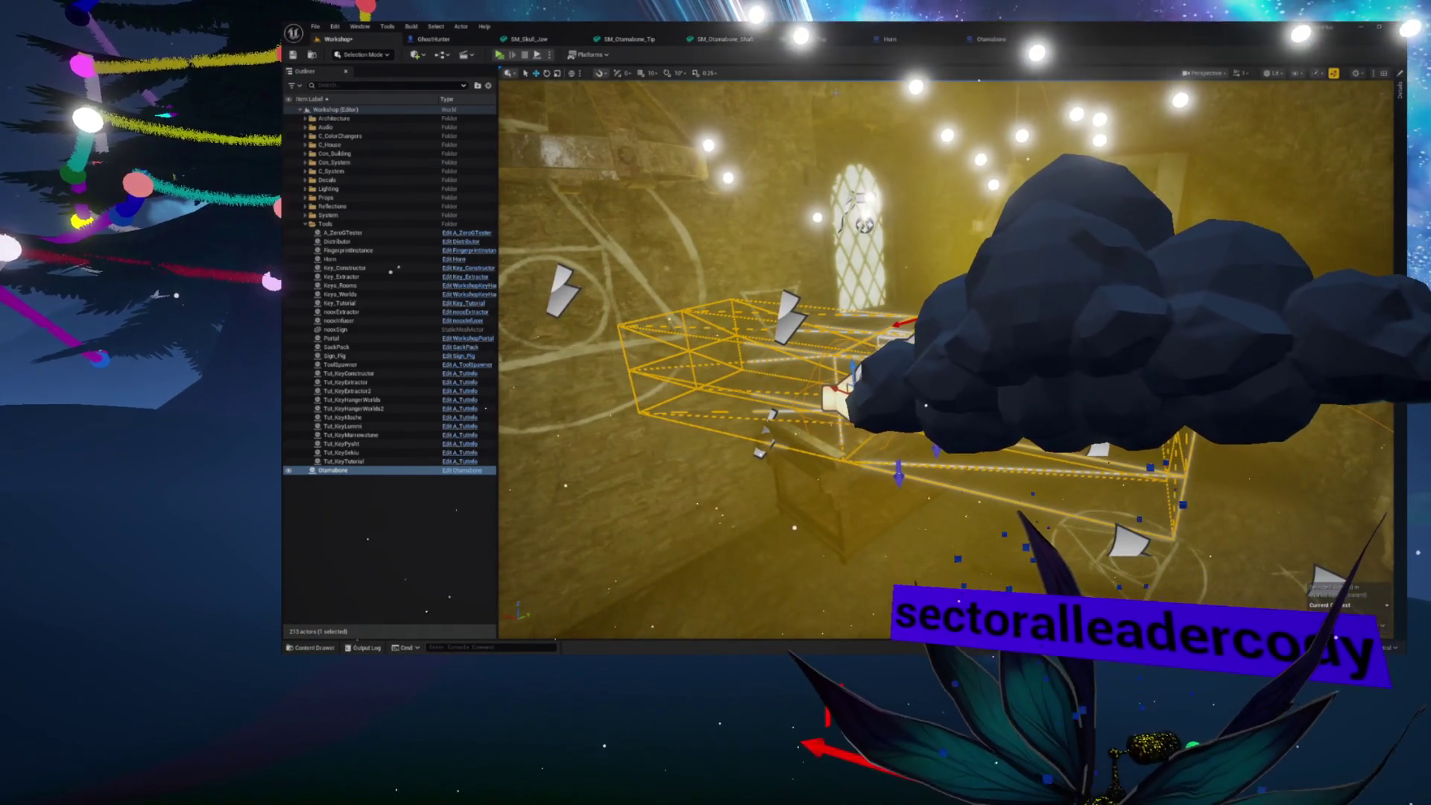
click(982, 39)
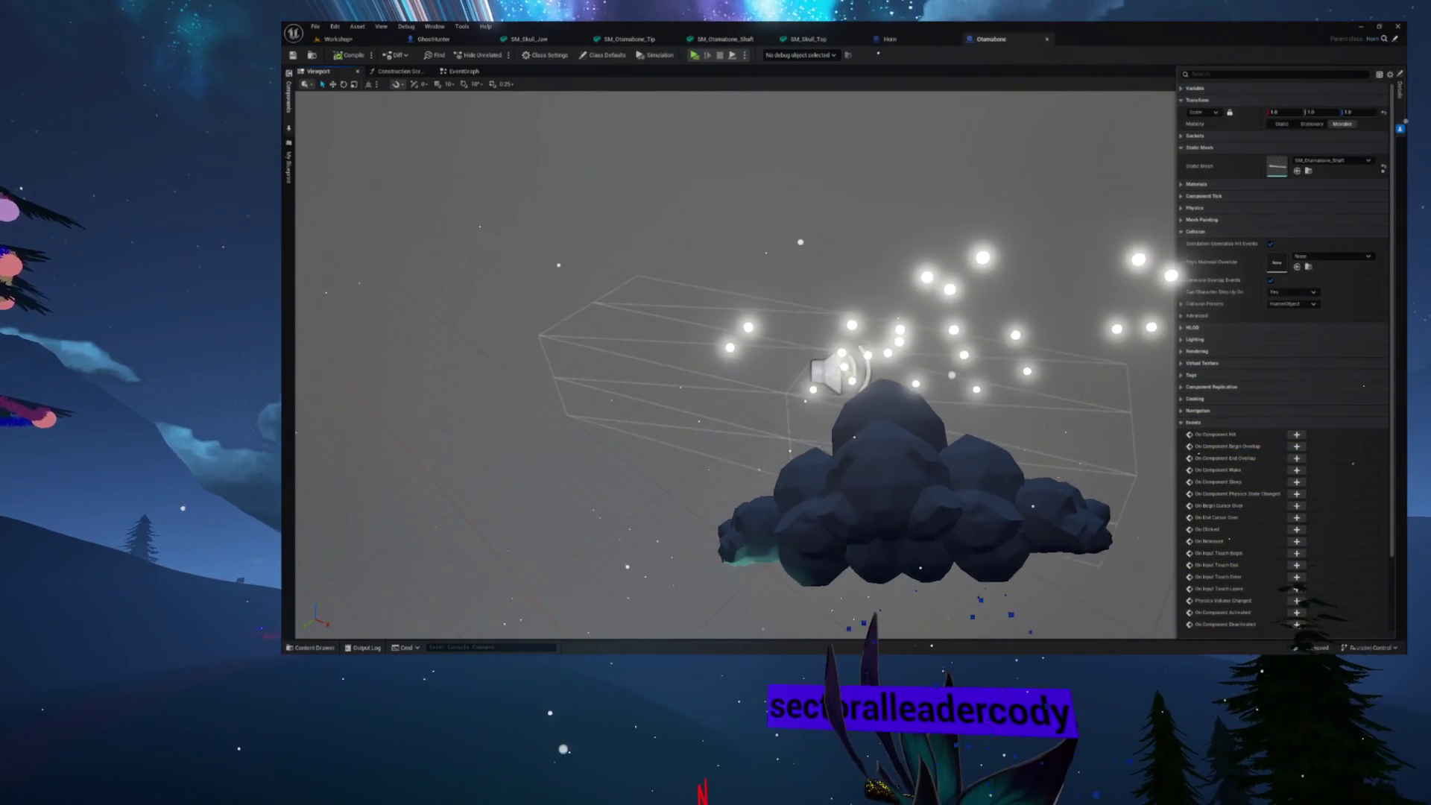
Select the BaseCube collision box and set its X and Y location to 0
click(288, 97)
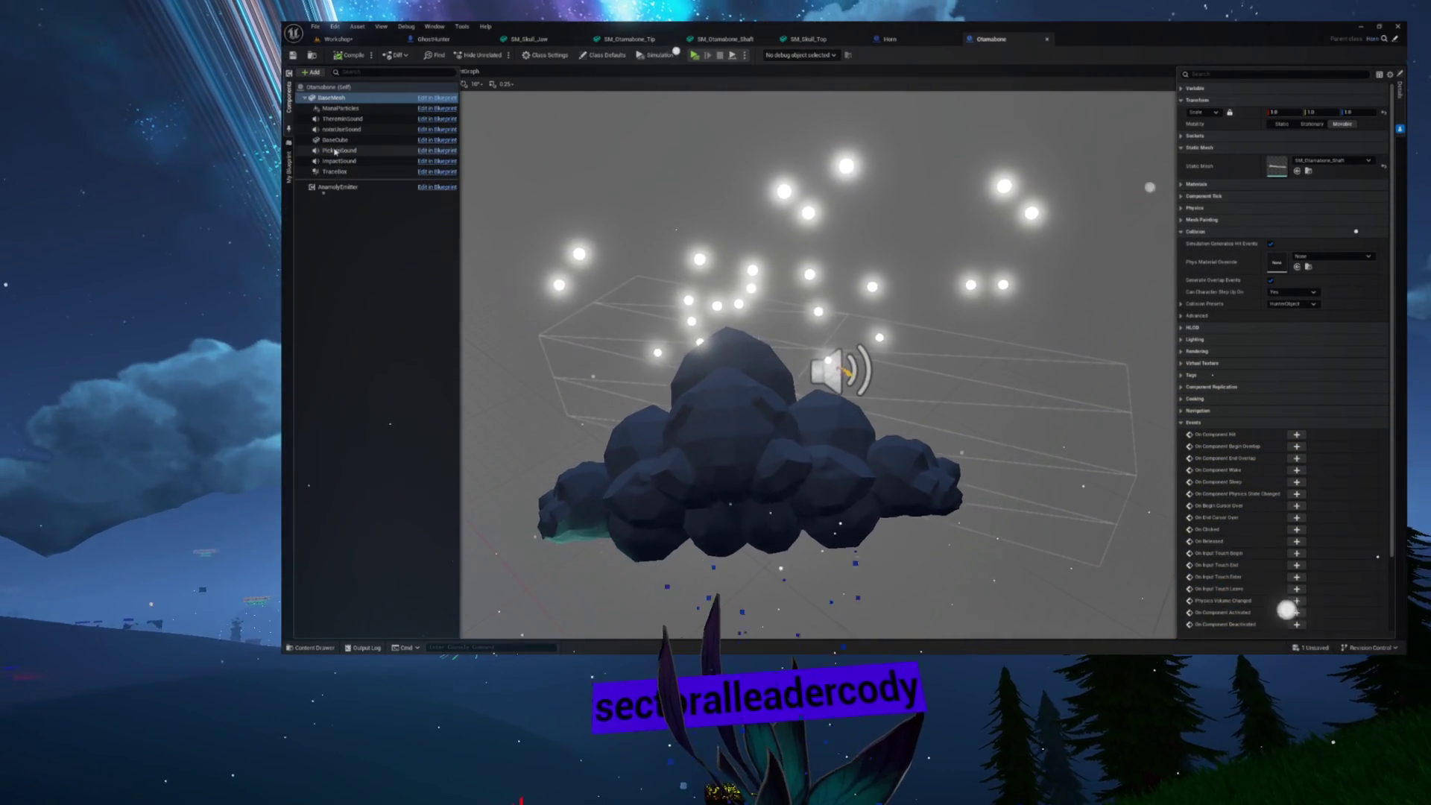
click(335, 139)
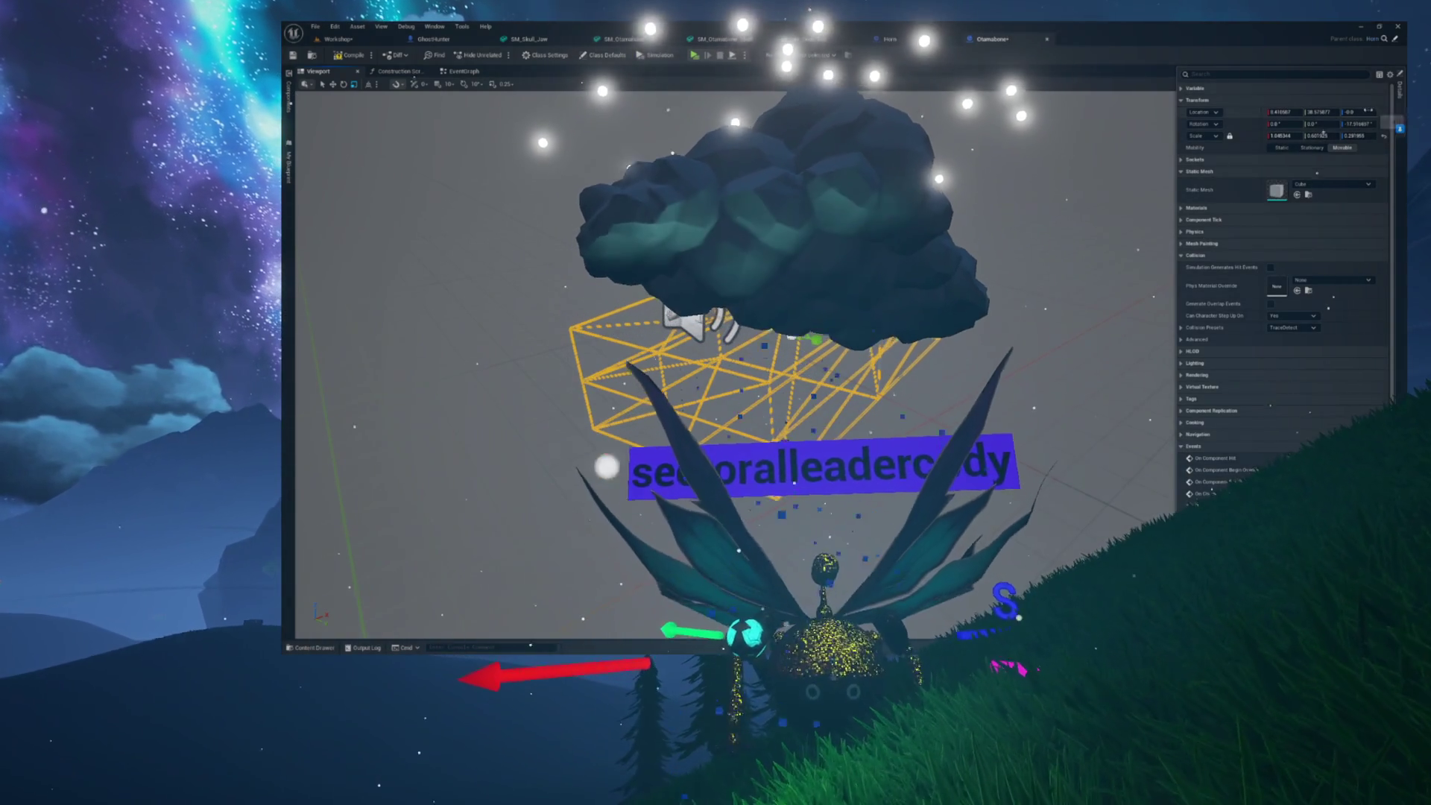
click(1284, 111)
text(0)
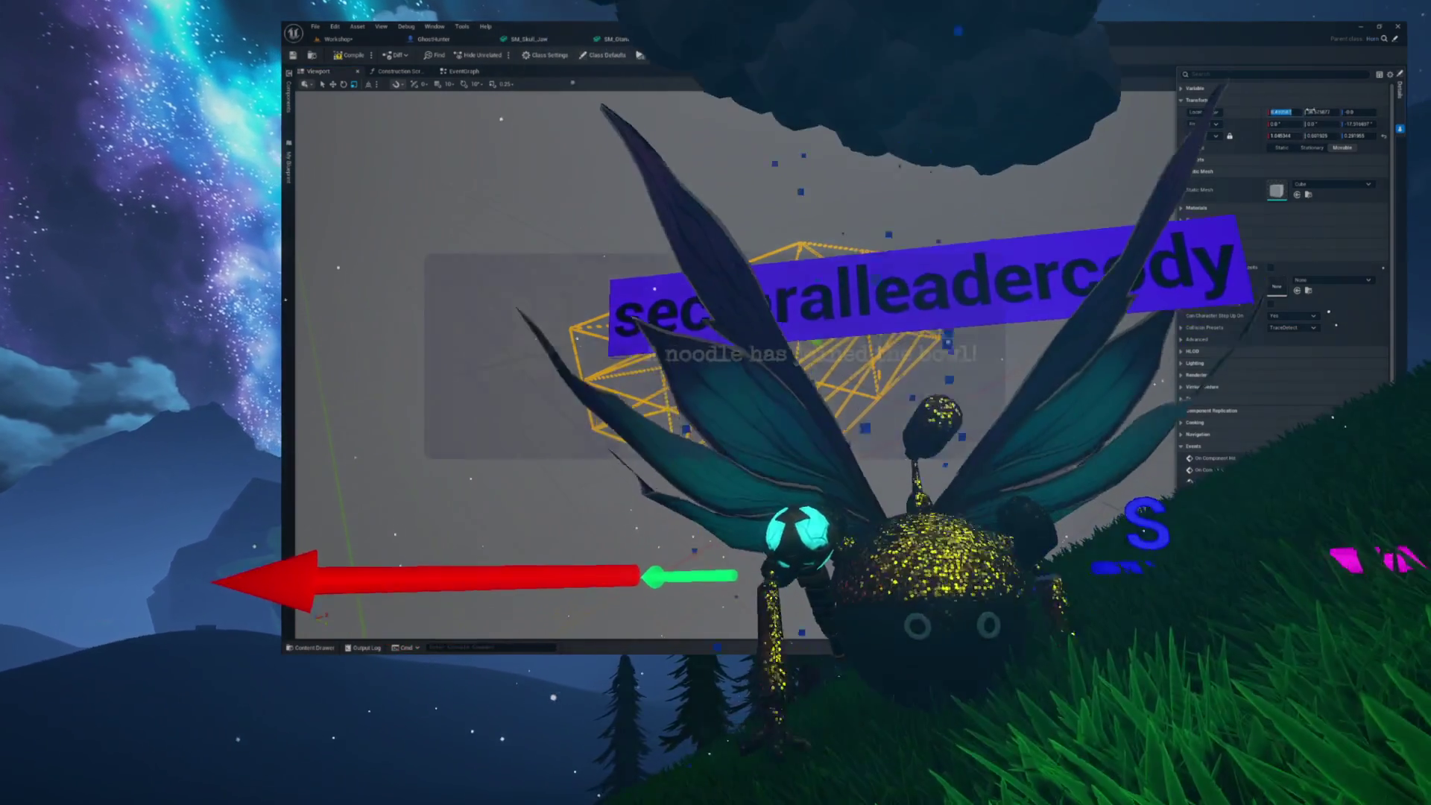
key(Tab)
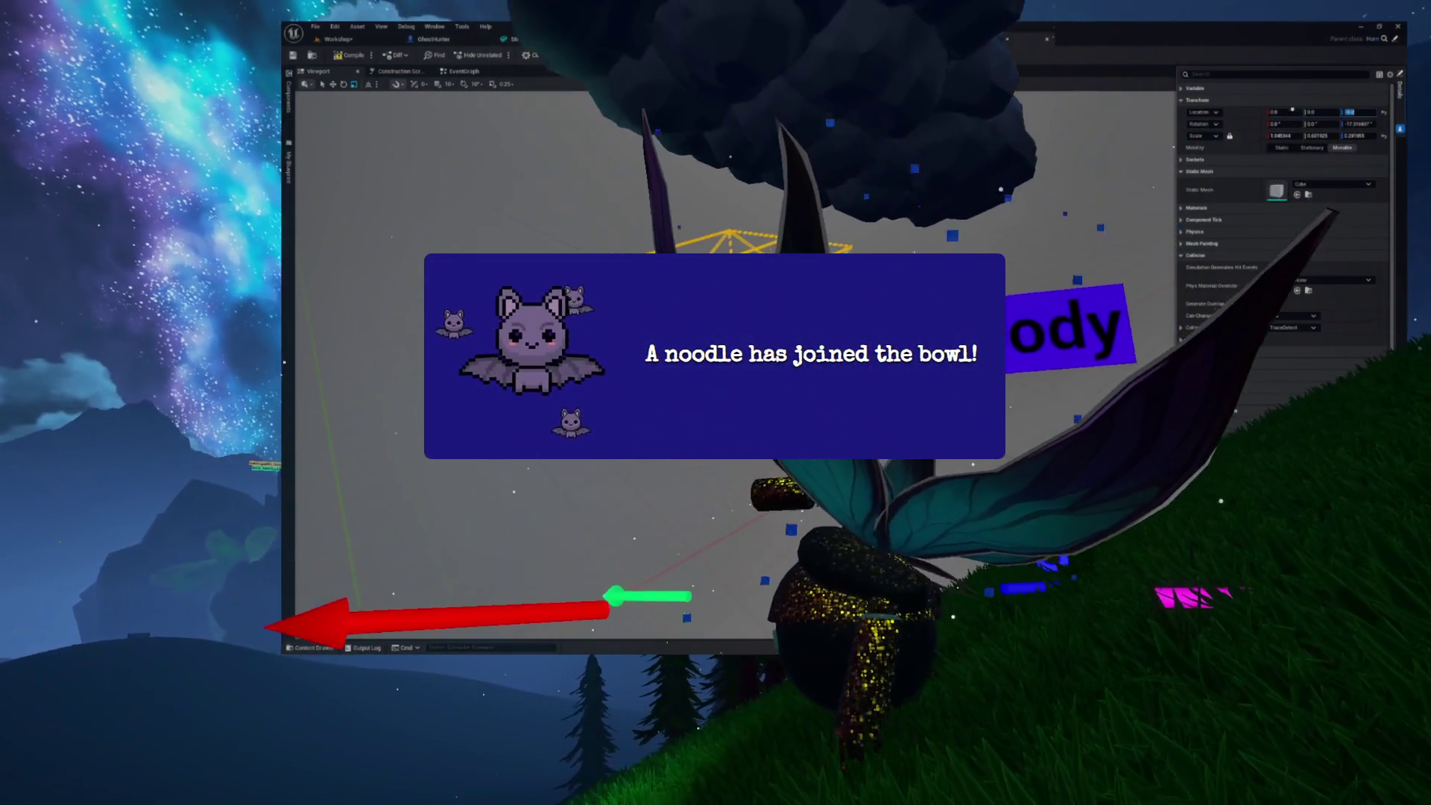
key(Tab)
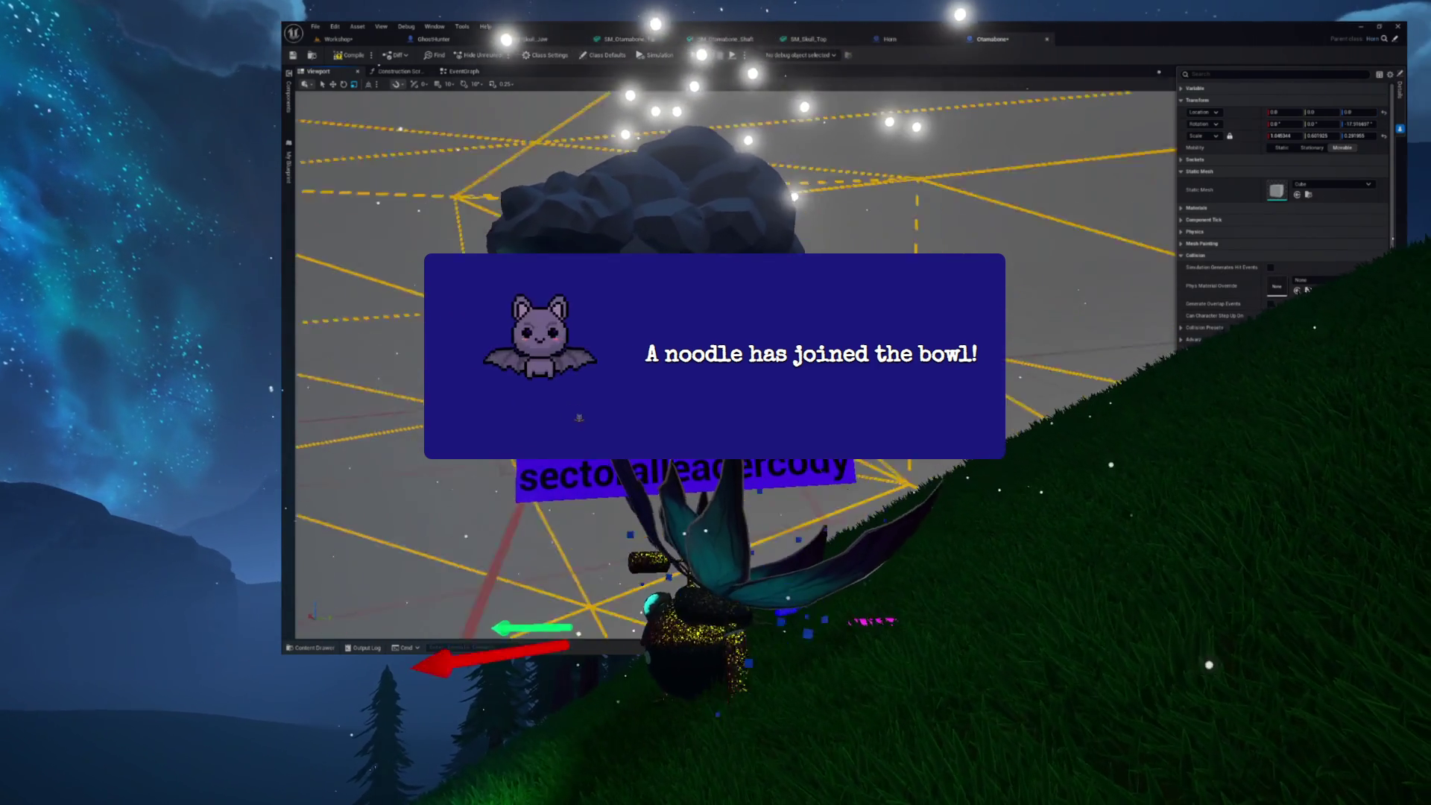
Flatten the box's Y scale to 0.158691, compile the blueprint, and return to the Workshop level
scroll(738, 357, up, 10)
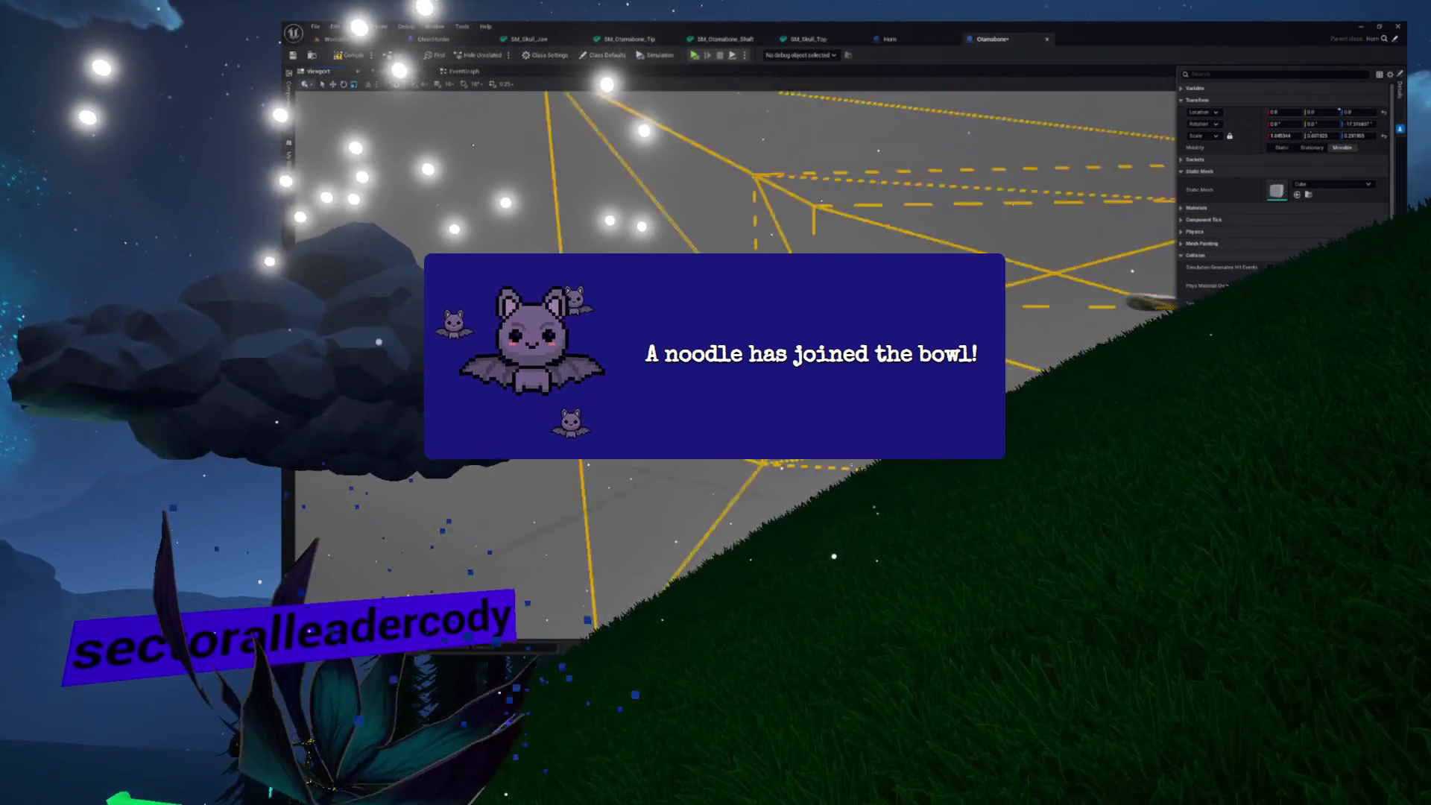
scroll(738, 357, up, 5)
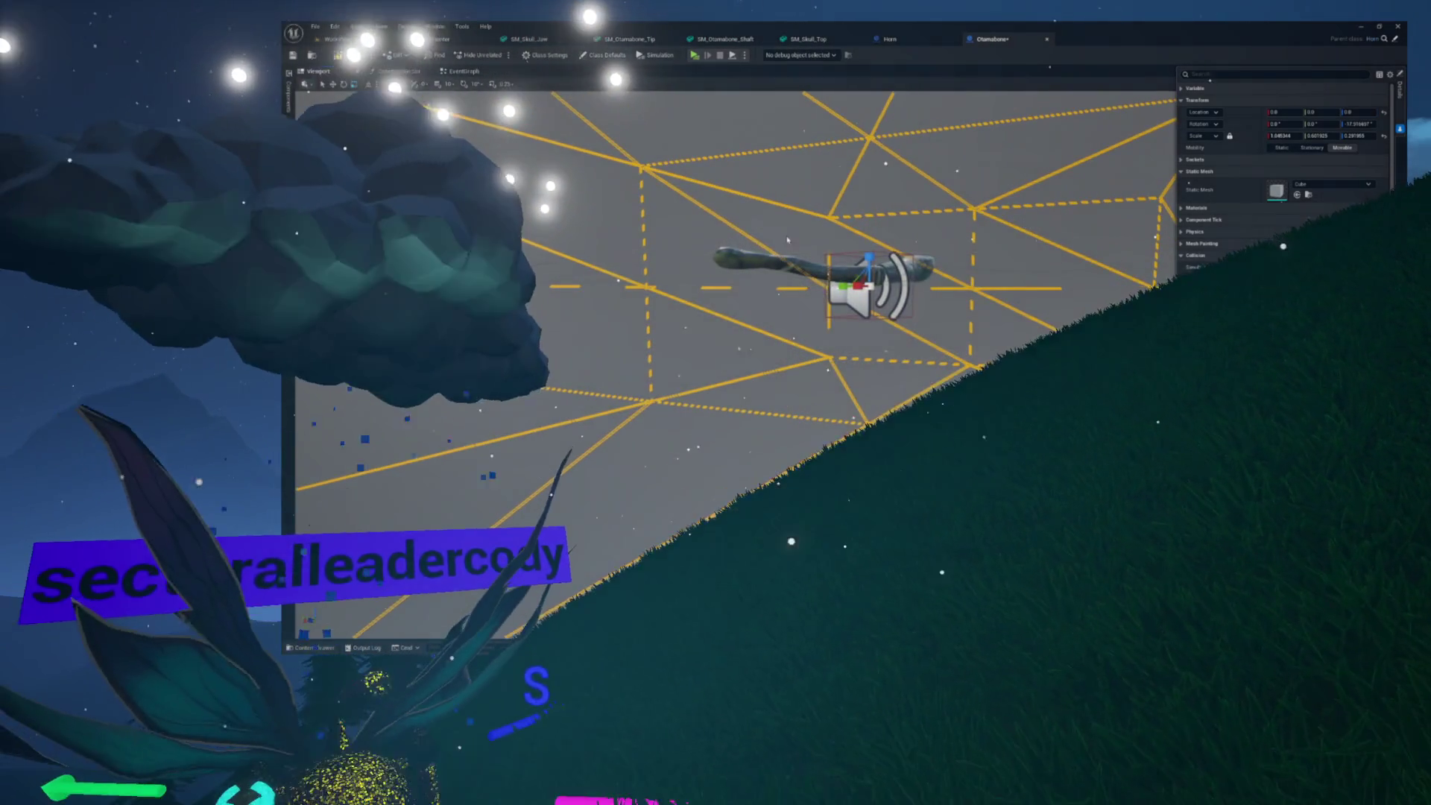
scroll(738, 358, up, 5)
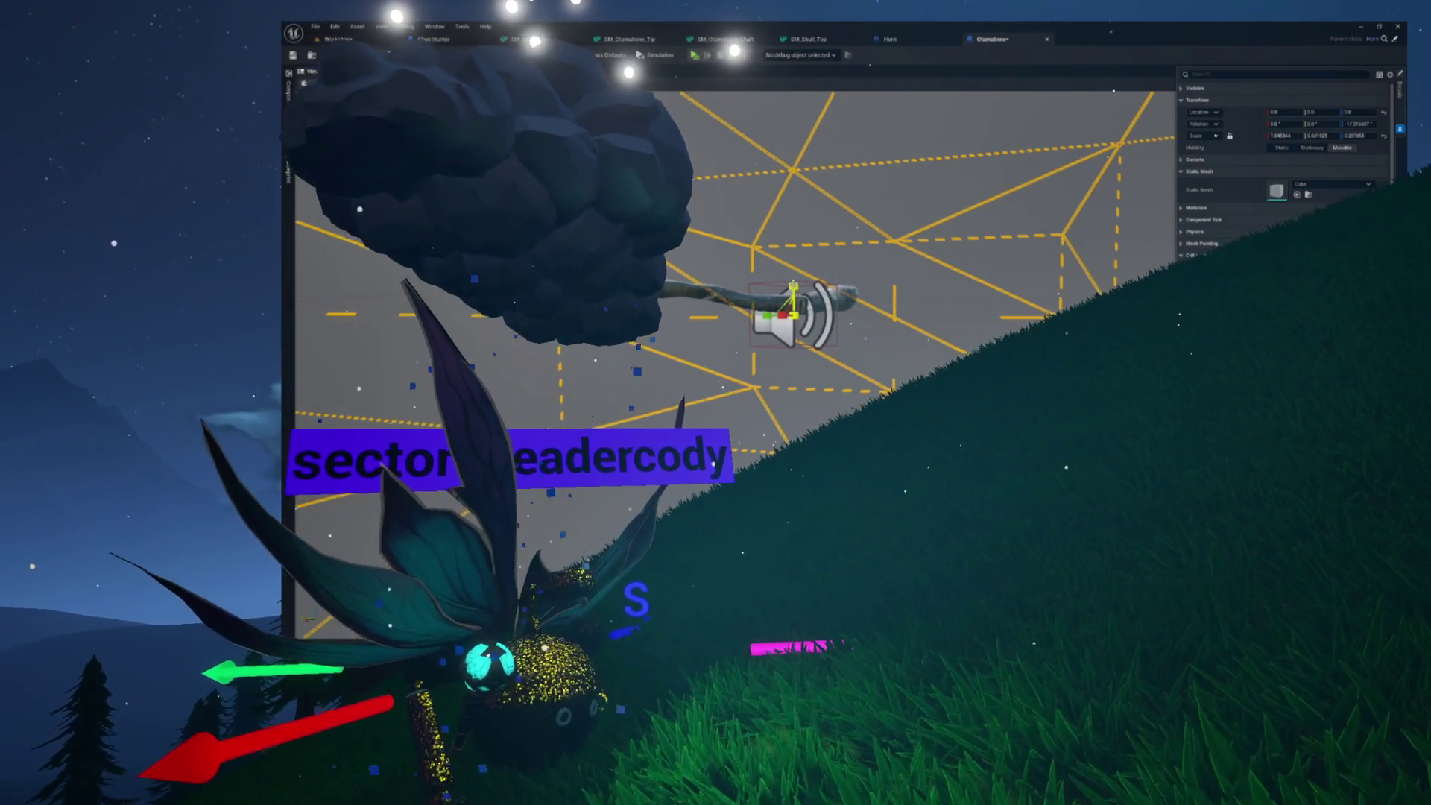
mouse_move(737, 358)
mouse_down()
mouse_move(738, 316)
mouse_move(797, 317)
mouse_move(731, 335)
mouse_move(753, 324)
mouse_move(749, 357)
mouse_move(783, 384)
mouse_up()
drag(1323, 135, 1293, 135)
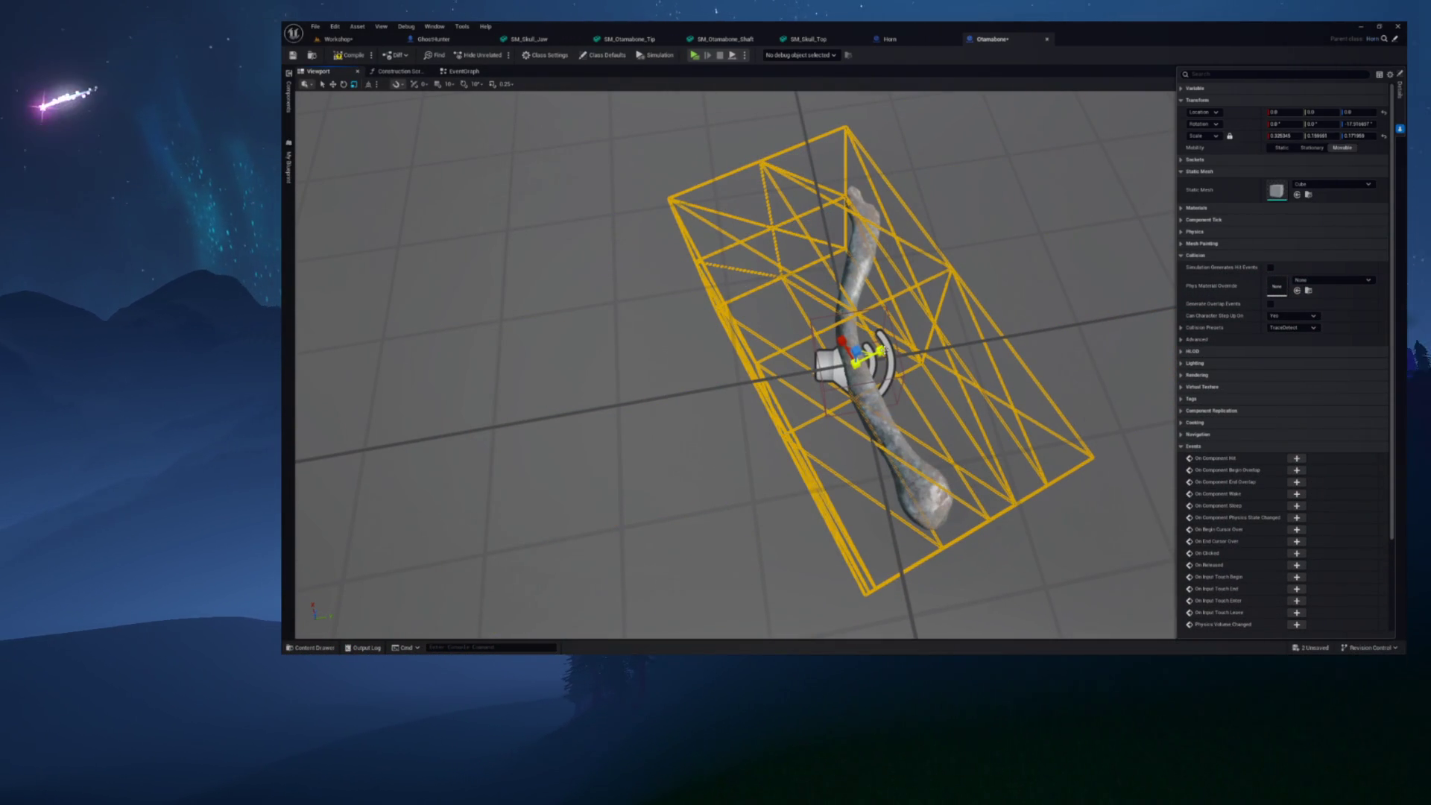
click(347, 56)
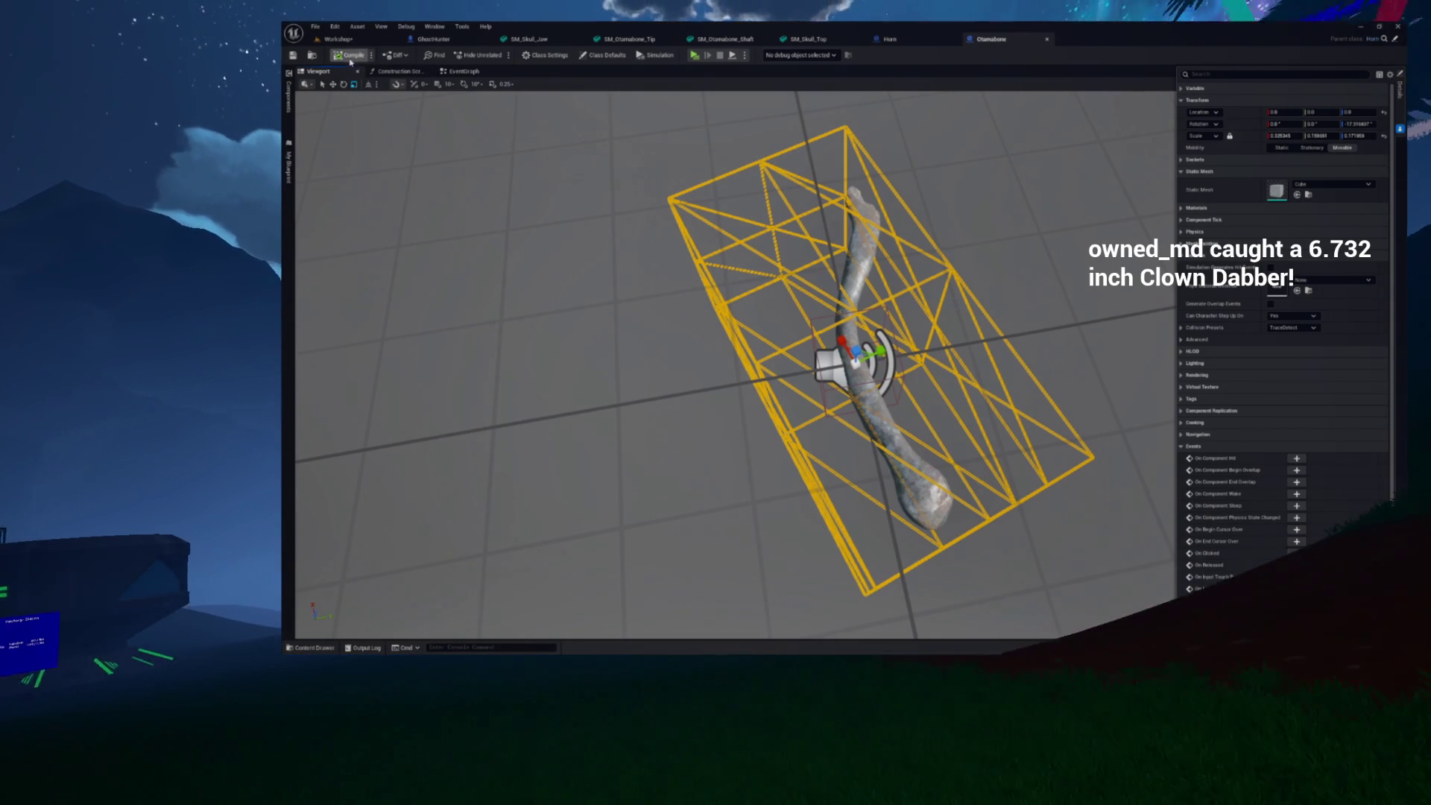
click(354, 43)
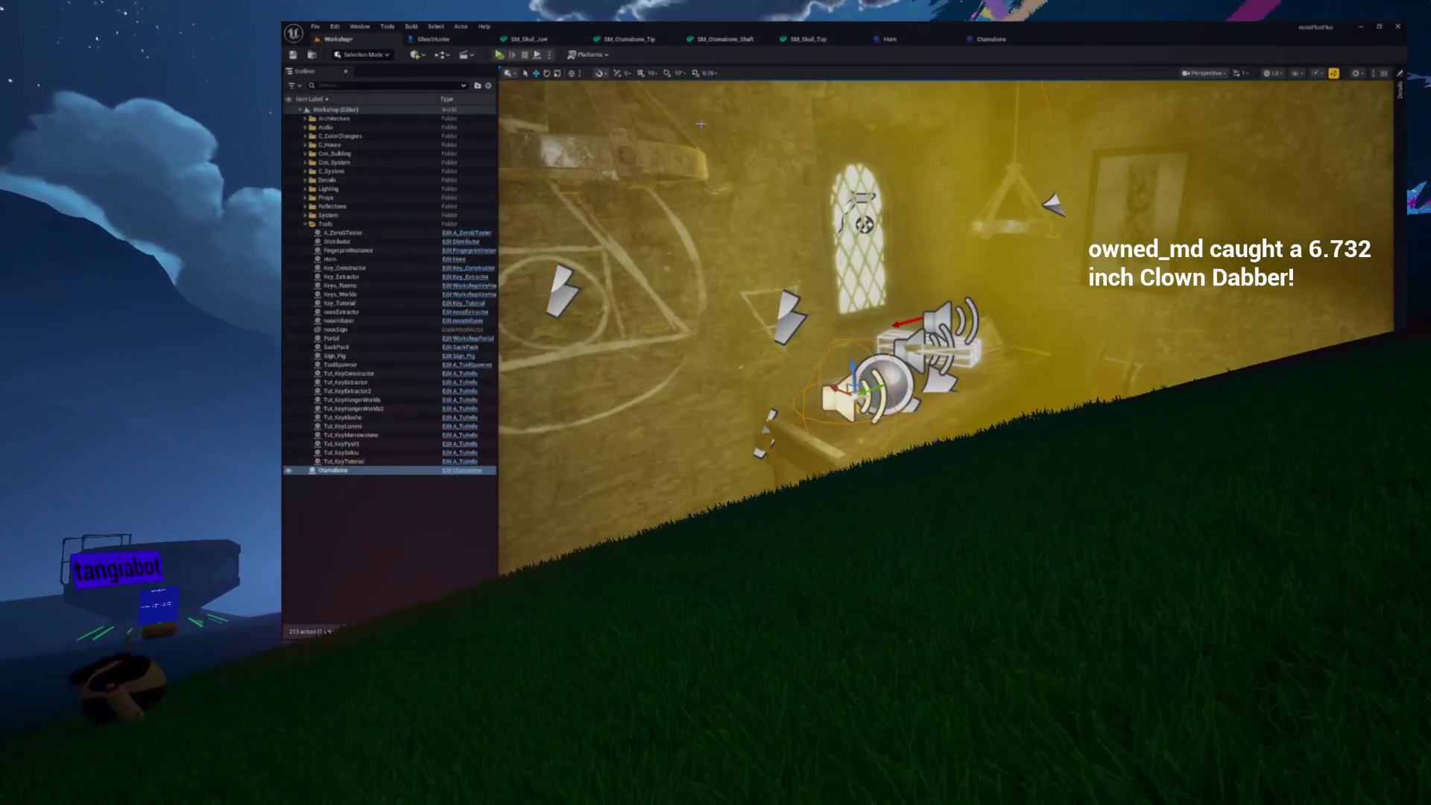
Recompile Otamabone, focus on the placed actor in the Workshop level, and launch a standalone preview
click(1001, 41)
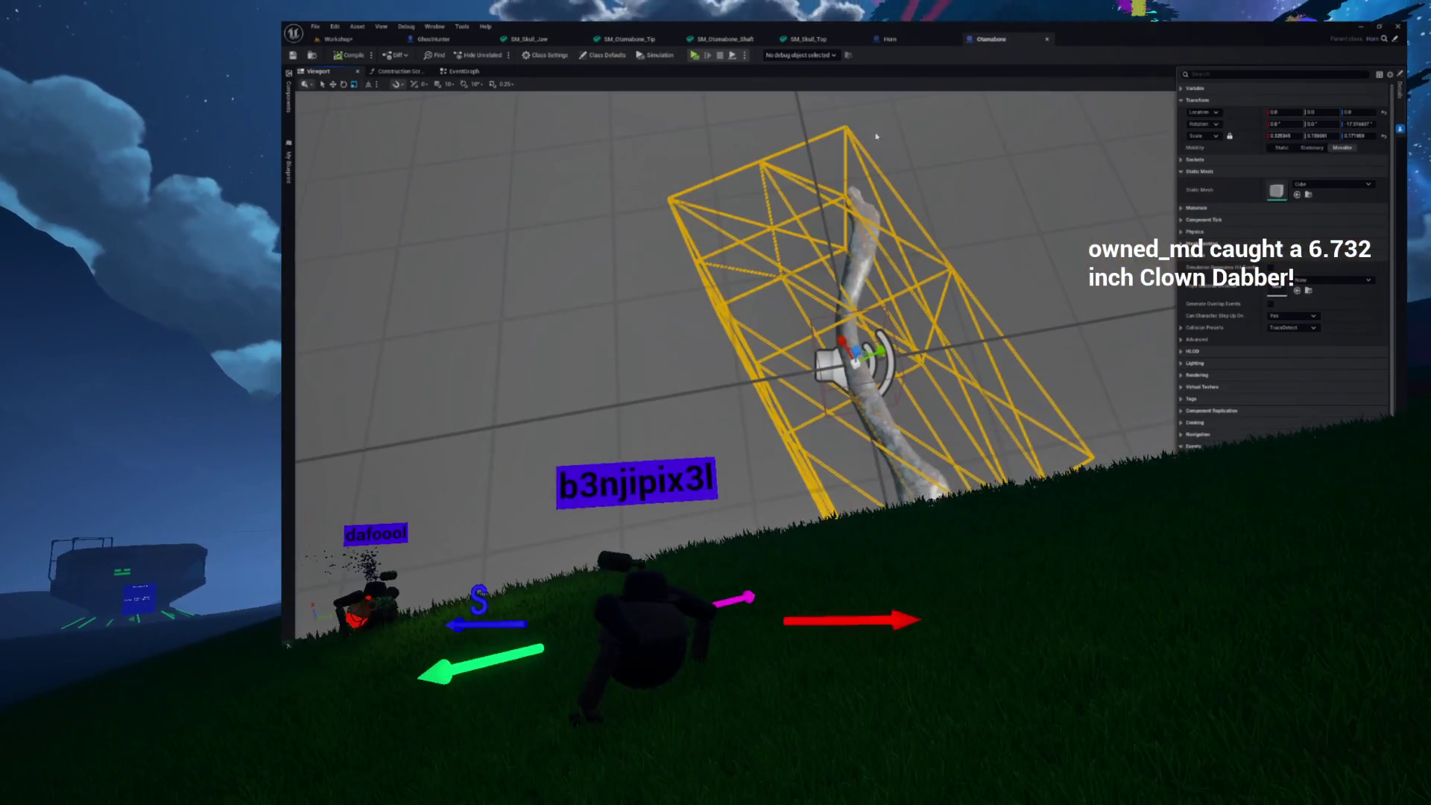
mouse_move(909, 211)
mouse_down()
mouse_move(880, 216)
mouse_move(909, 212)
mouse_move(844, 362)
mouse_move(843, 336)
mouse_up()
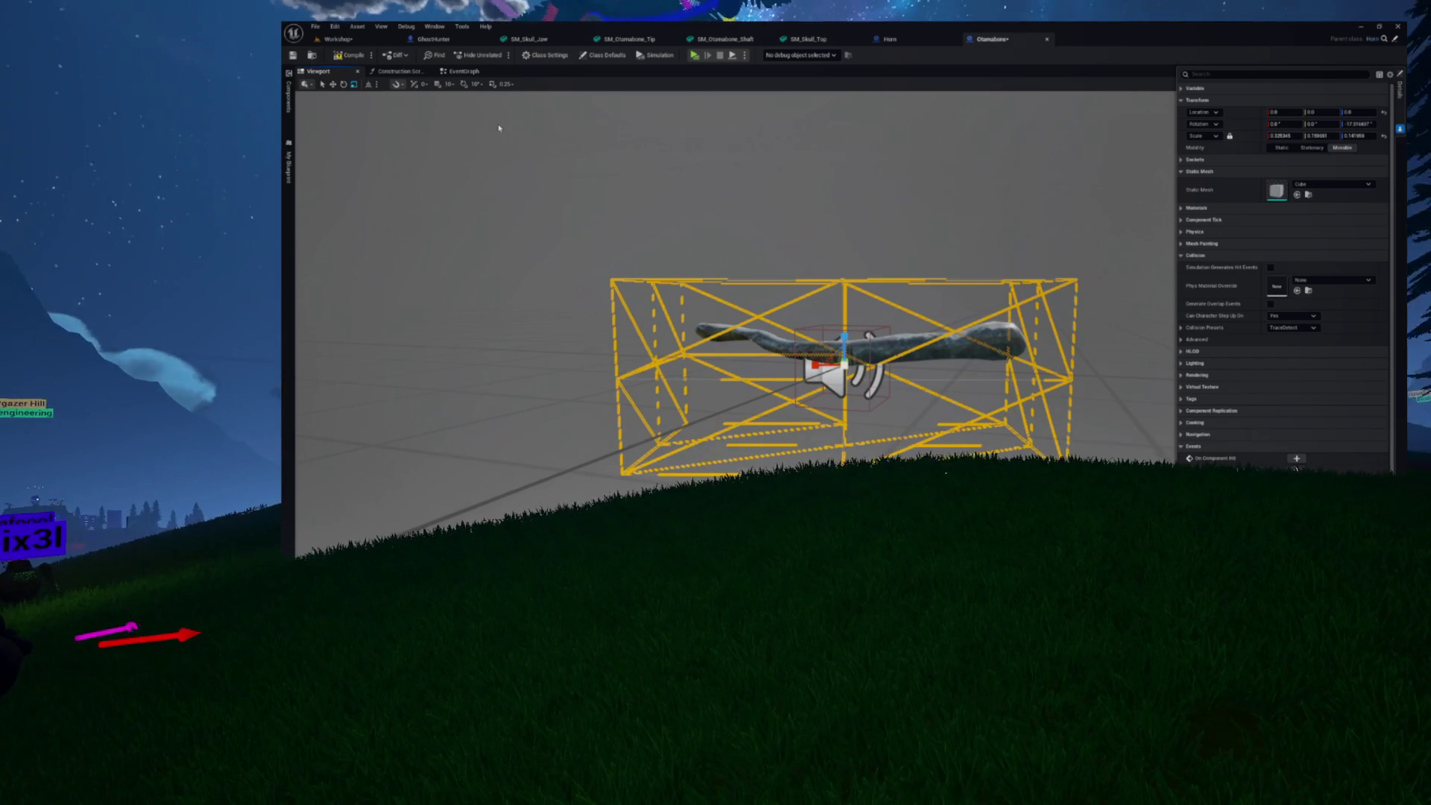
click(350, 56)
click(338, 39)
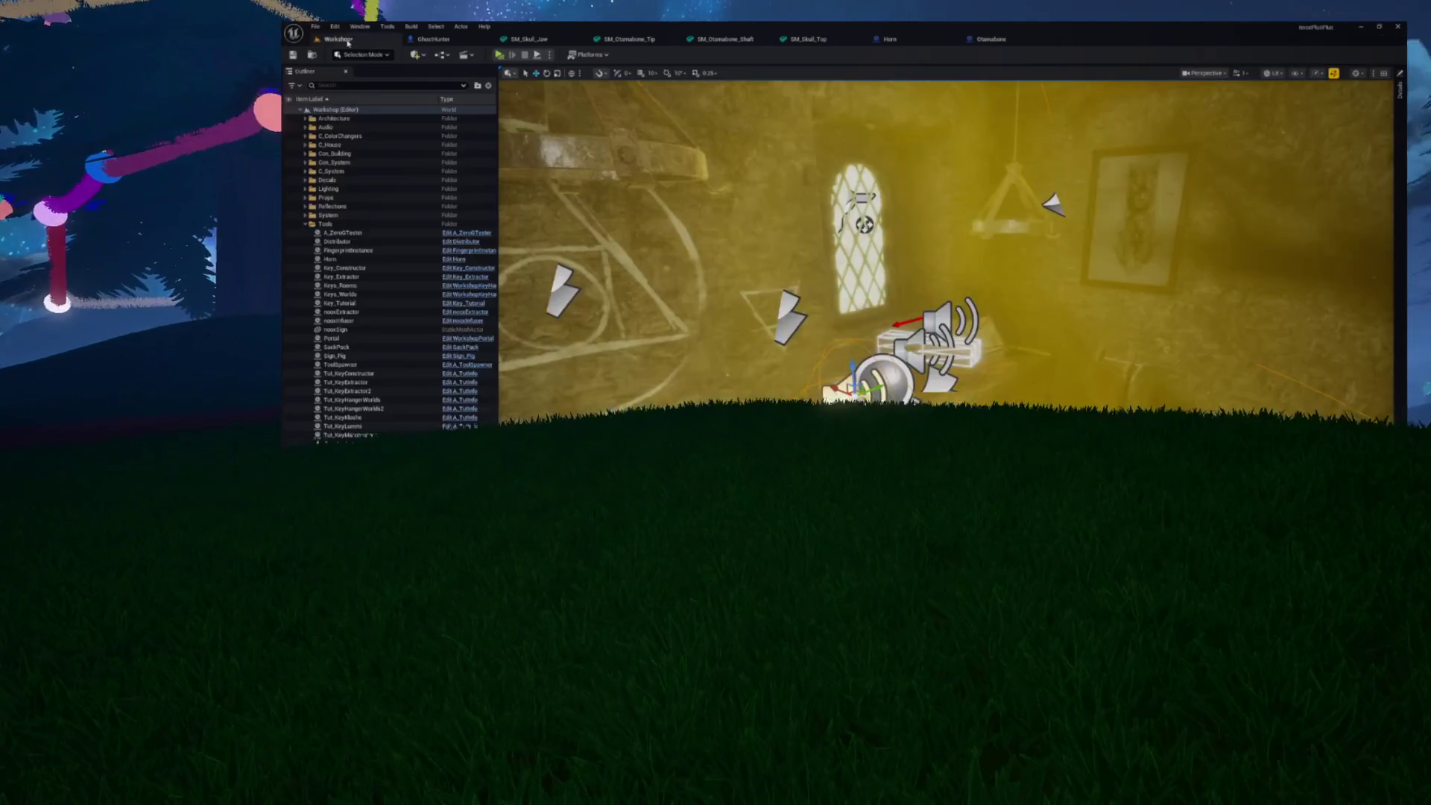
key(f)
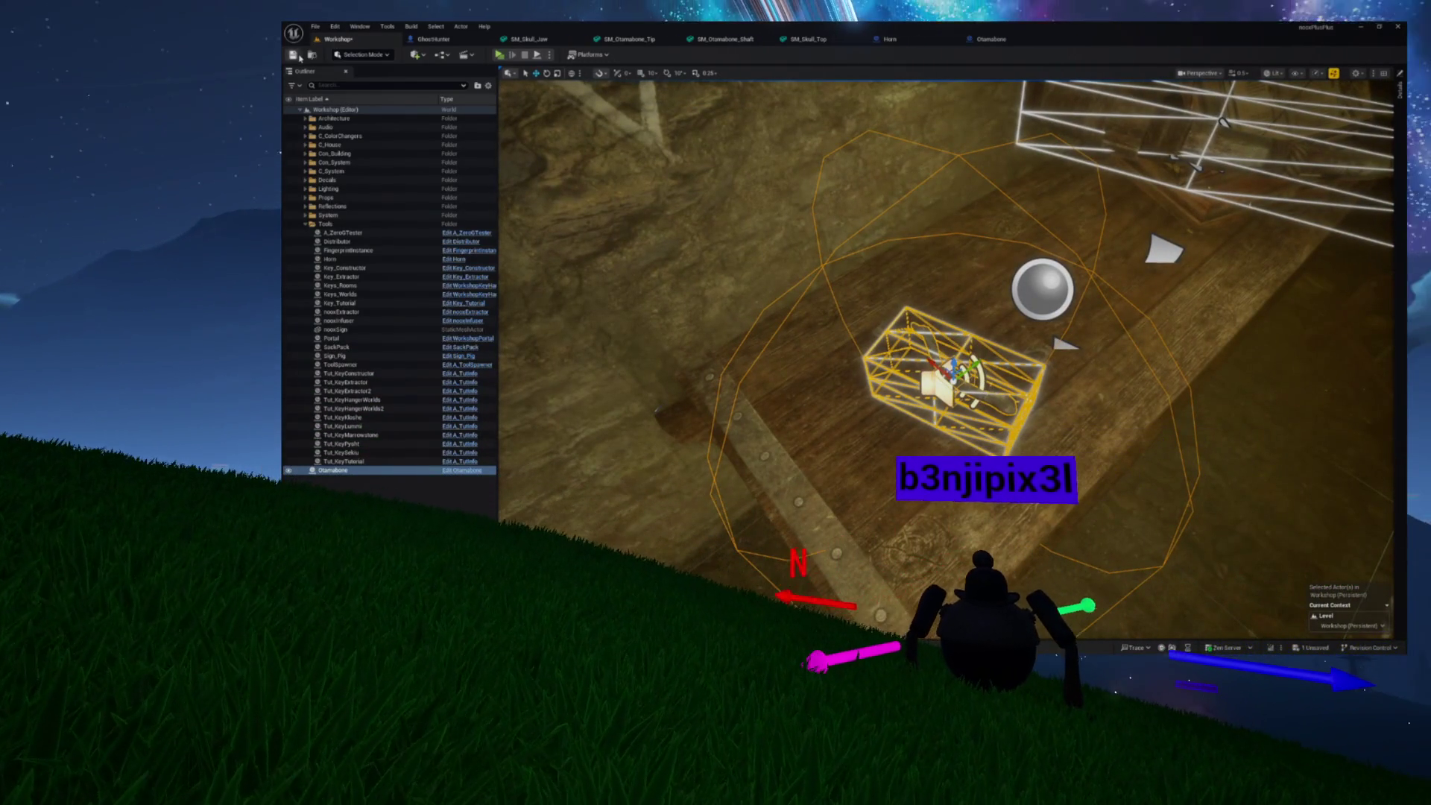
click(500, 56)
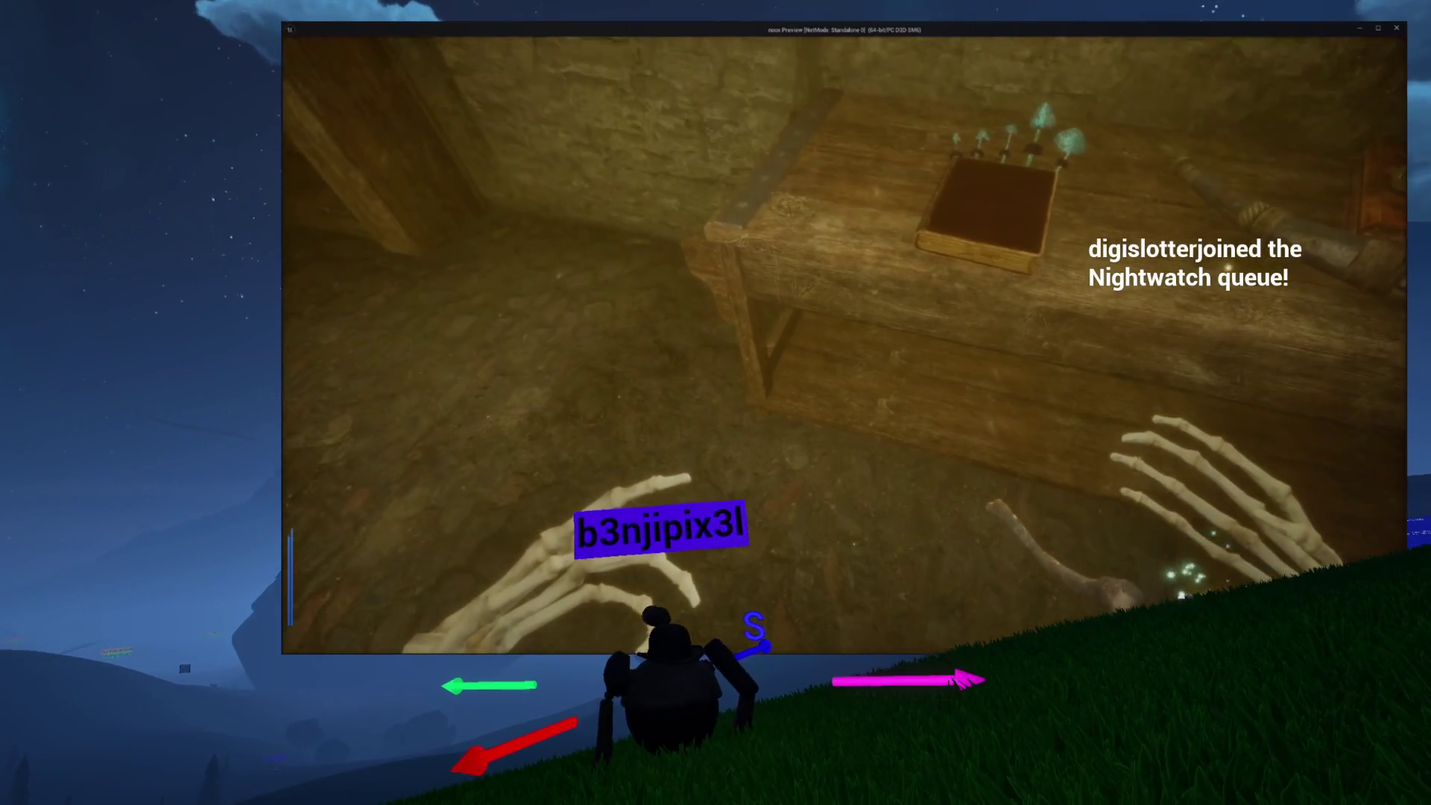
key(semicolon)
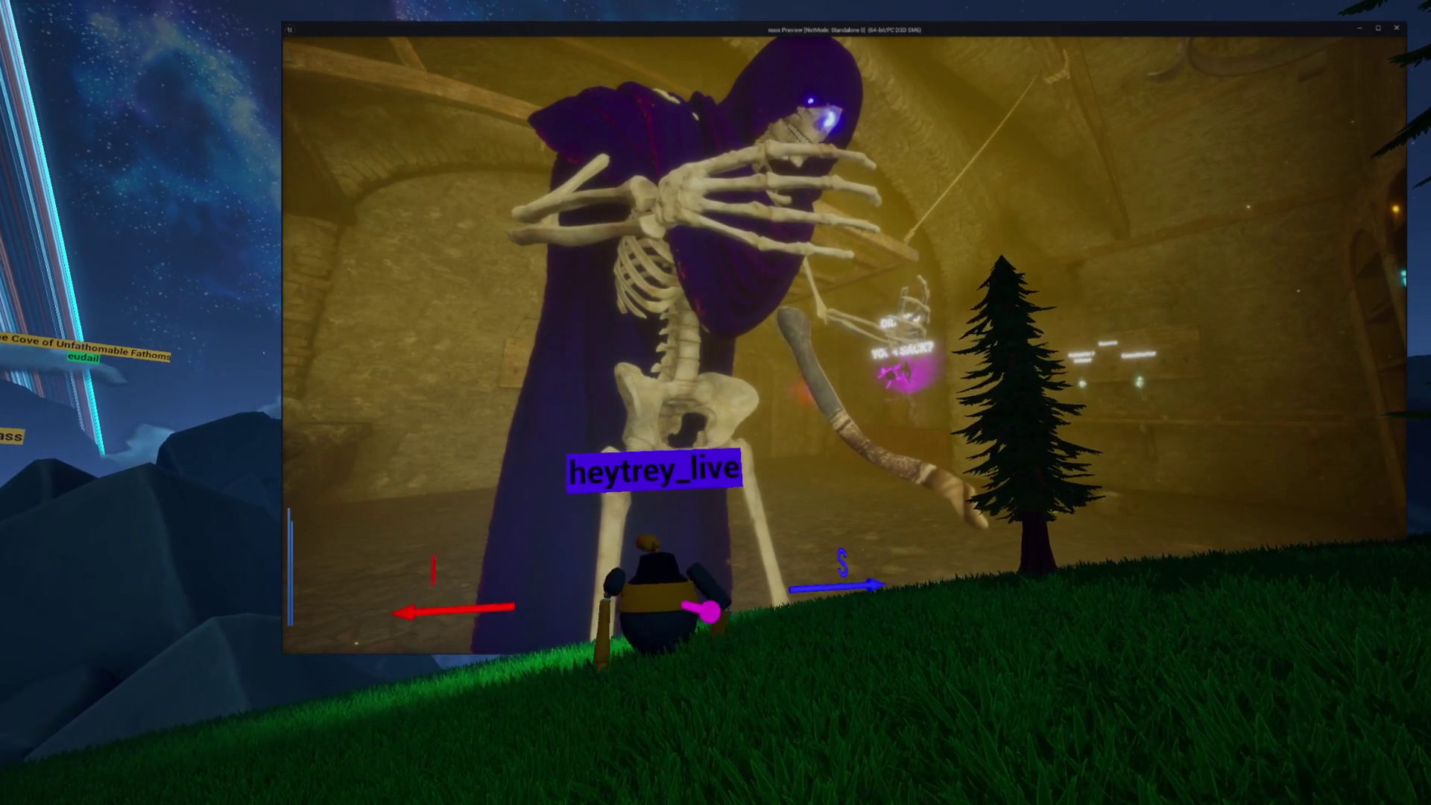
key(Escape)
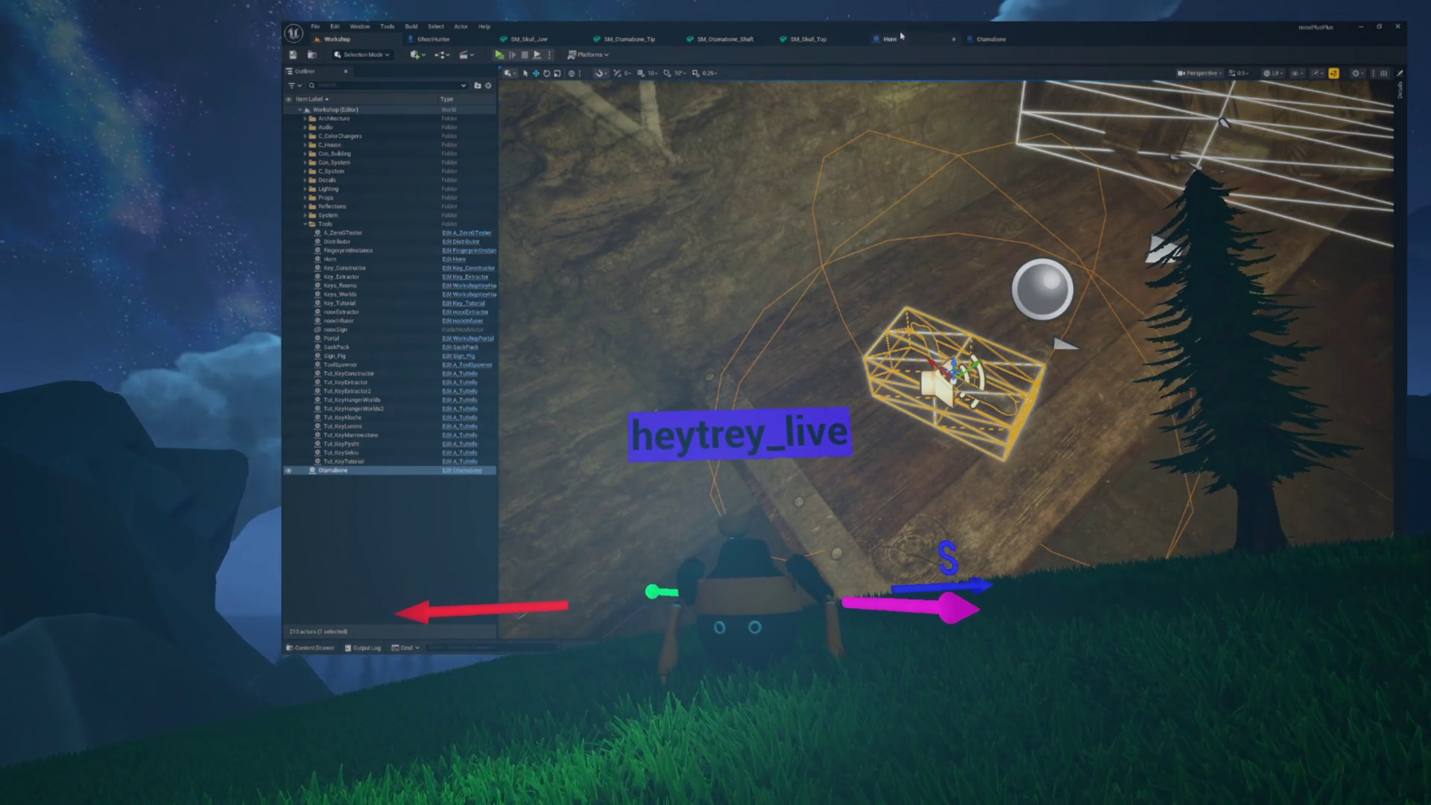
Place SM_Otamabone_Shaft from the Content Drawer into the Workshop level and select it, then open Horn
click(713, 41)
click(313, 57)
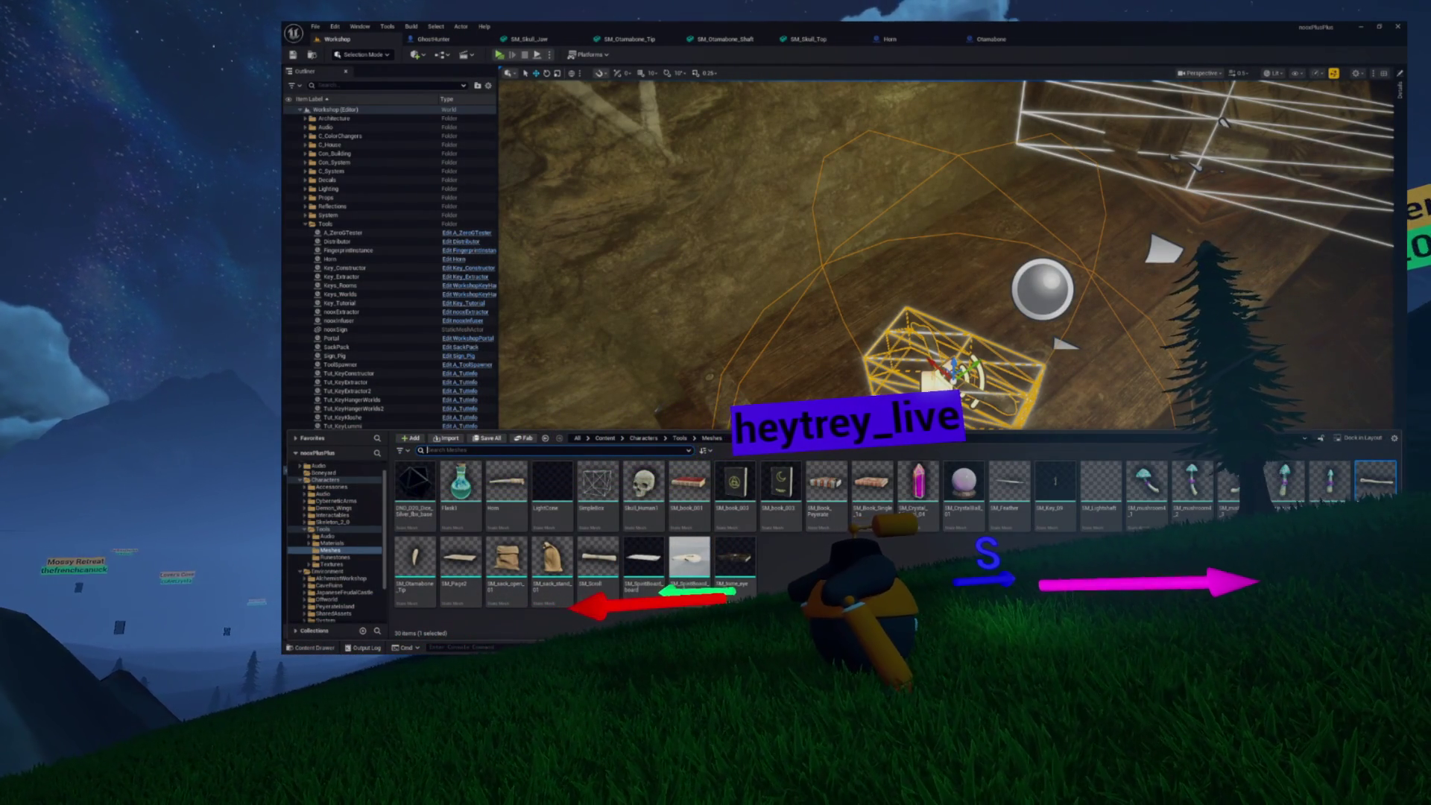
key(ctrl+space)
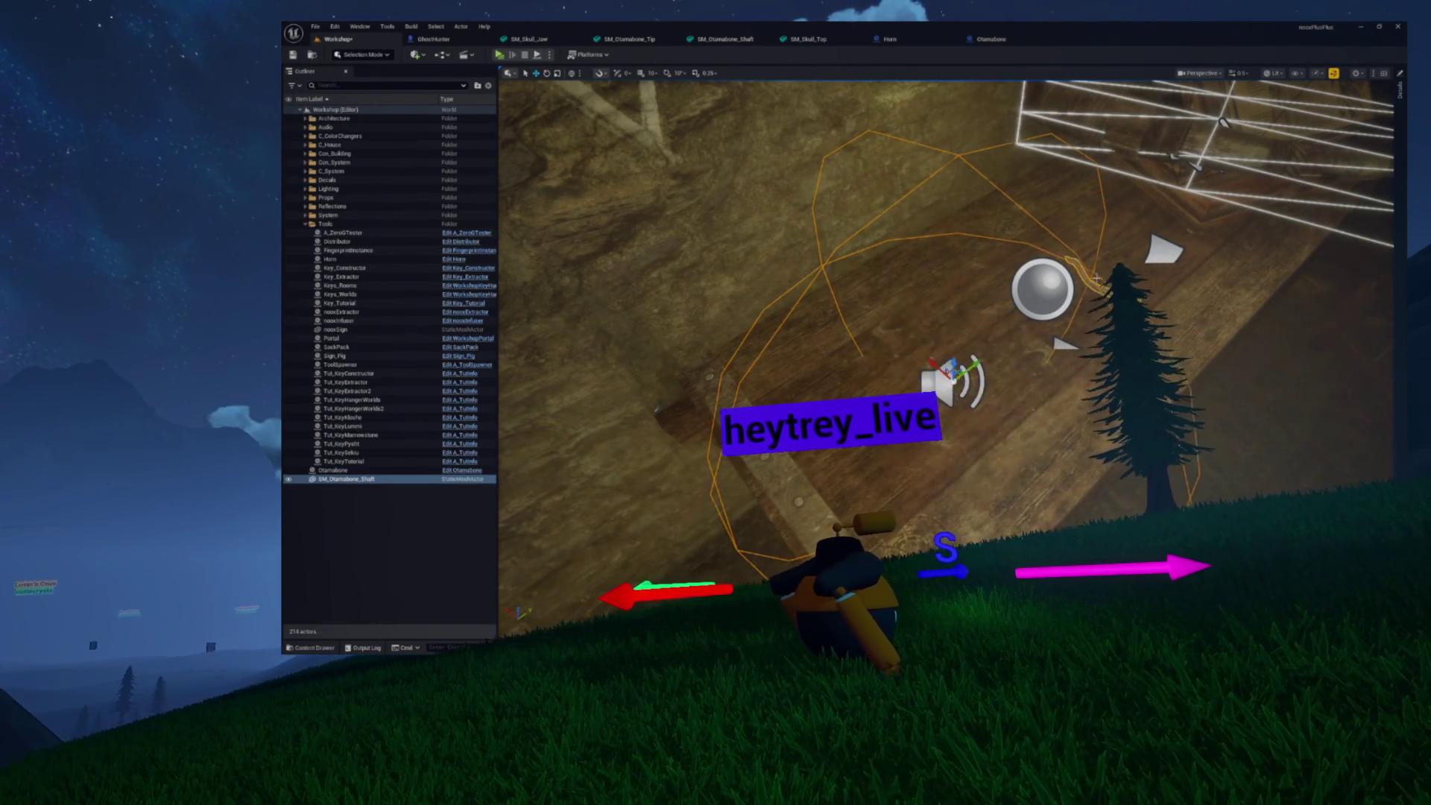
click(1096, 278)
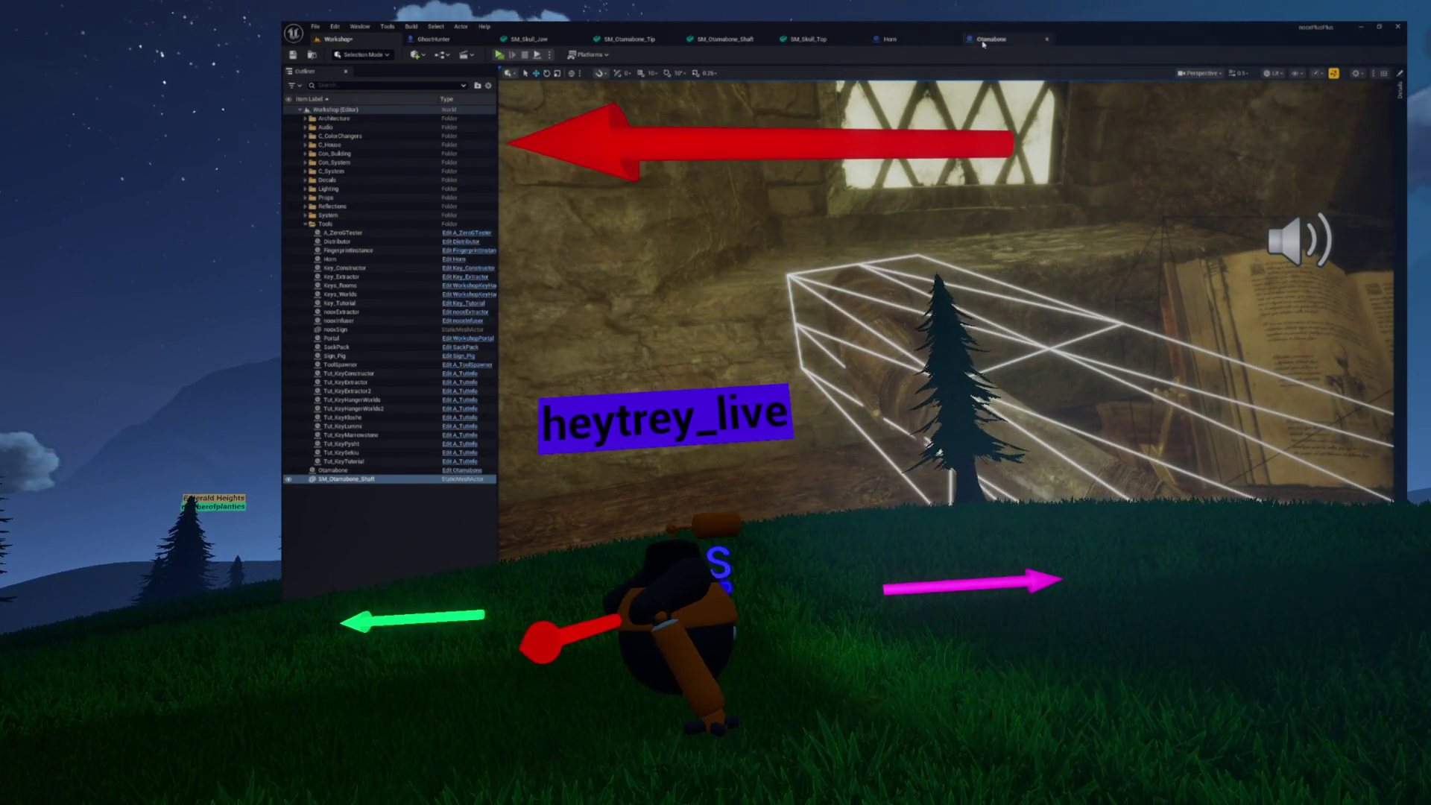
click(890, 39)
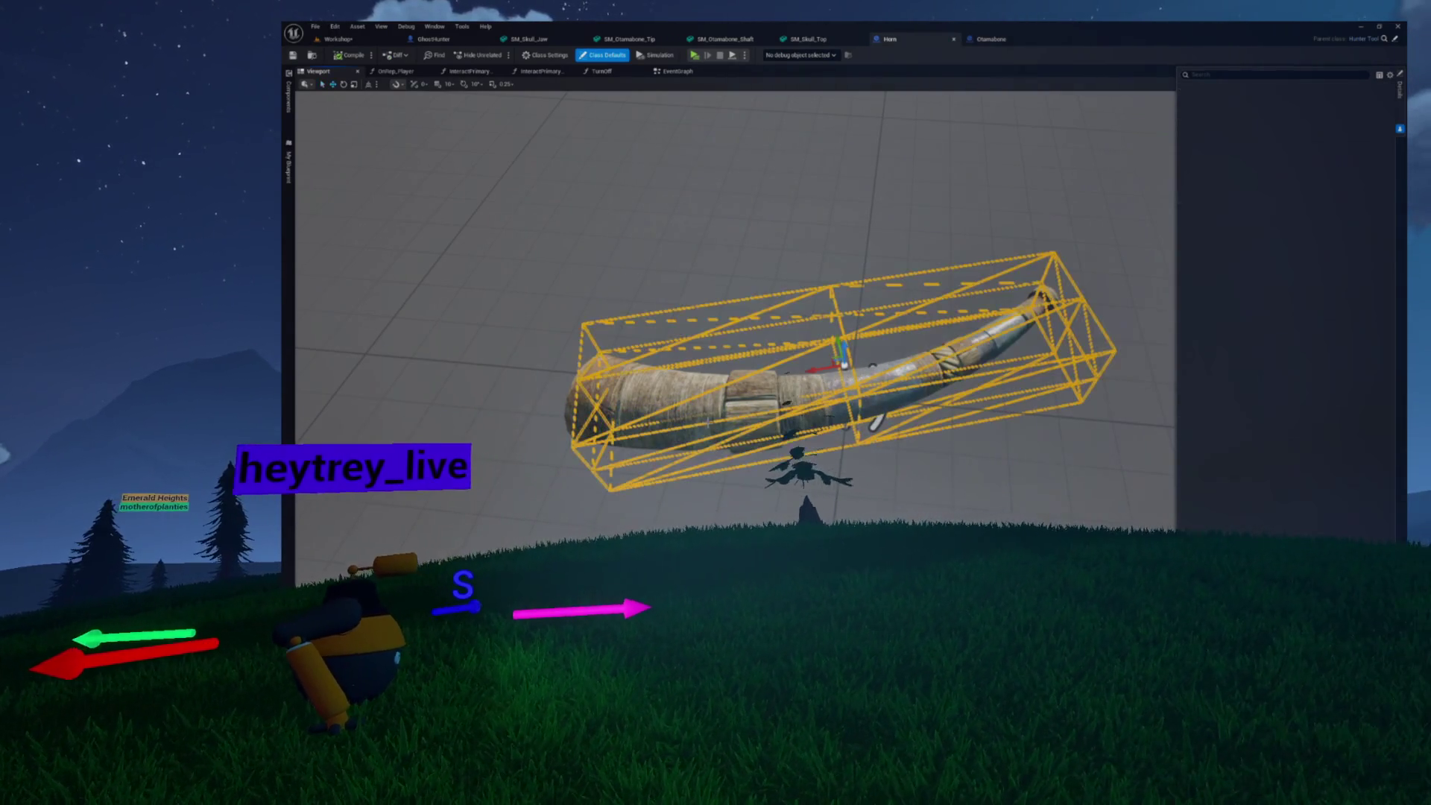
Select the horn mesh and review the Horn blueprint's components, then return to the Workshop level
click(707, 422)
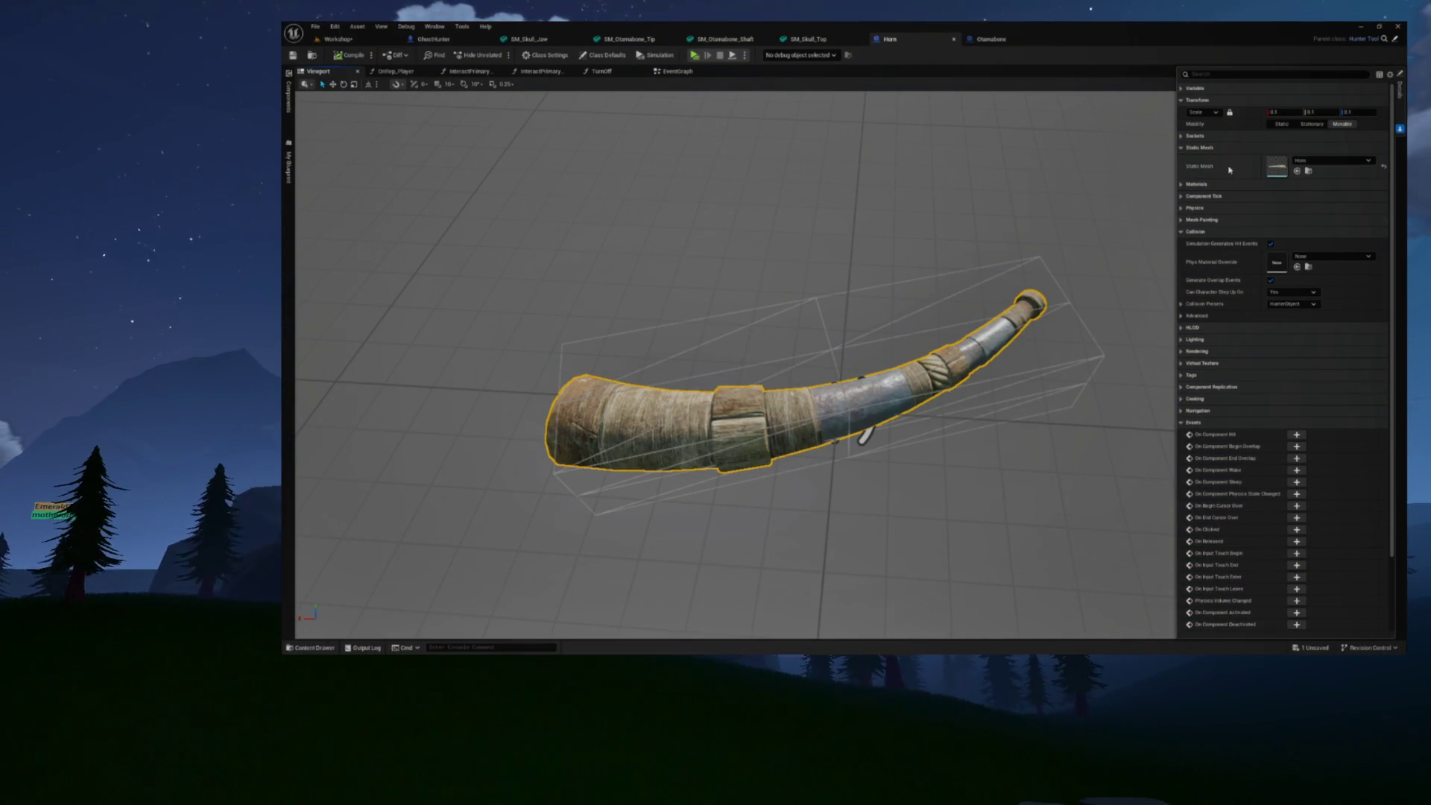
click(288, 97)
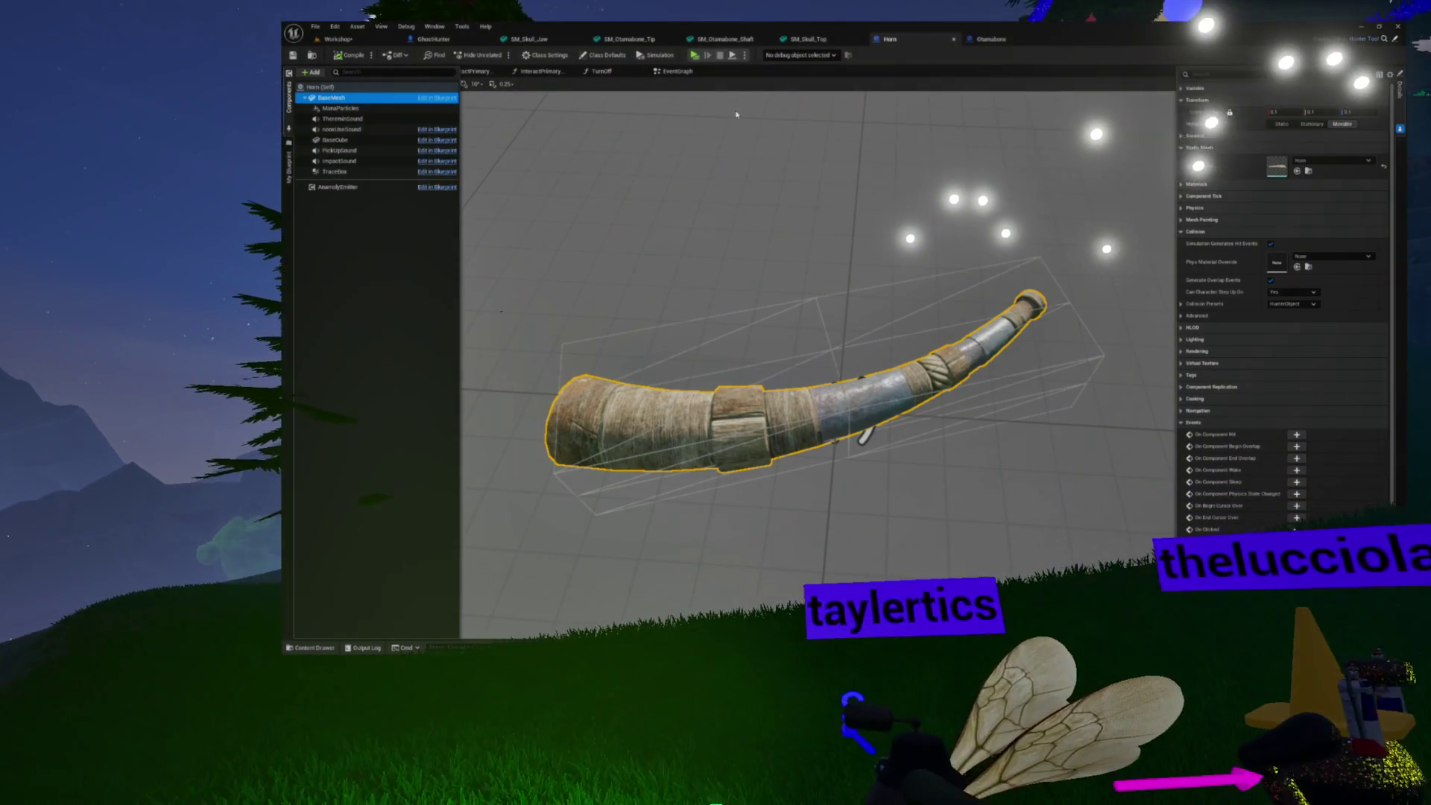
click(338, 39)
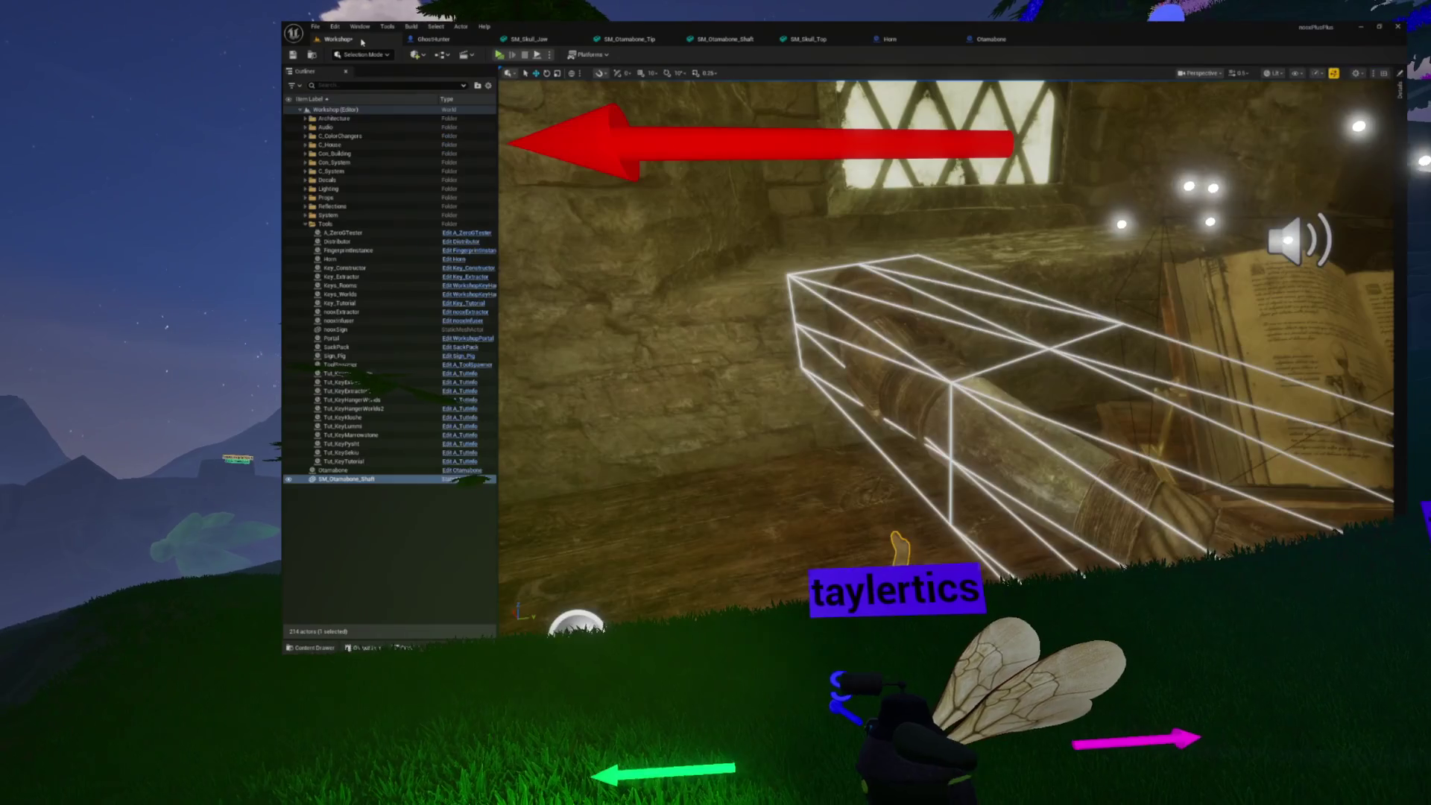
Frame the shaft, switch the editor to Modeling mode, and open then exit Edit Pivot
key(f)
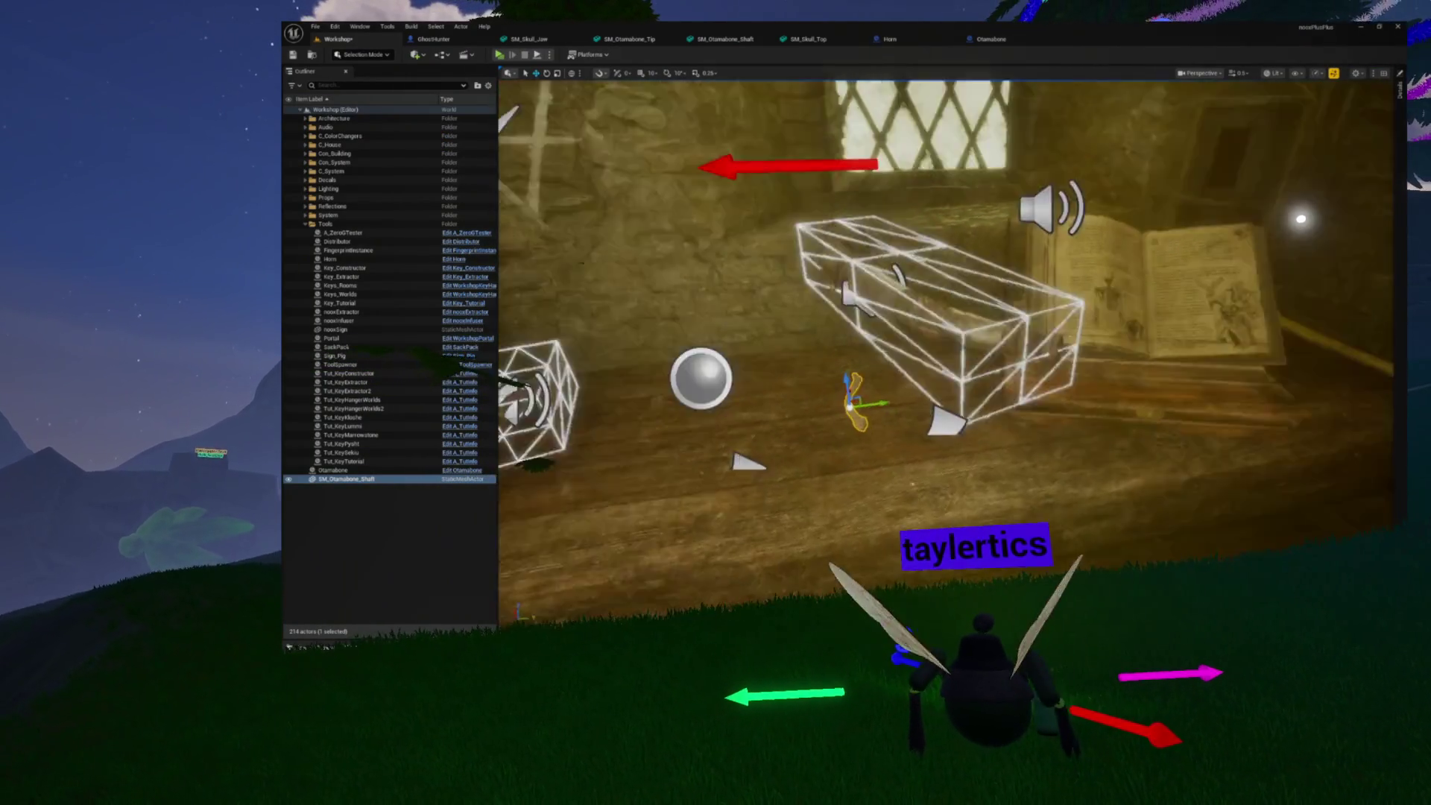
key(ctrl+space)
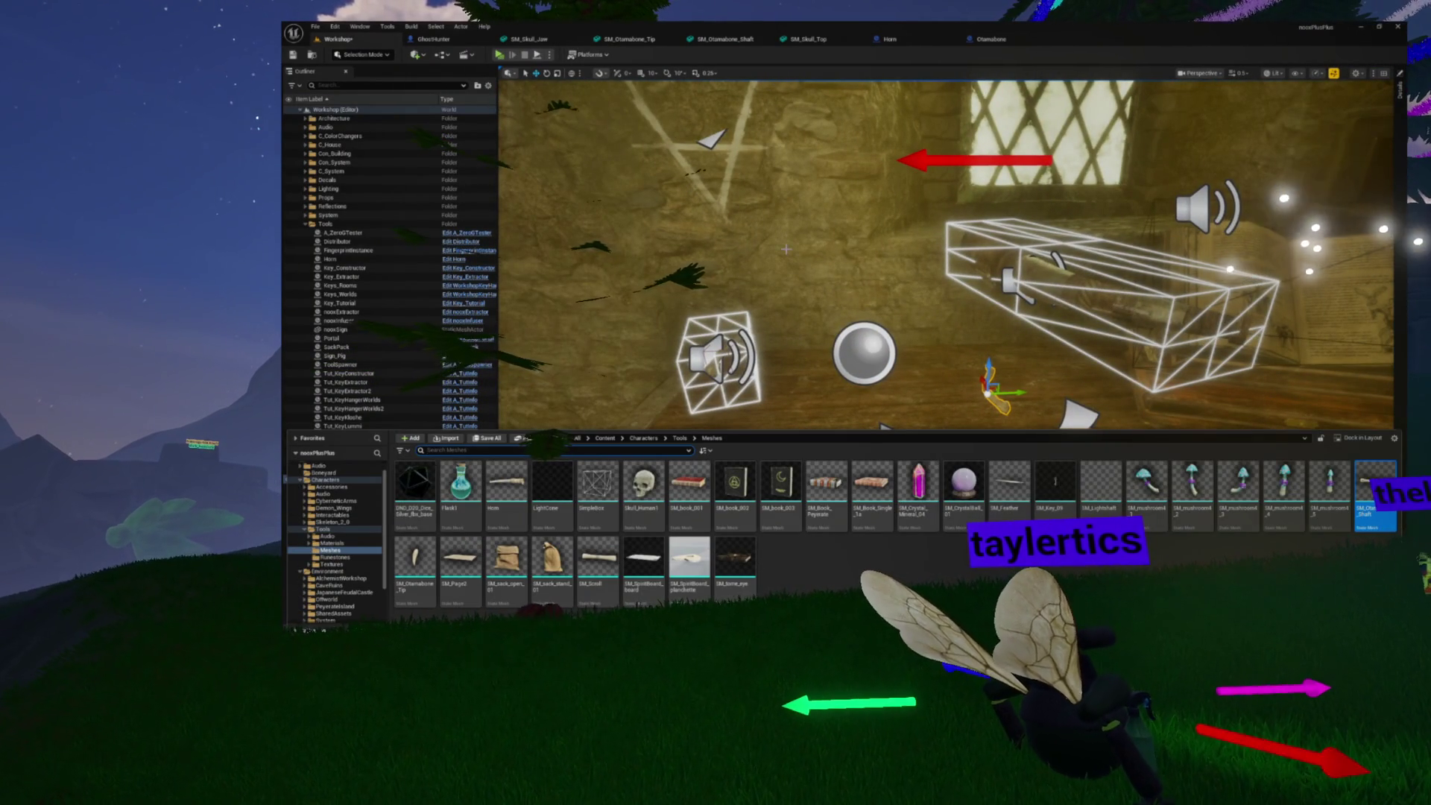
drag(786, 249, 529, 142)
click(364, 56)
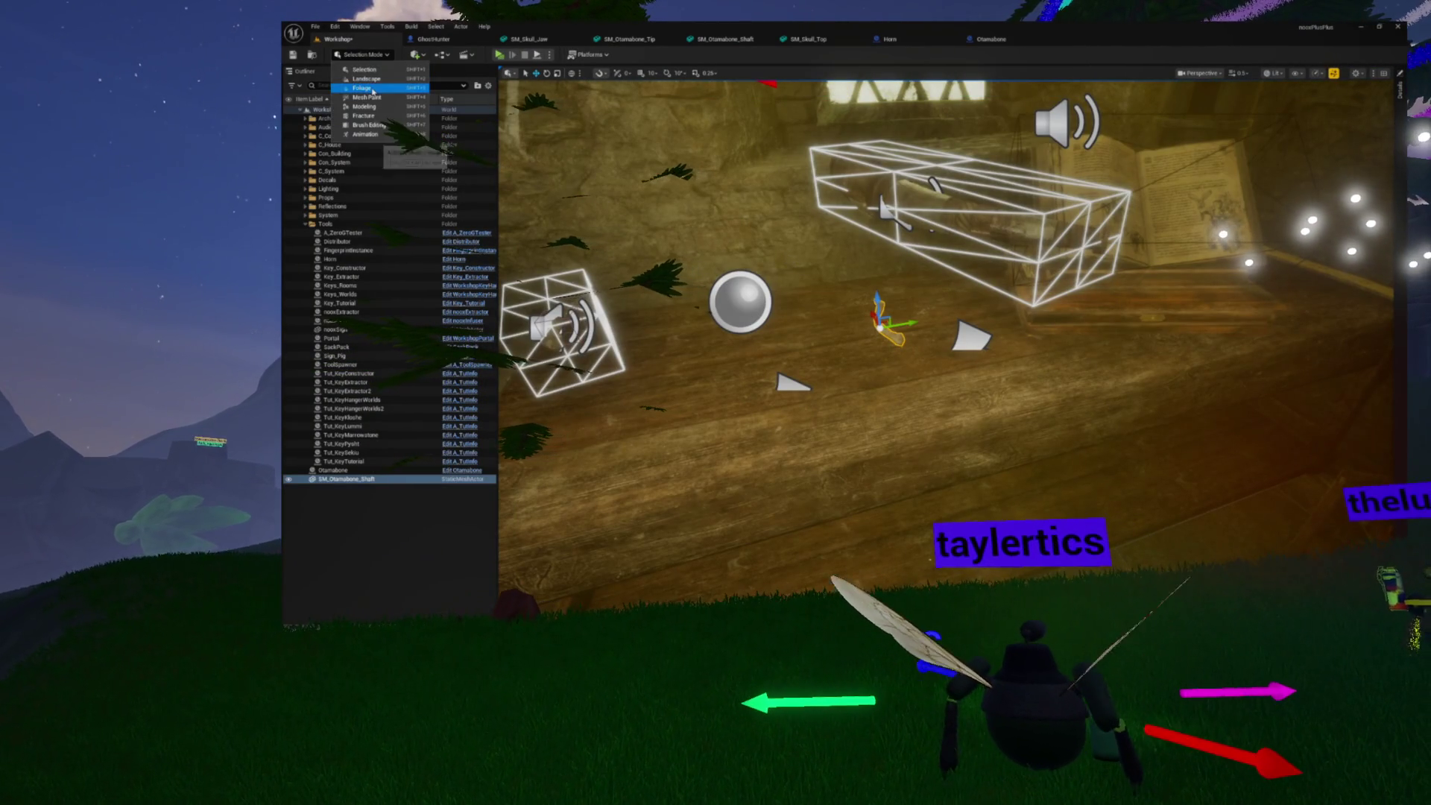
click(376, 109)
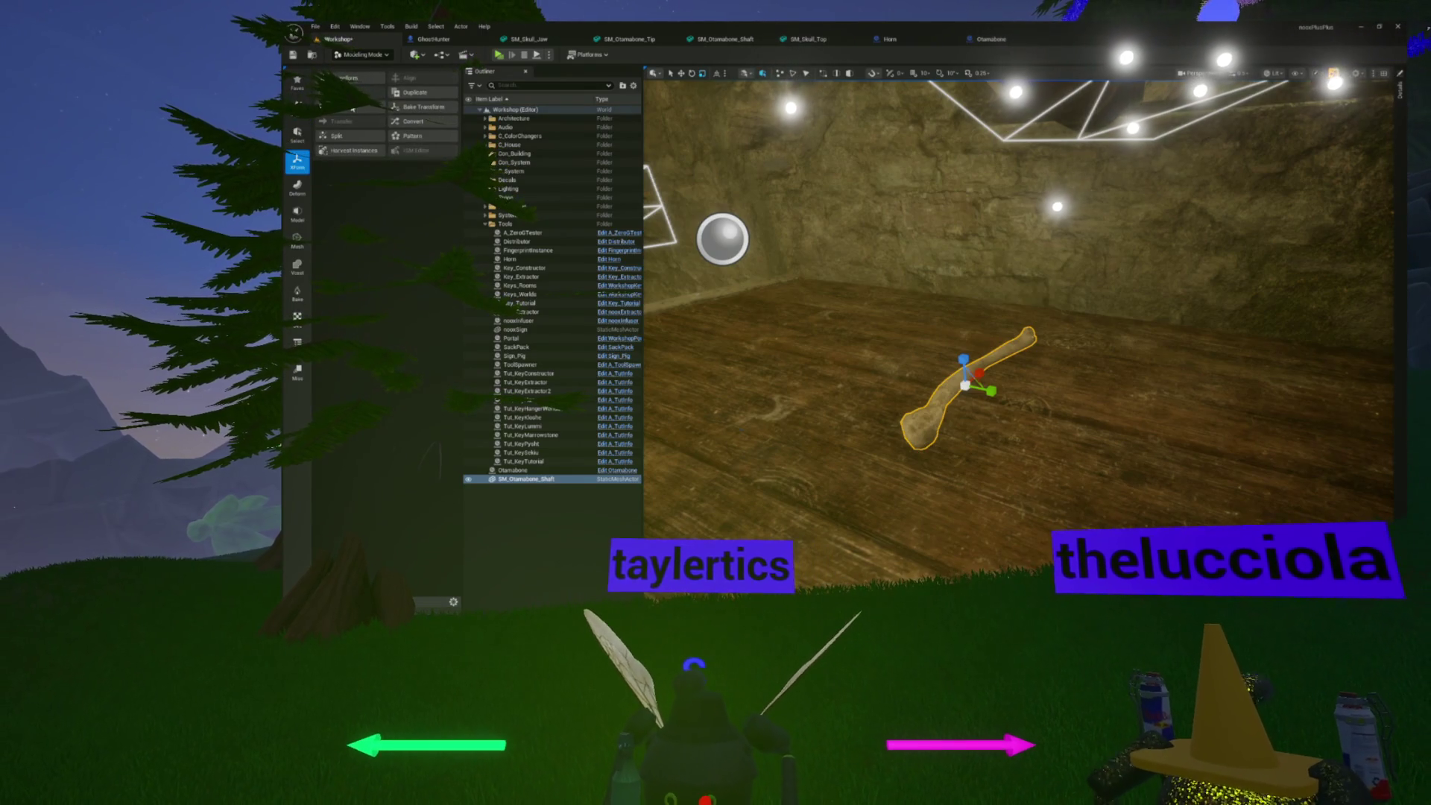
click(347, 92)
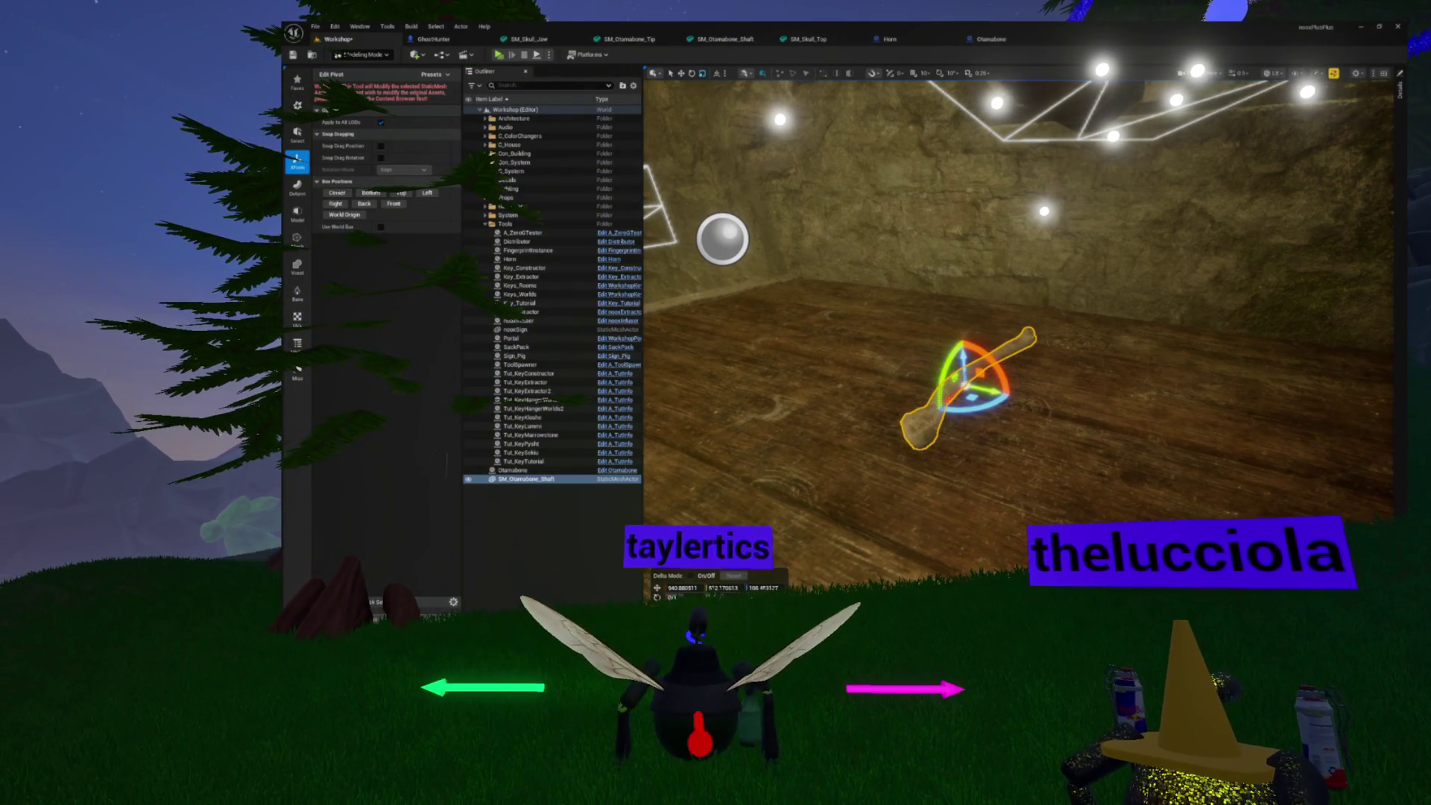
key(Escape)
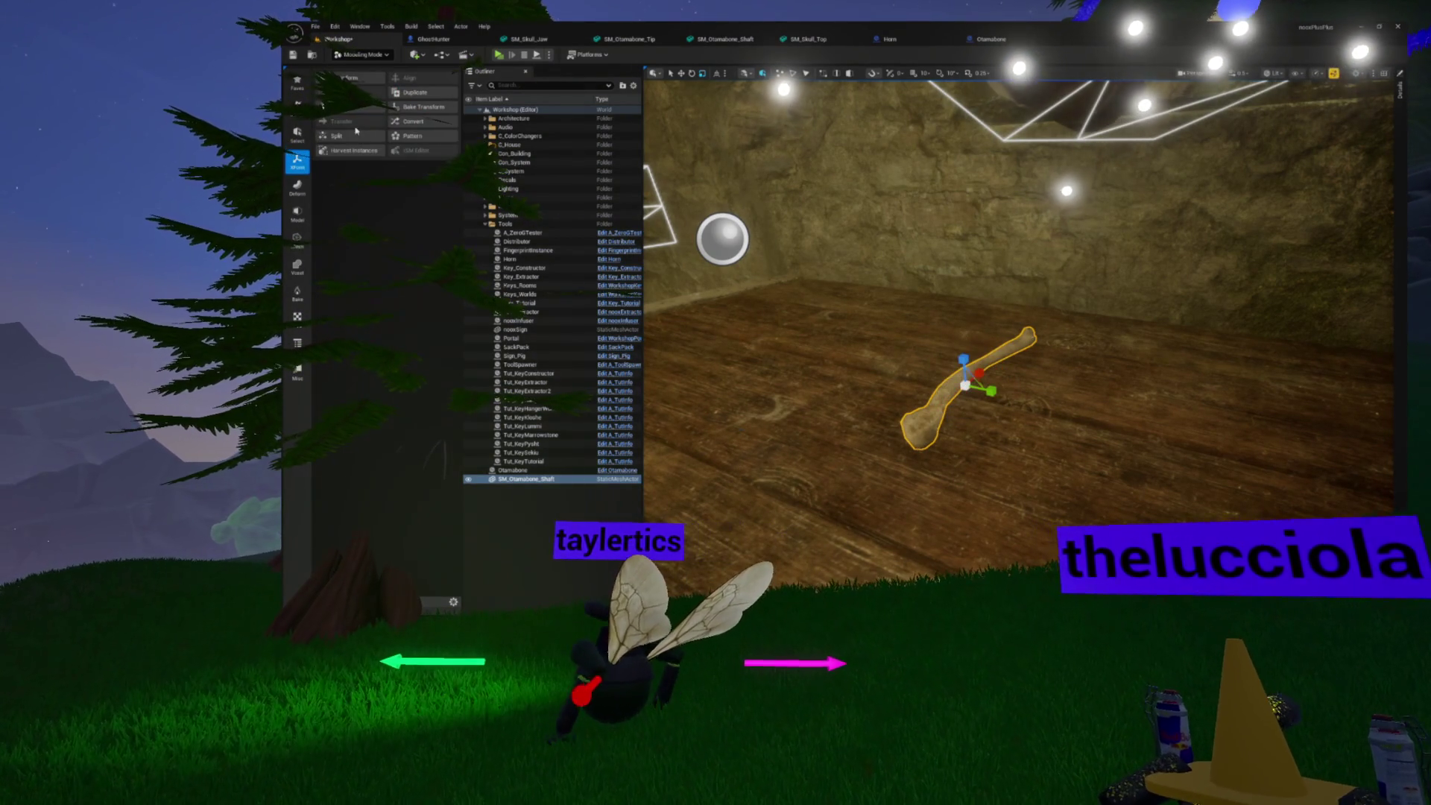
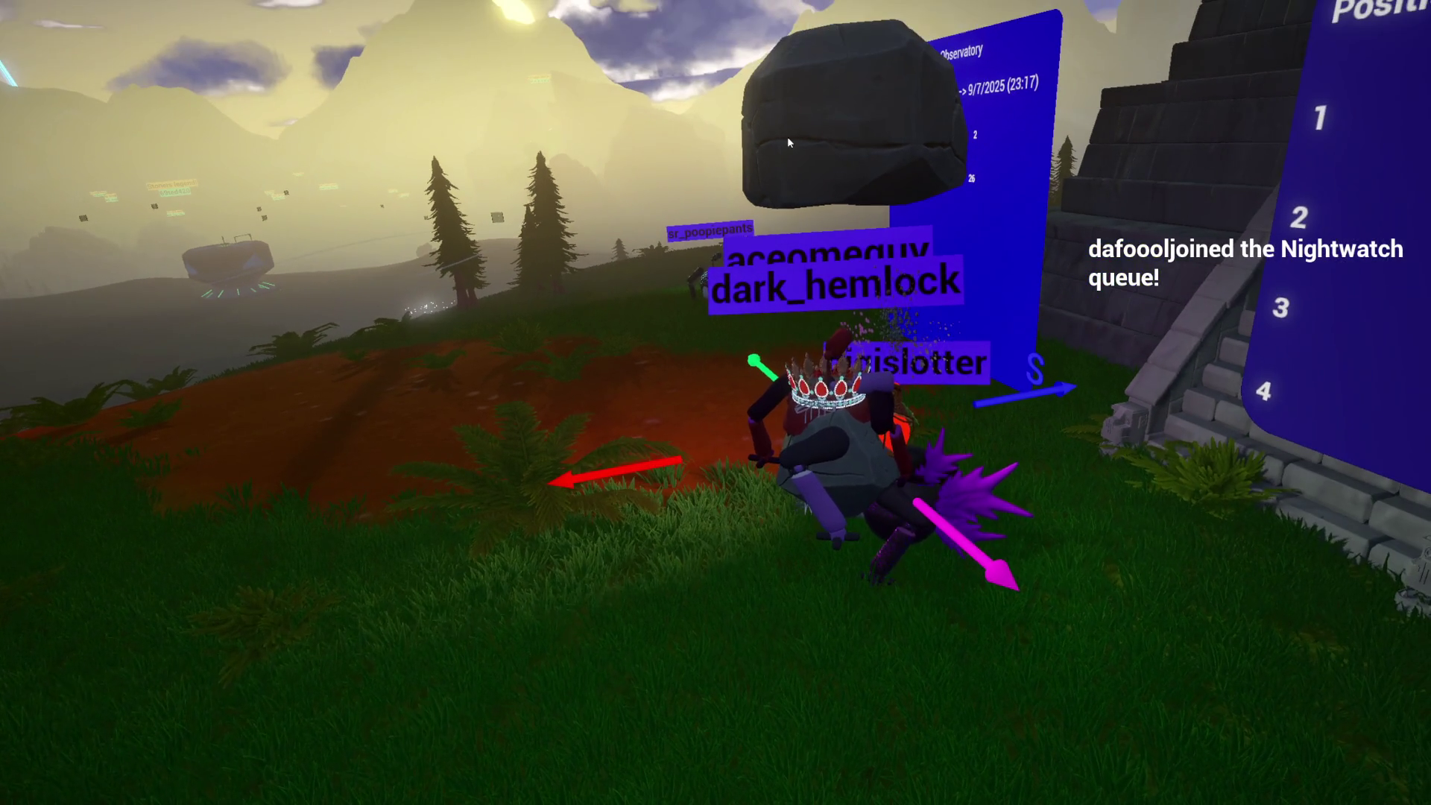
Dismiss the overlay's menu and text block bar, then start editing the bone shaft mesh's pivot
key(Escape)
click(650, 35)
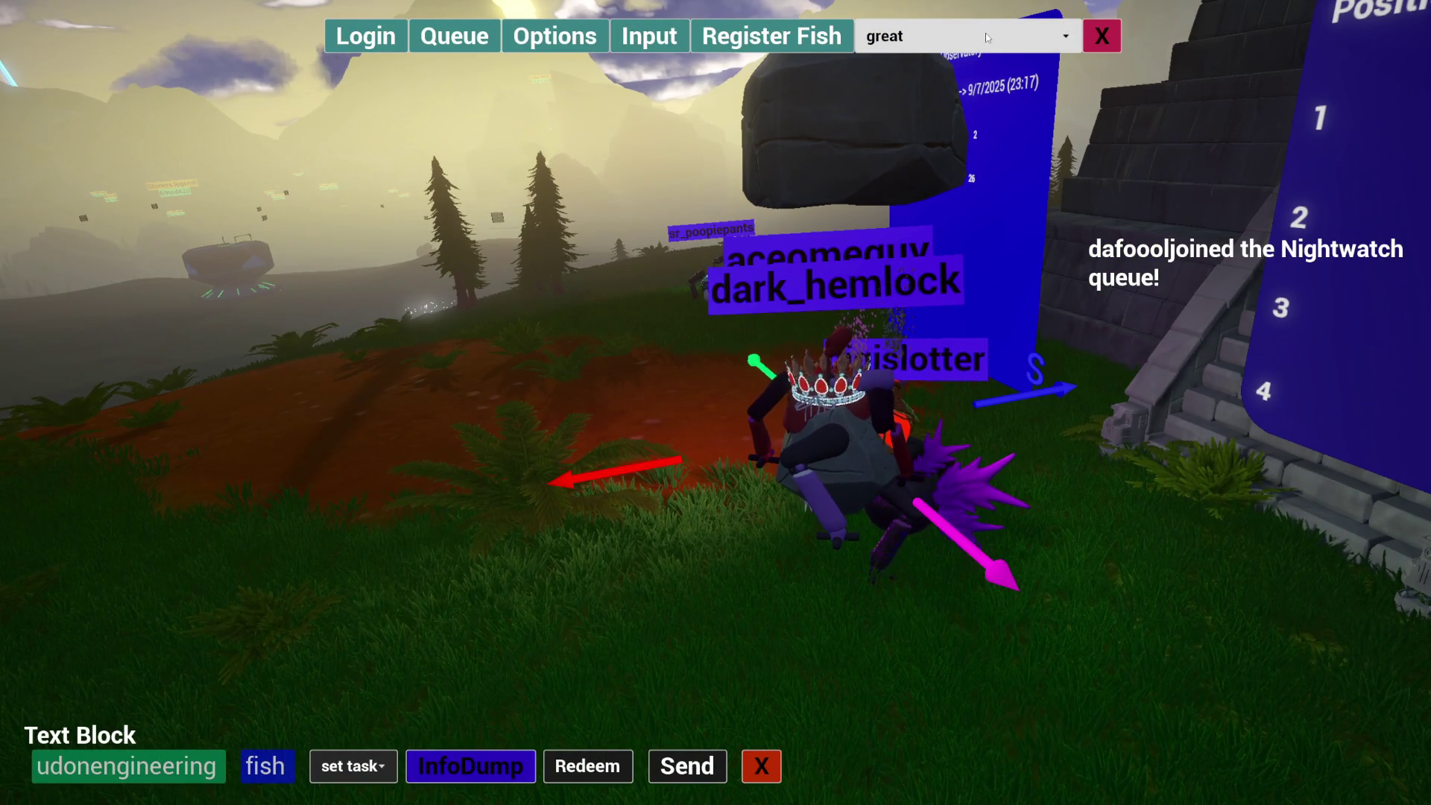
click(1095, 37)
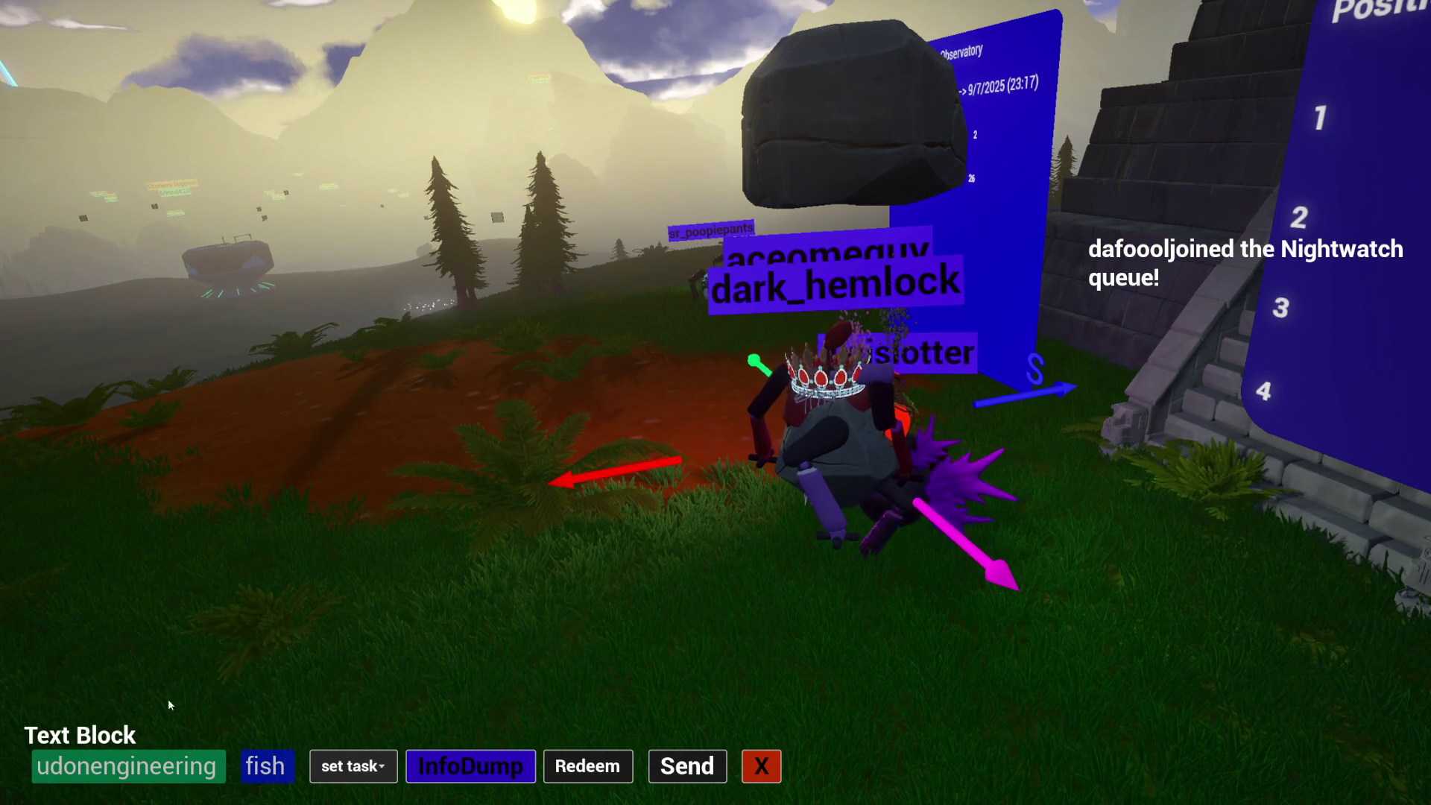
click(137, 758)
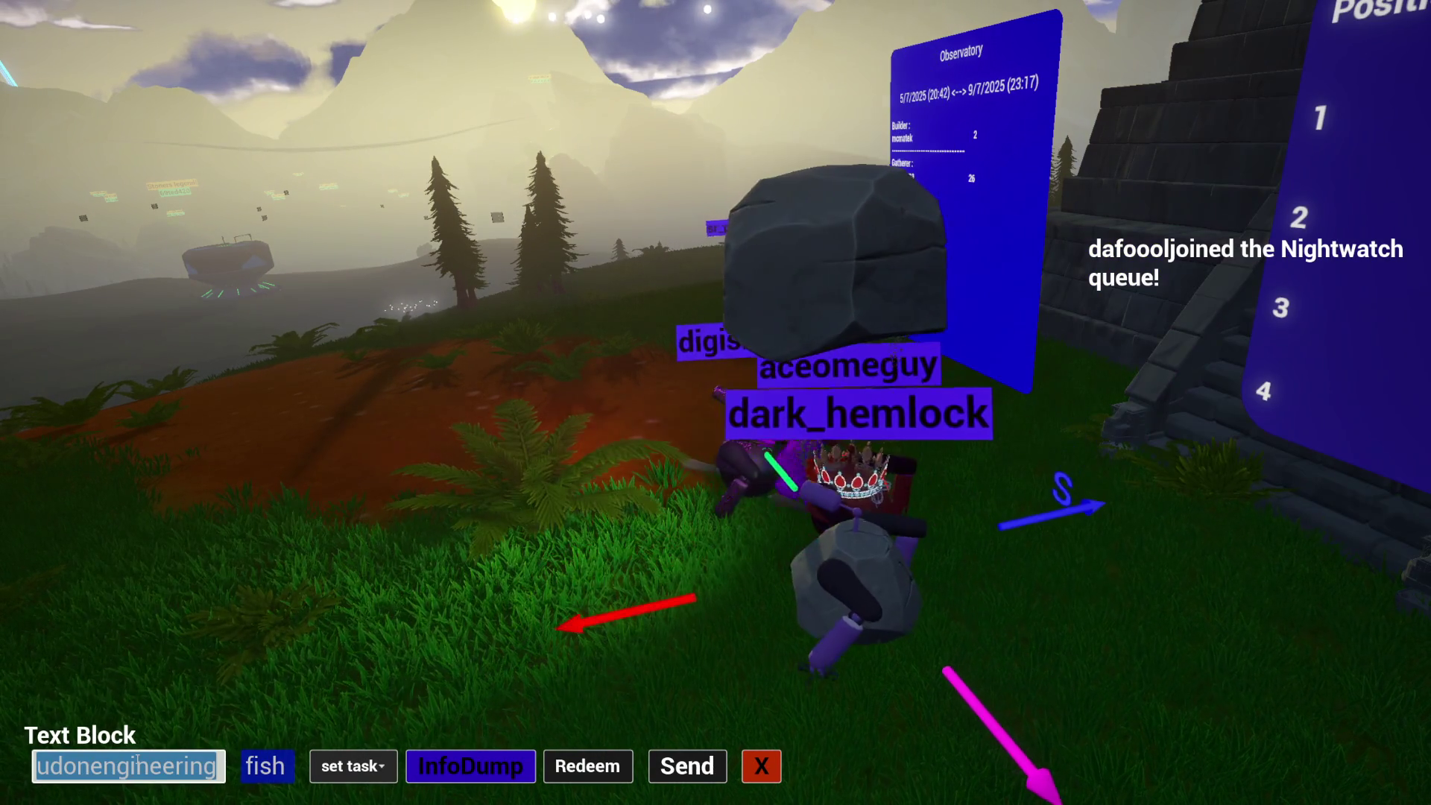
click(762, 772)
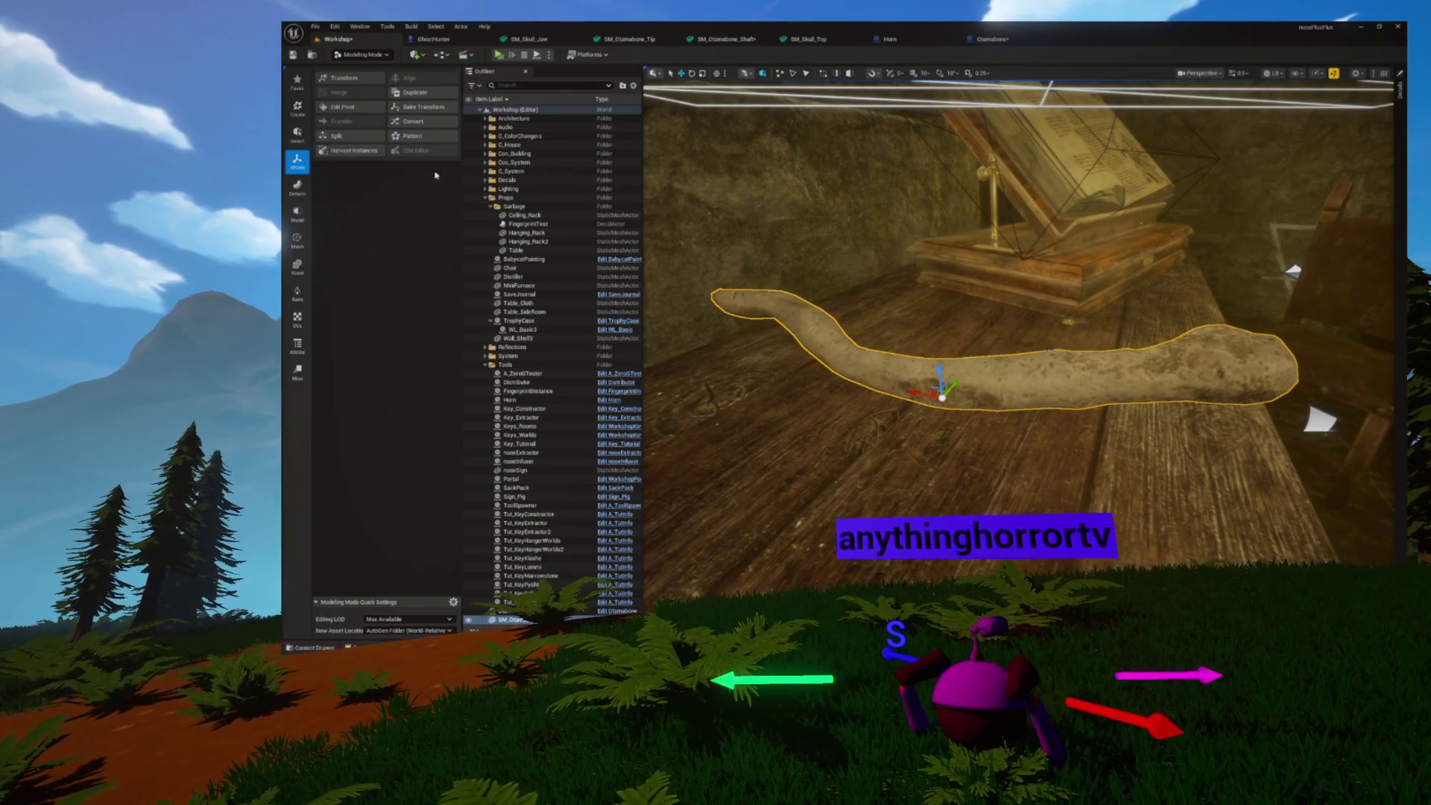
click(366, 106)
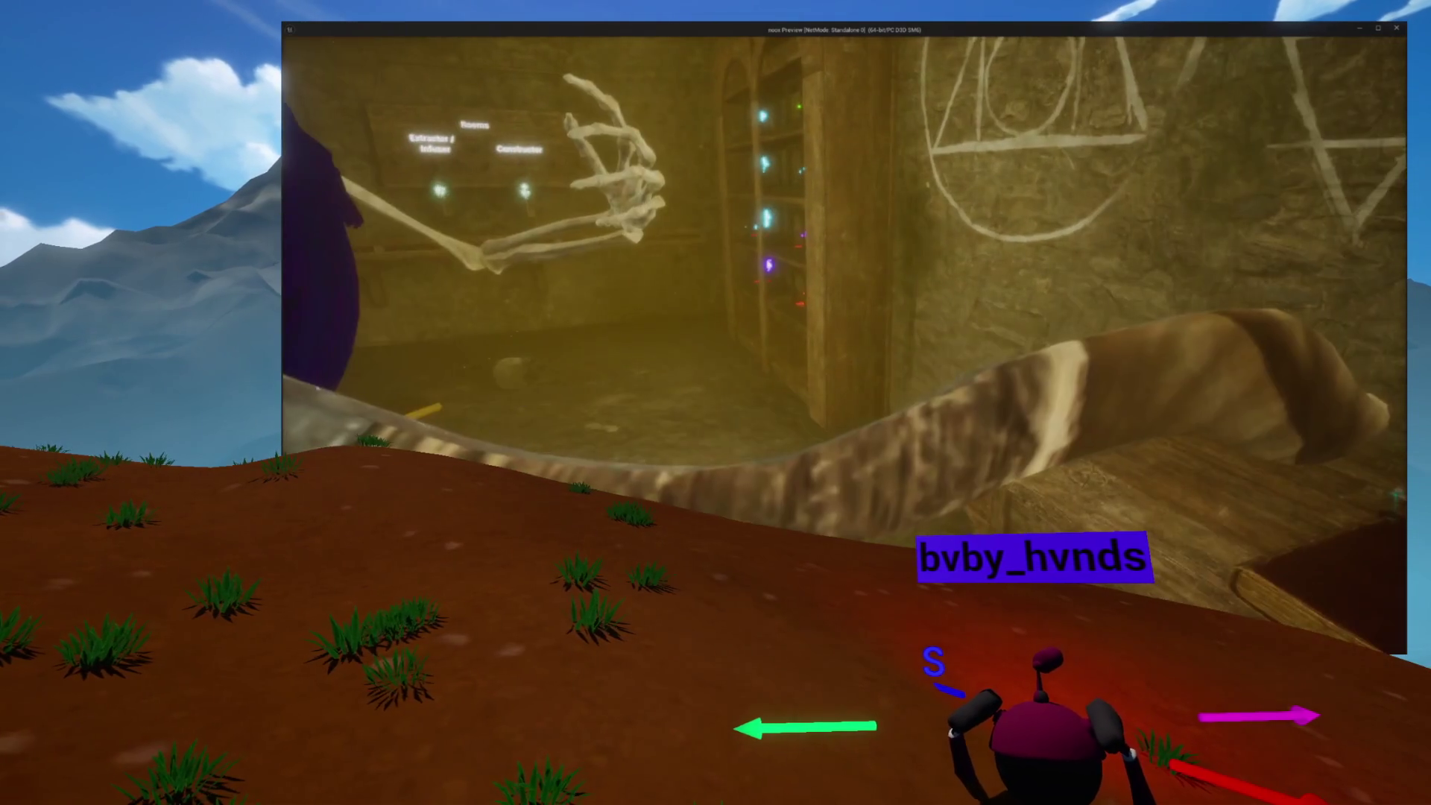
Close the standalone game preview and open the bone tip static mesh
key(Escape)
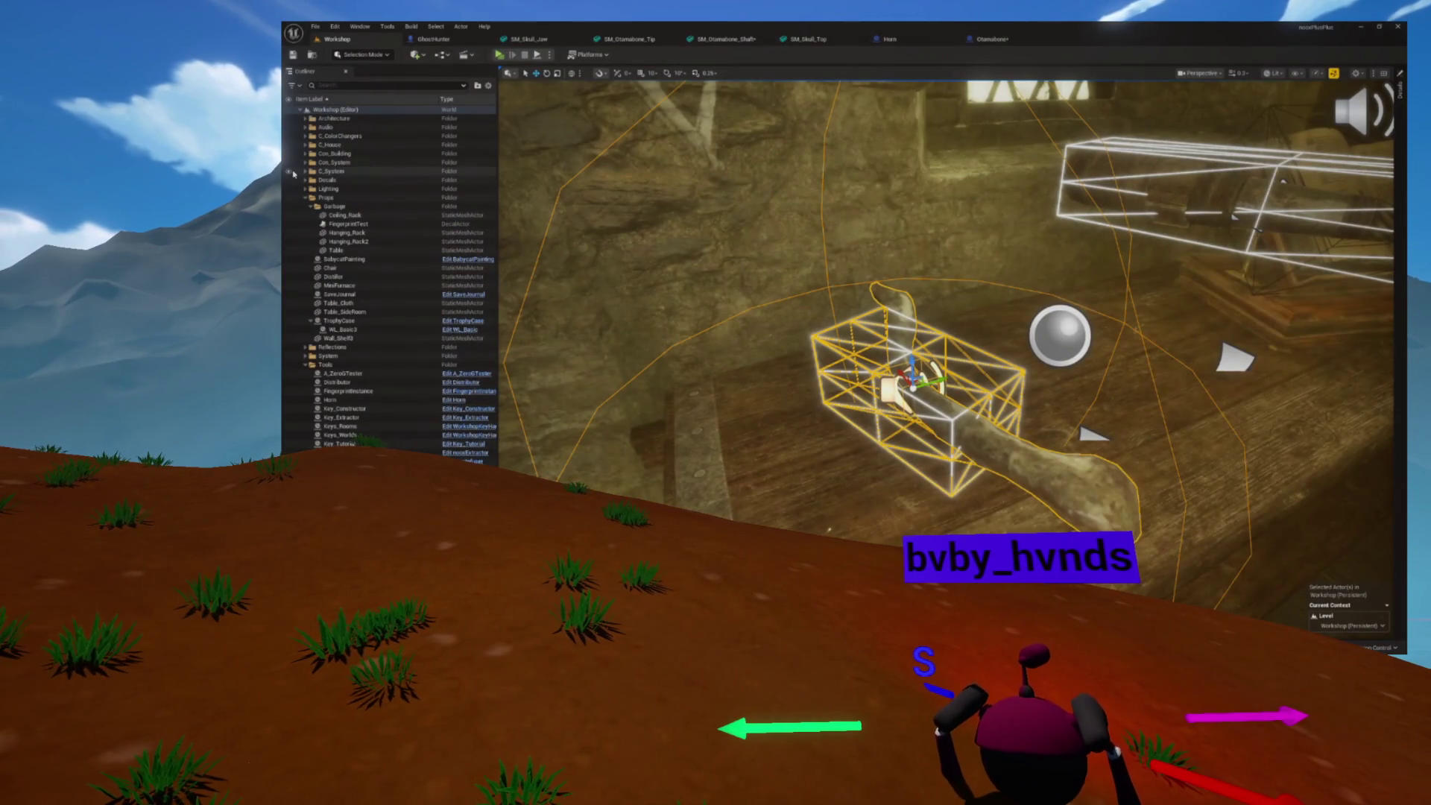
click(623, 38)
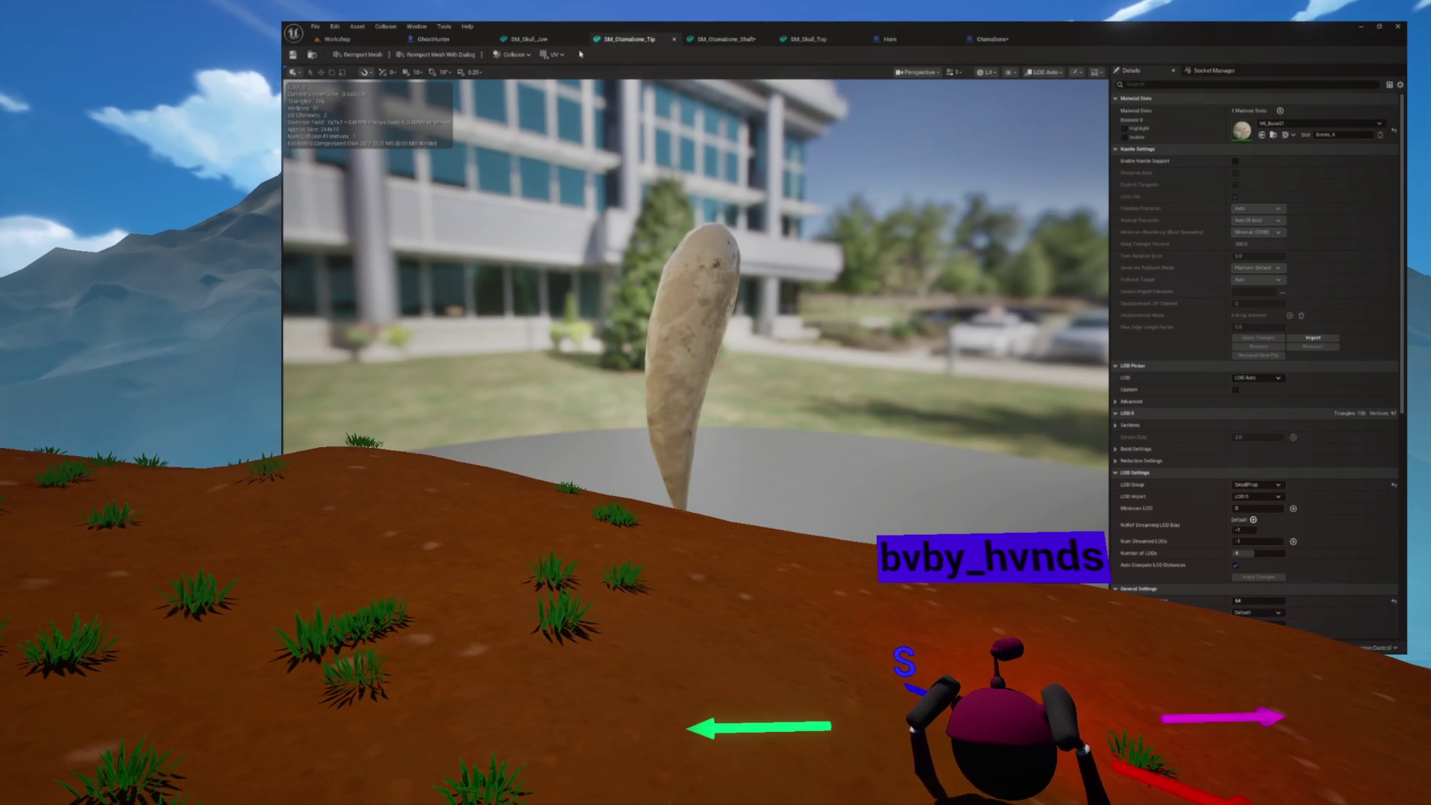
Move from the SM_Otamabone_Tip mesh to the Otamabone blueprint viewport
click(727, 41)
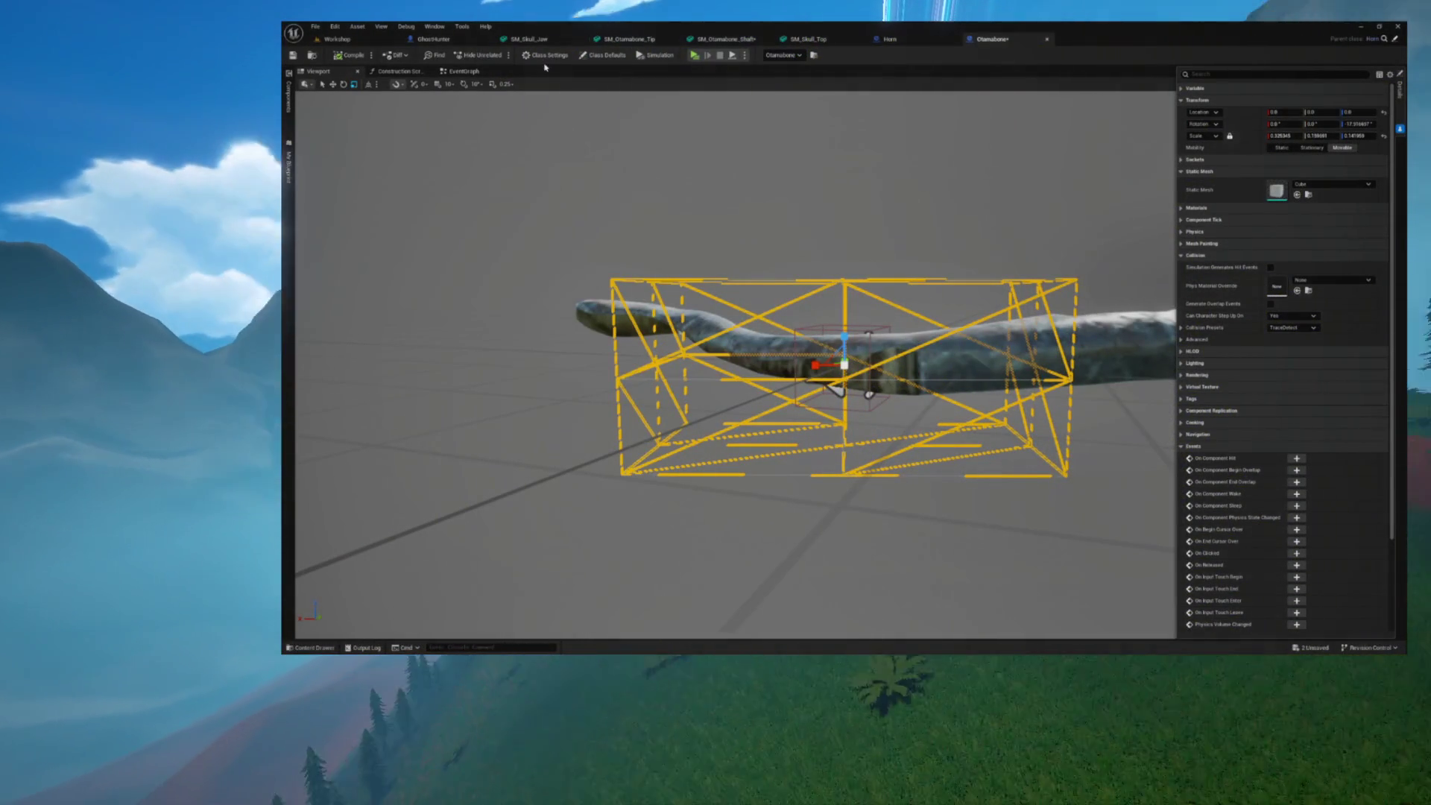
Undo the cube's material change, give the shaft the bone material, save, and return to Workshop
click(1182, 208)
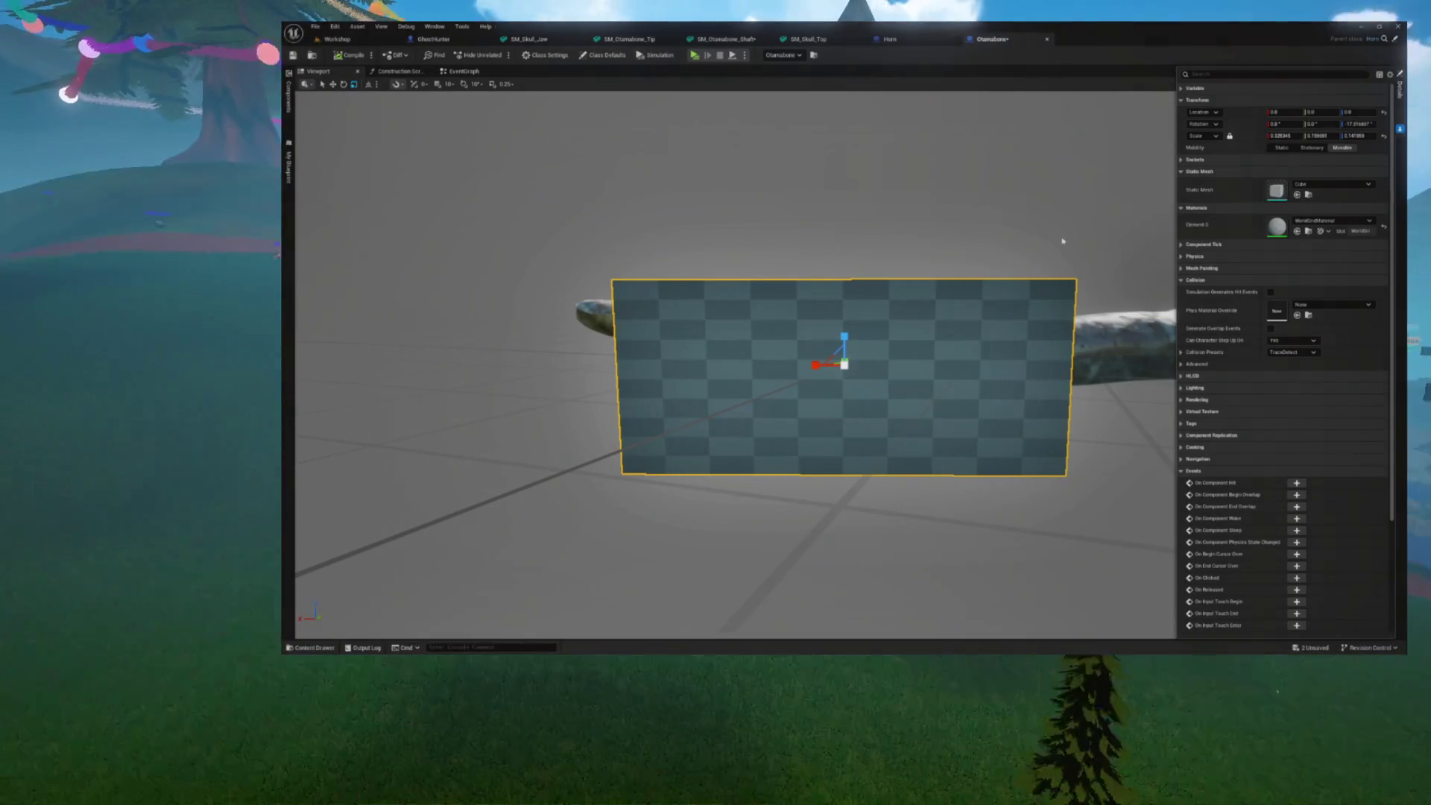
key(ctrl+z)
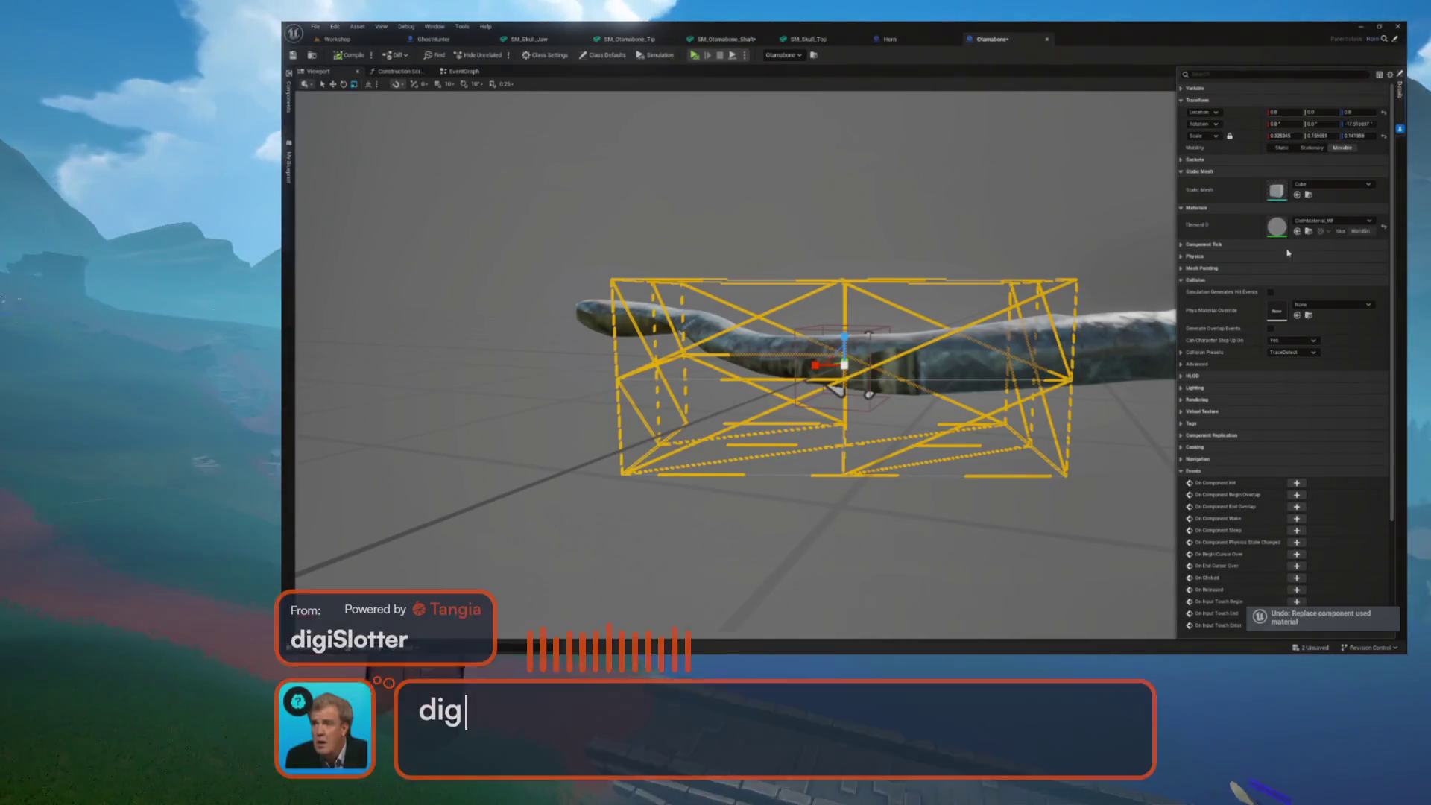
click(1096, 348)
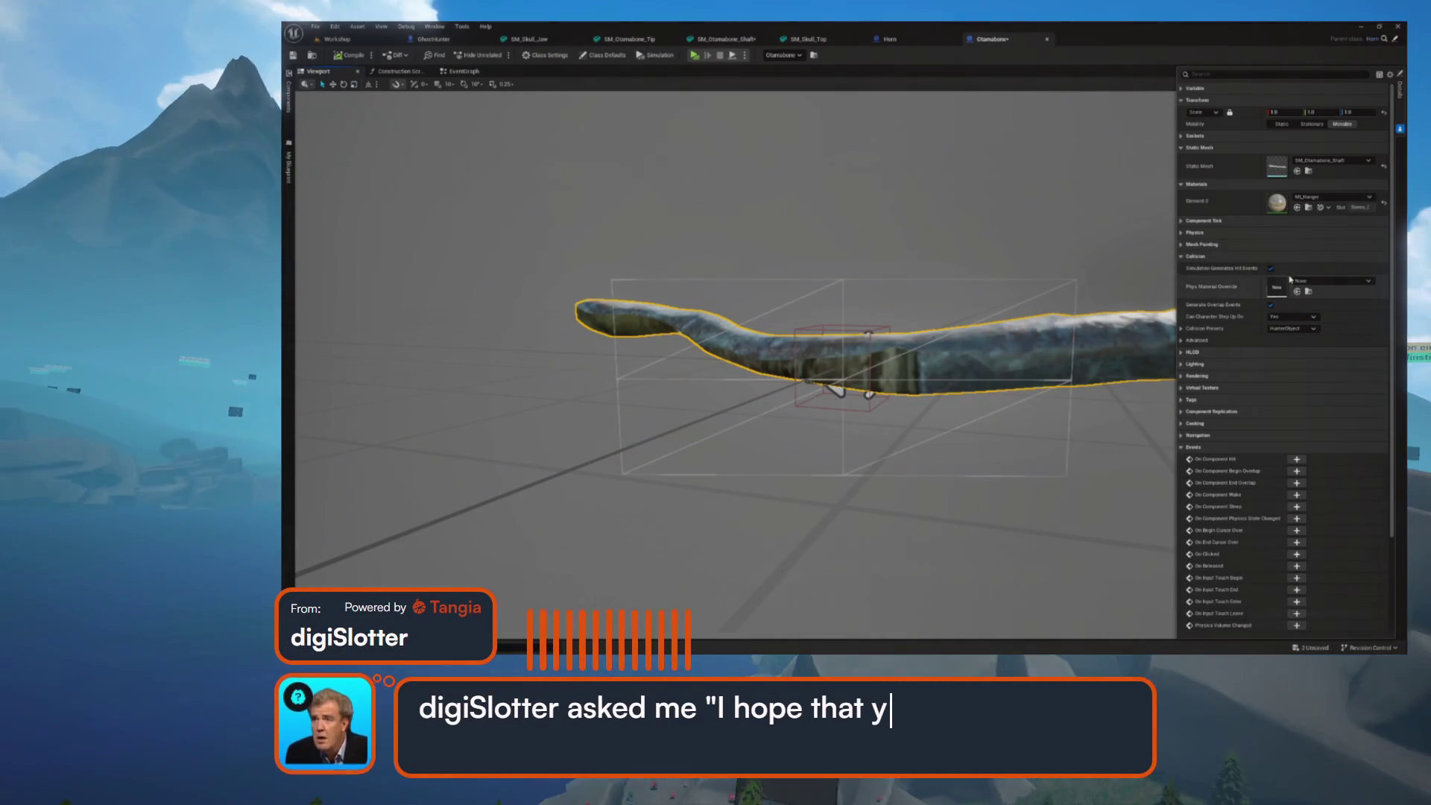
click(1384, 202)
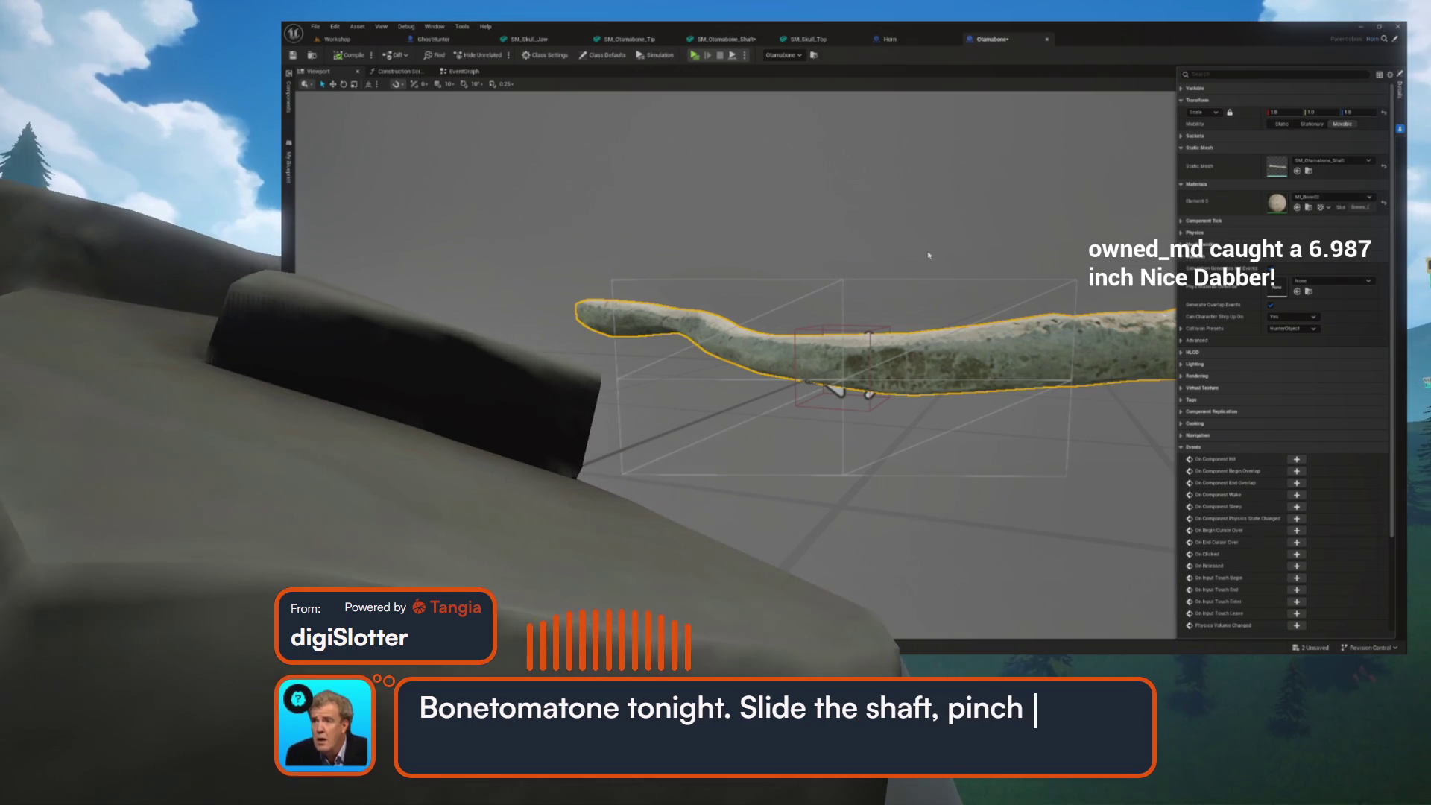
key(ctrl+s)
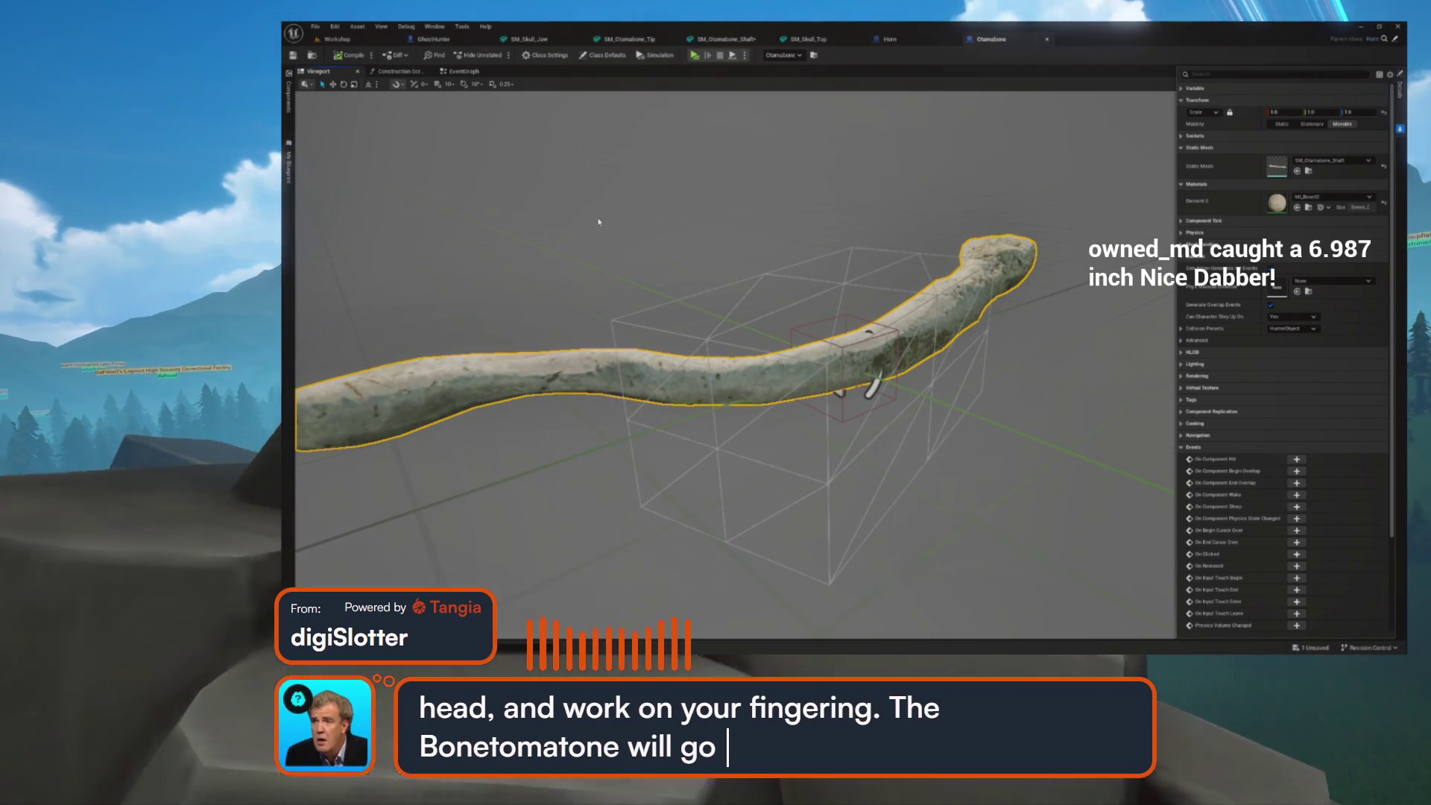
click(342, 41)
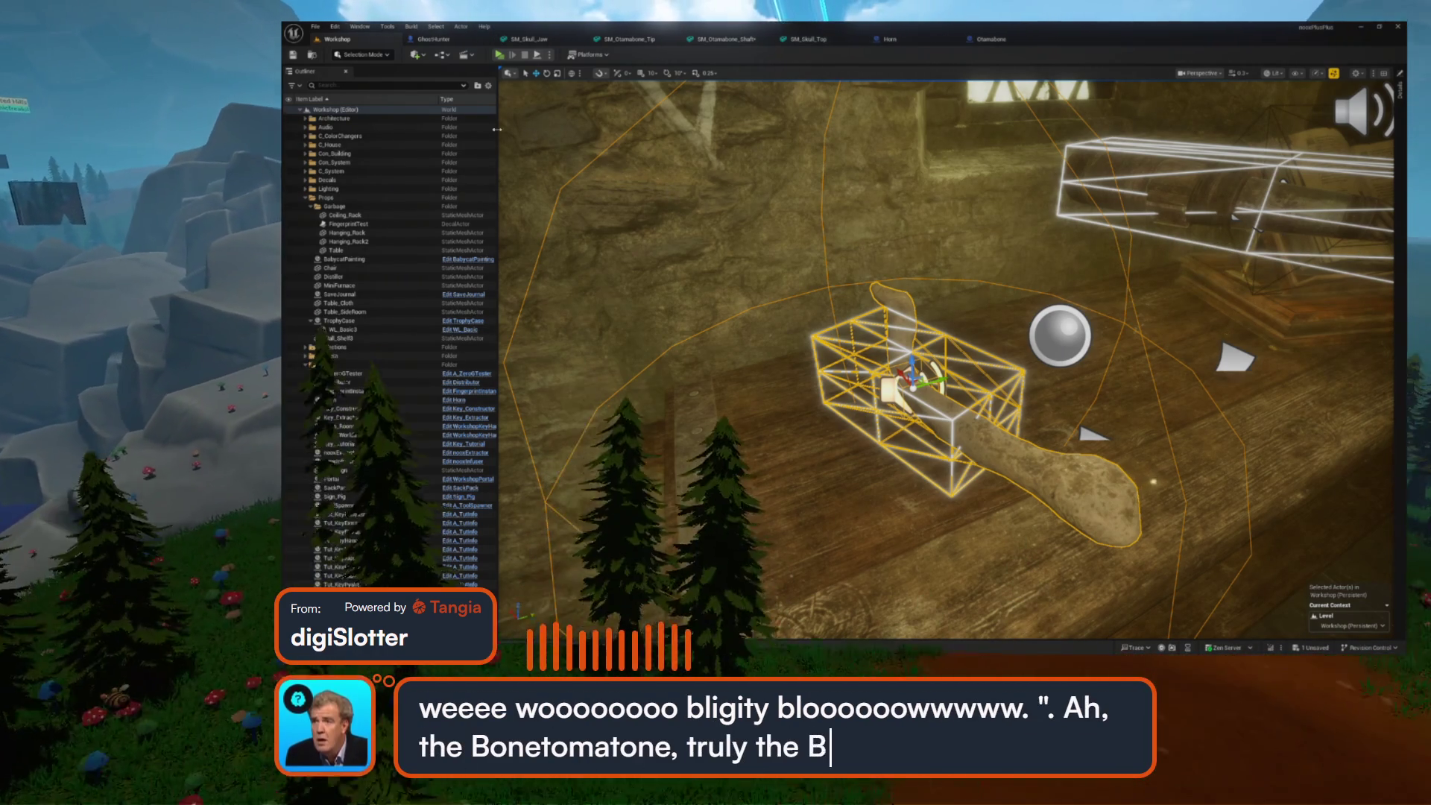
Collapse the Tools folder, launch a Standalone Game preview and start playing
click(303, 365)
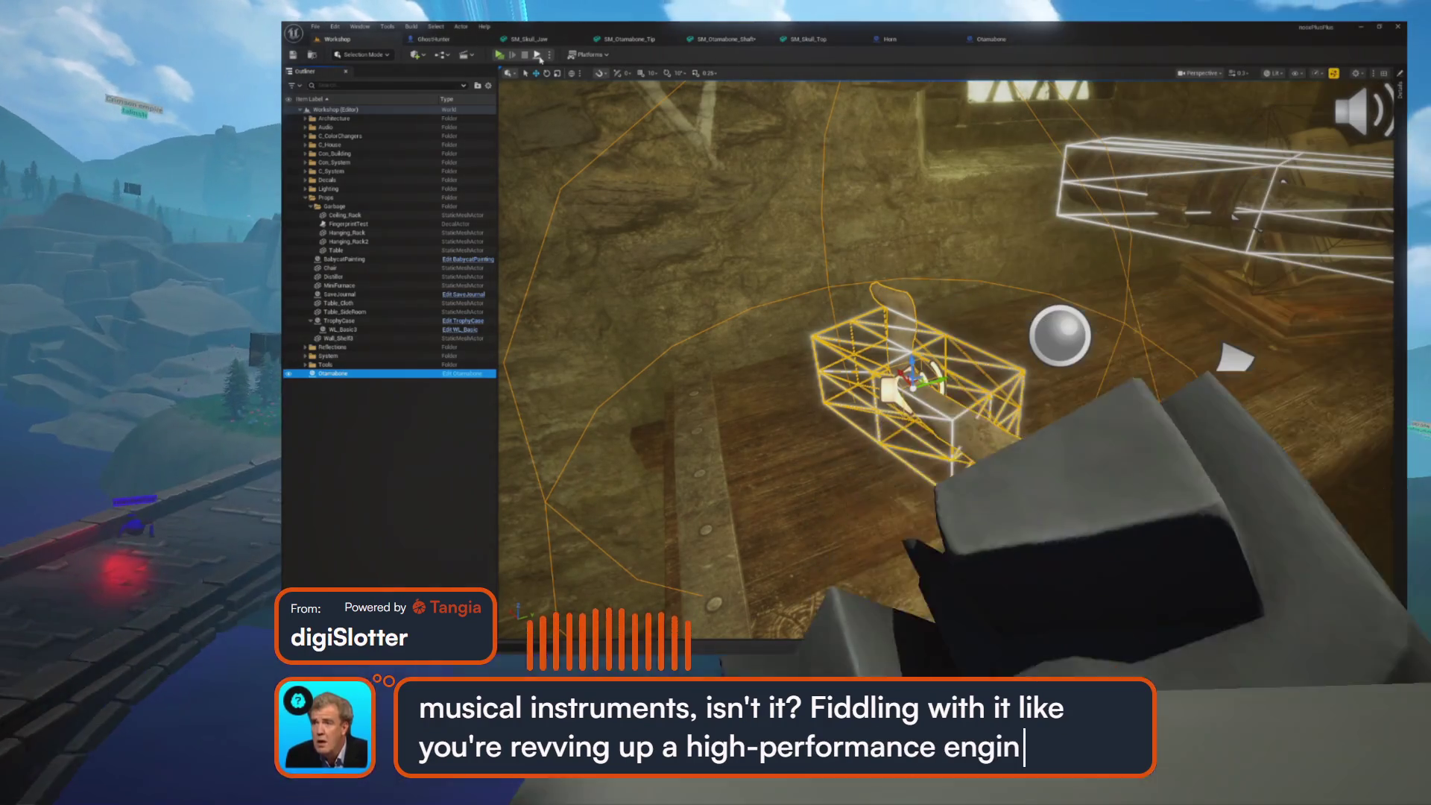
click(539, 55)
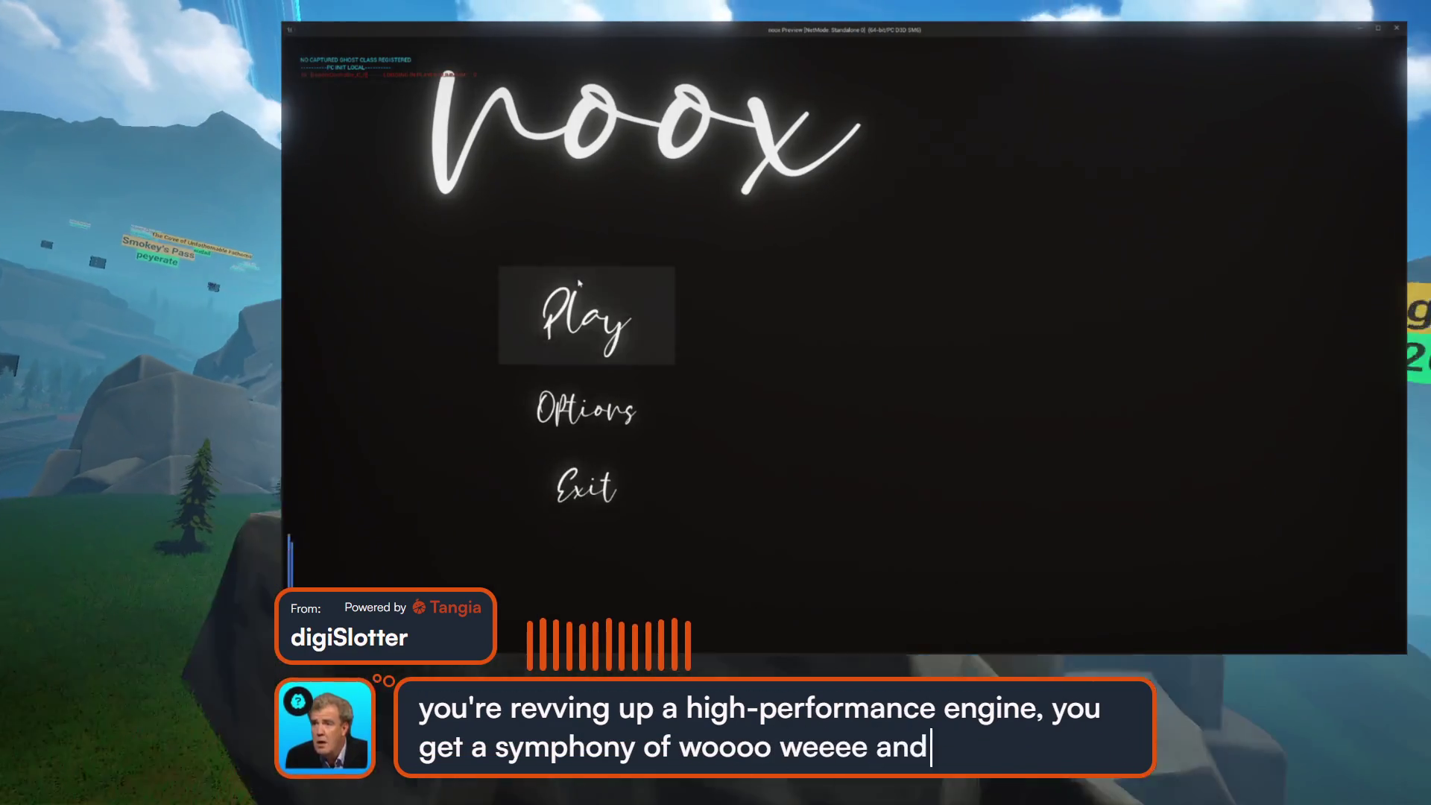
click(580, 290)
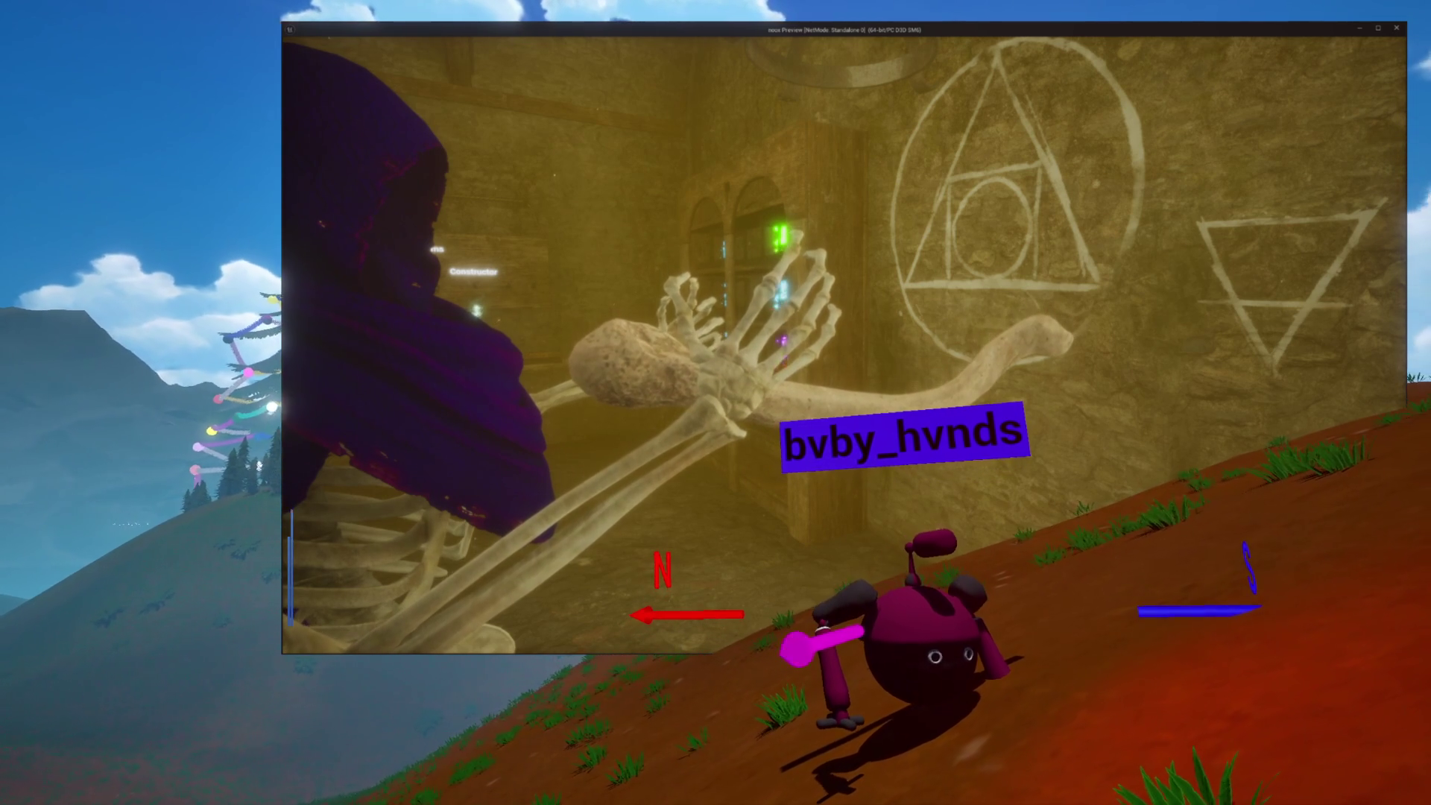
Walk the character forward up the hill in the running preview
key(w)
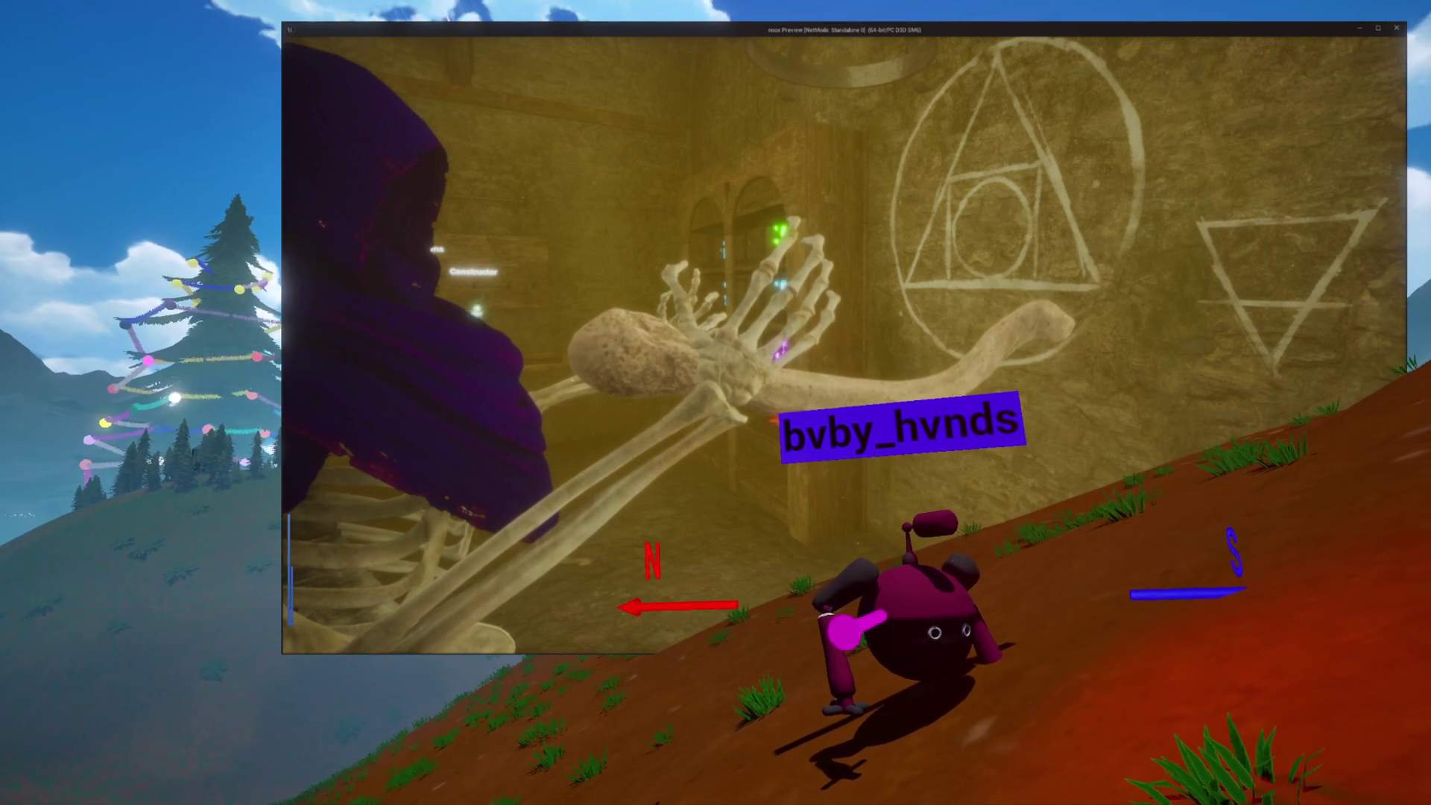
key(w)
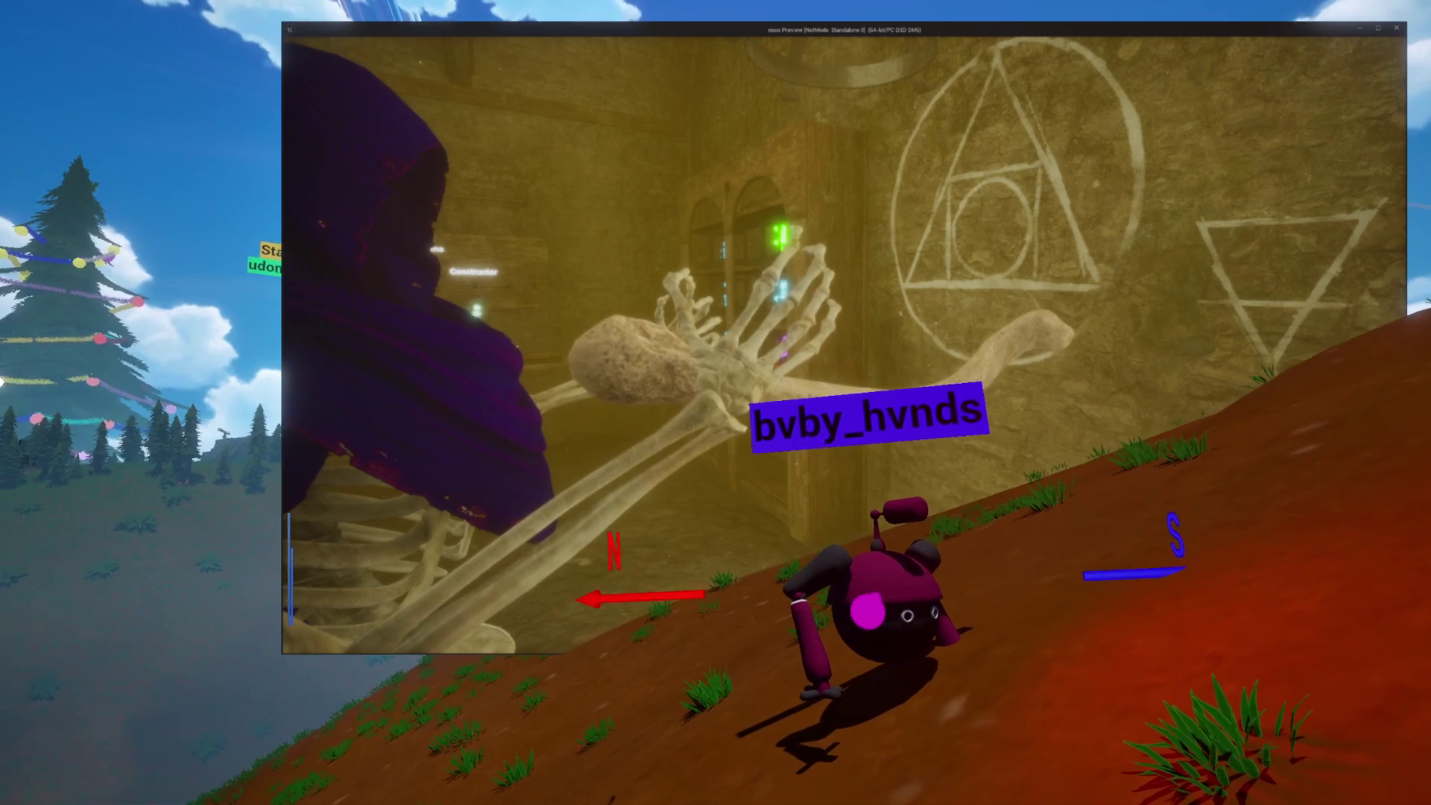
key(w)
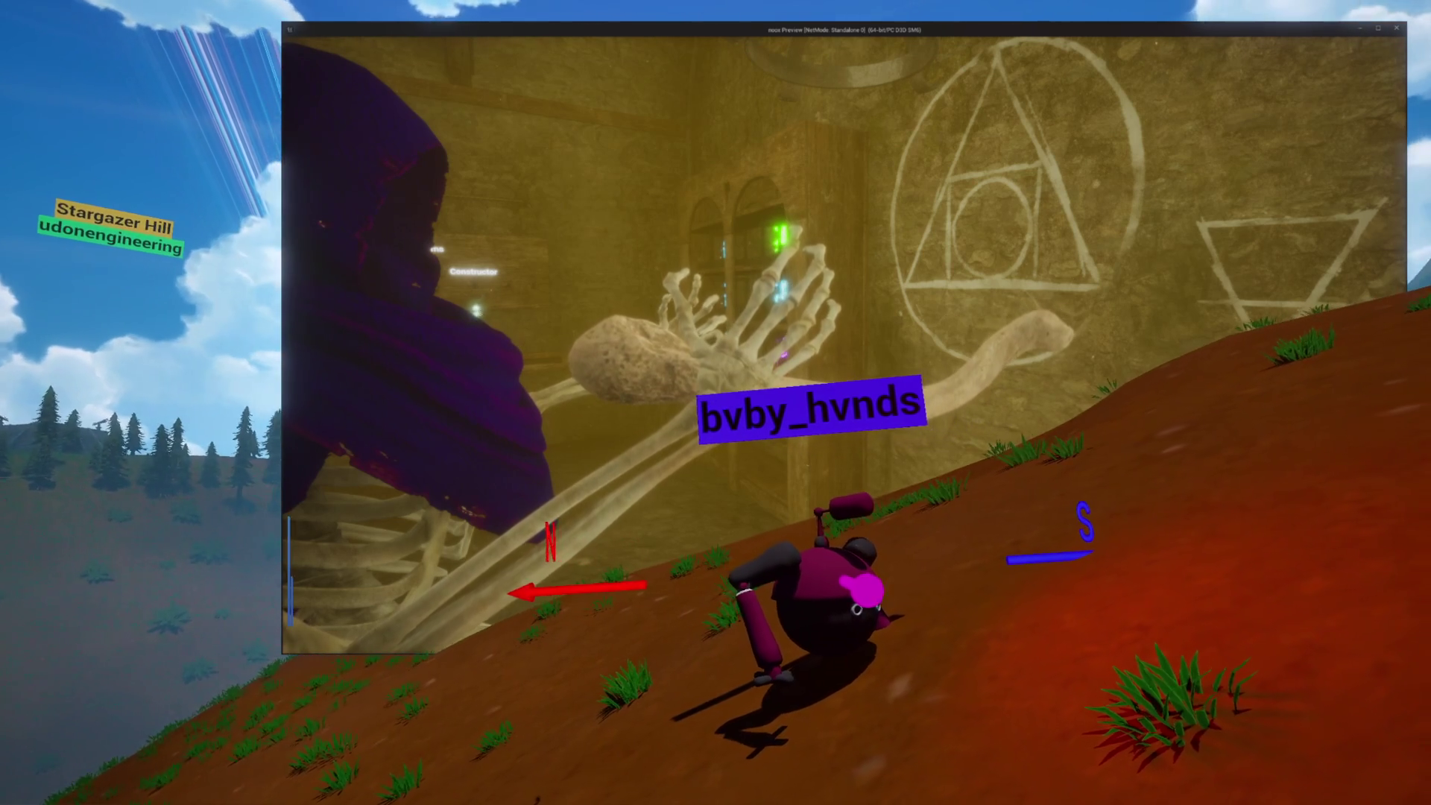
key(w)
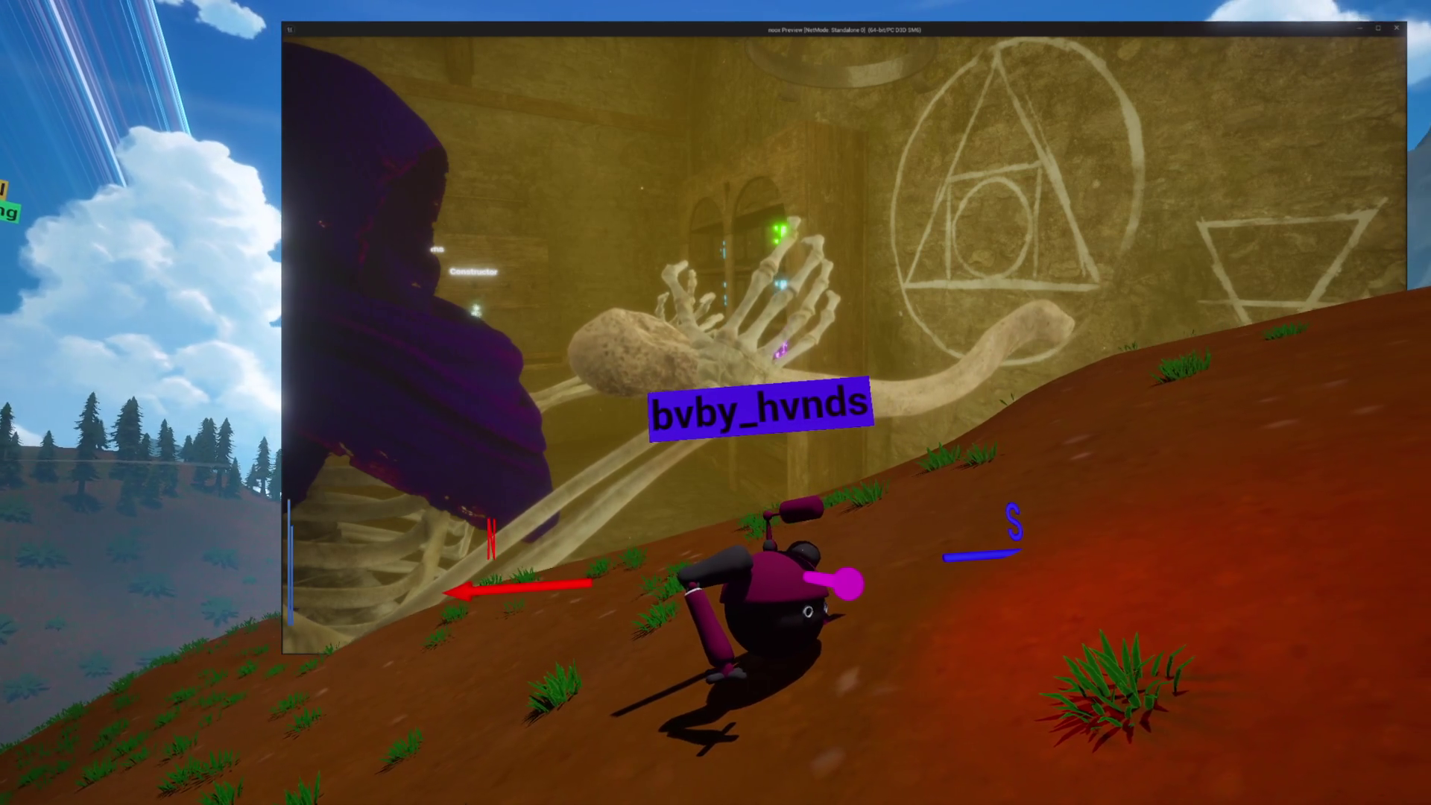
key(w)
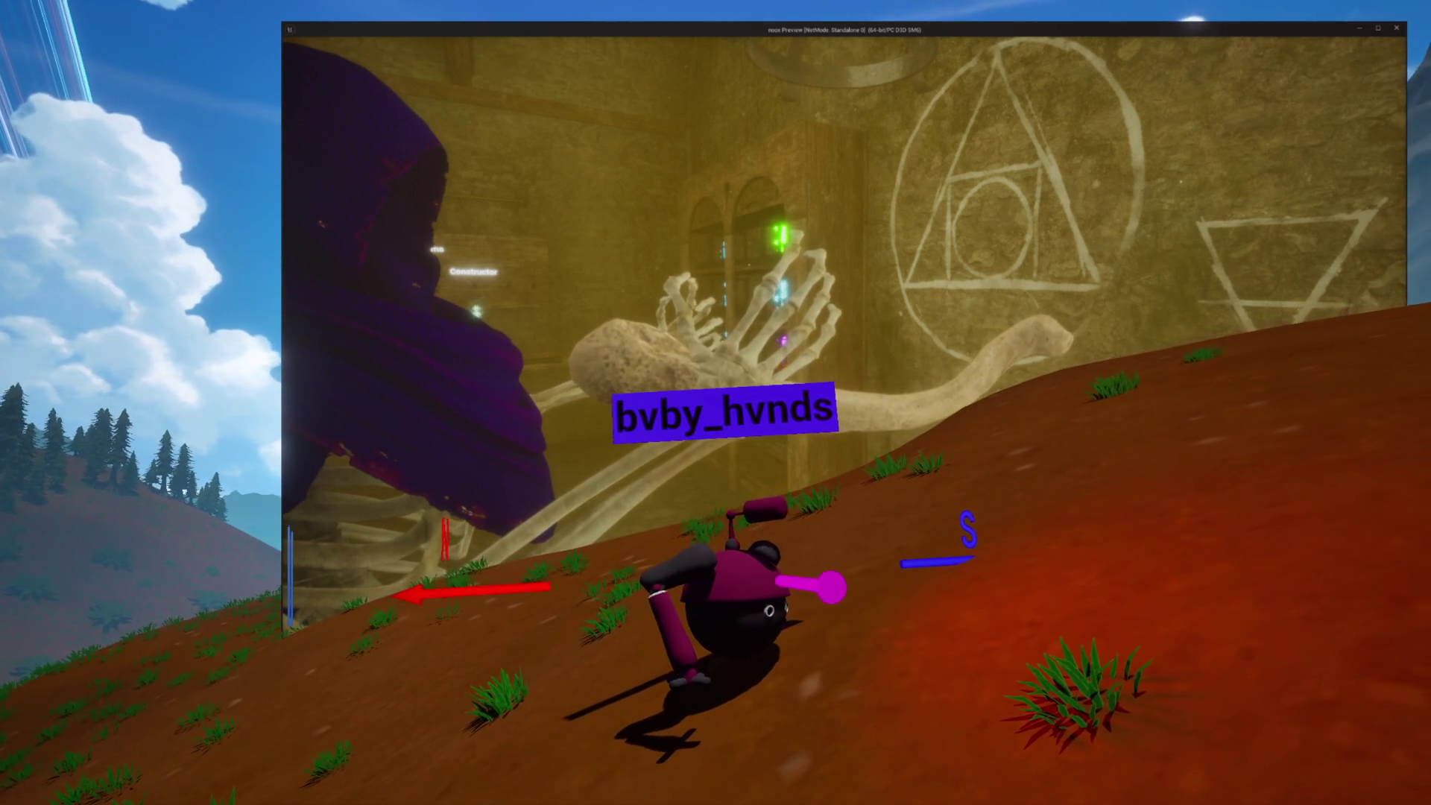
key(w)
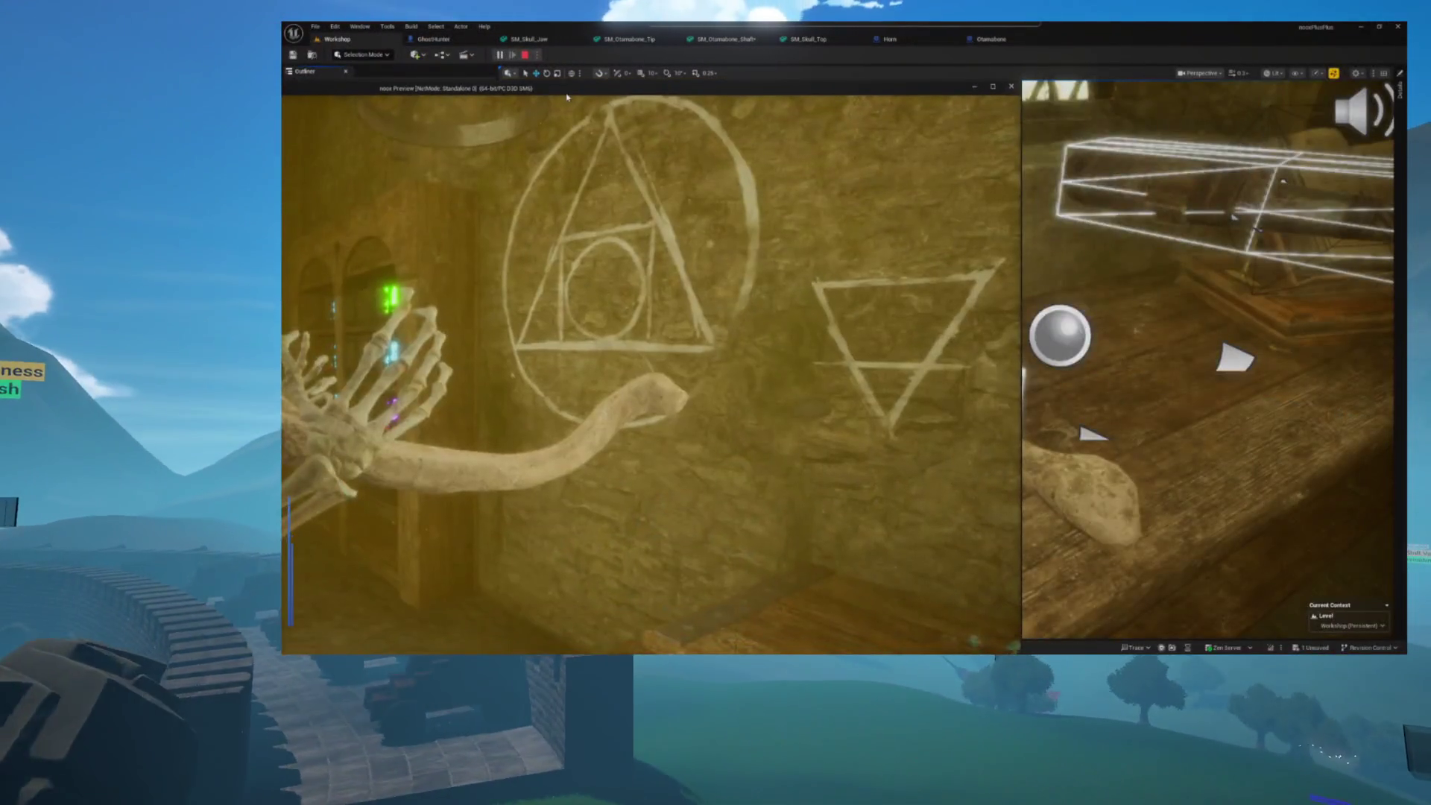
Move the game preview aside and select HunterJournal1 in the live Outliner
mouse_move(566, 97)
mouse_down()
mouse_move(1382, 100)
mouse_move(1386, 126)
mouse_move(1317, 178)
mouse_up()
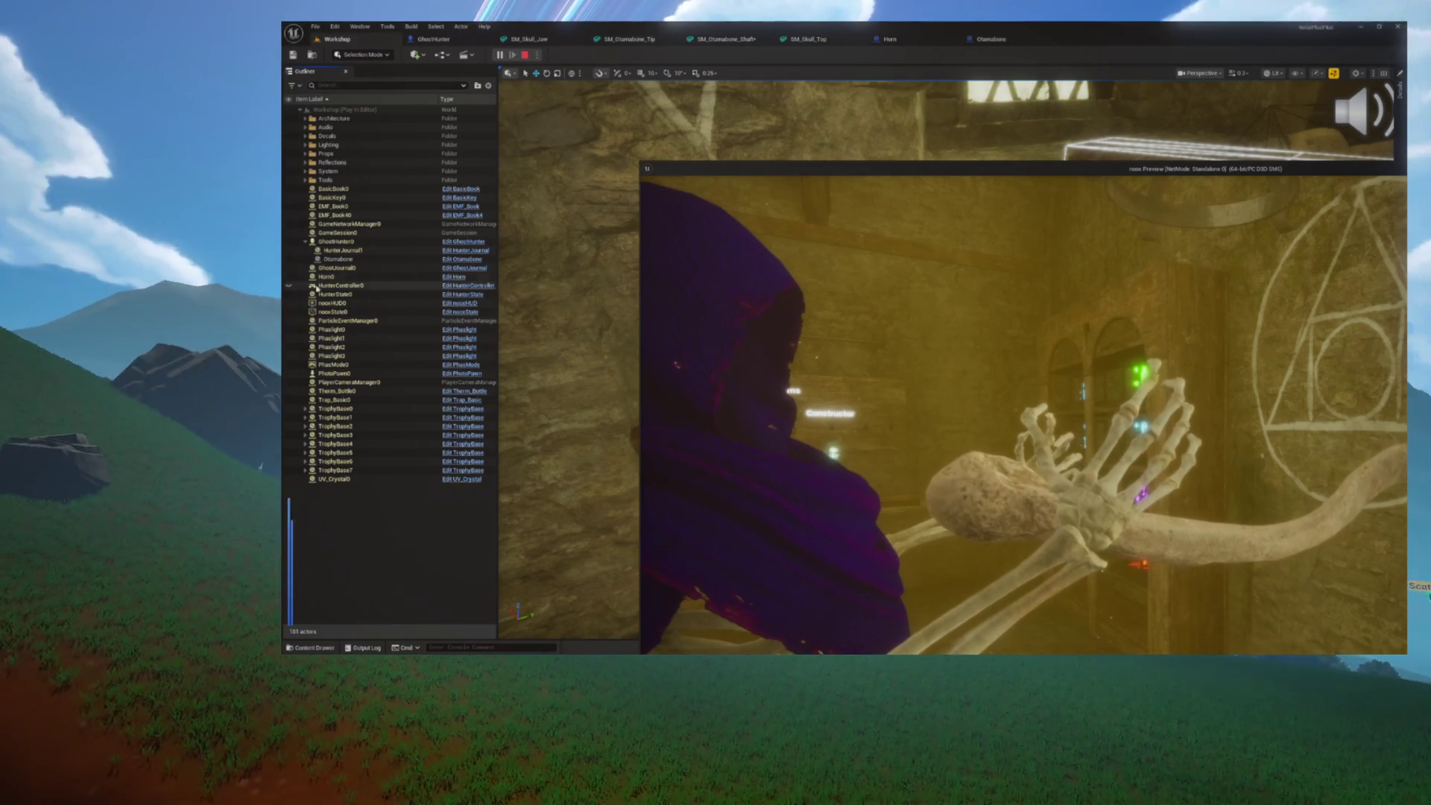
click(339, 252)
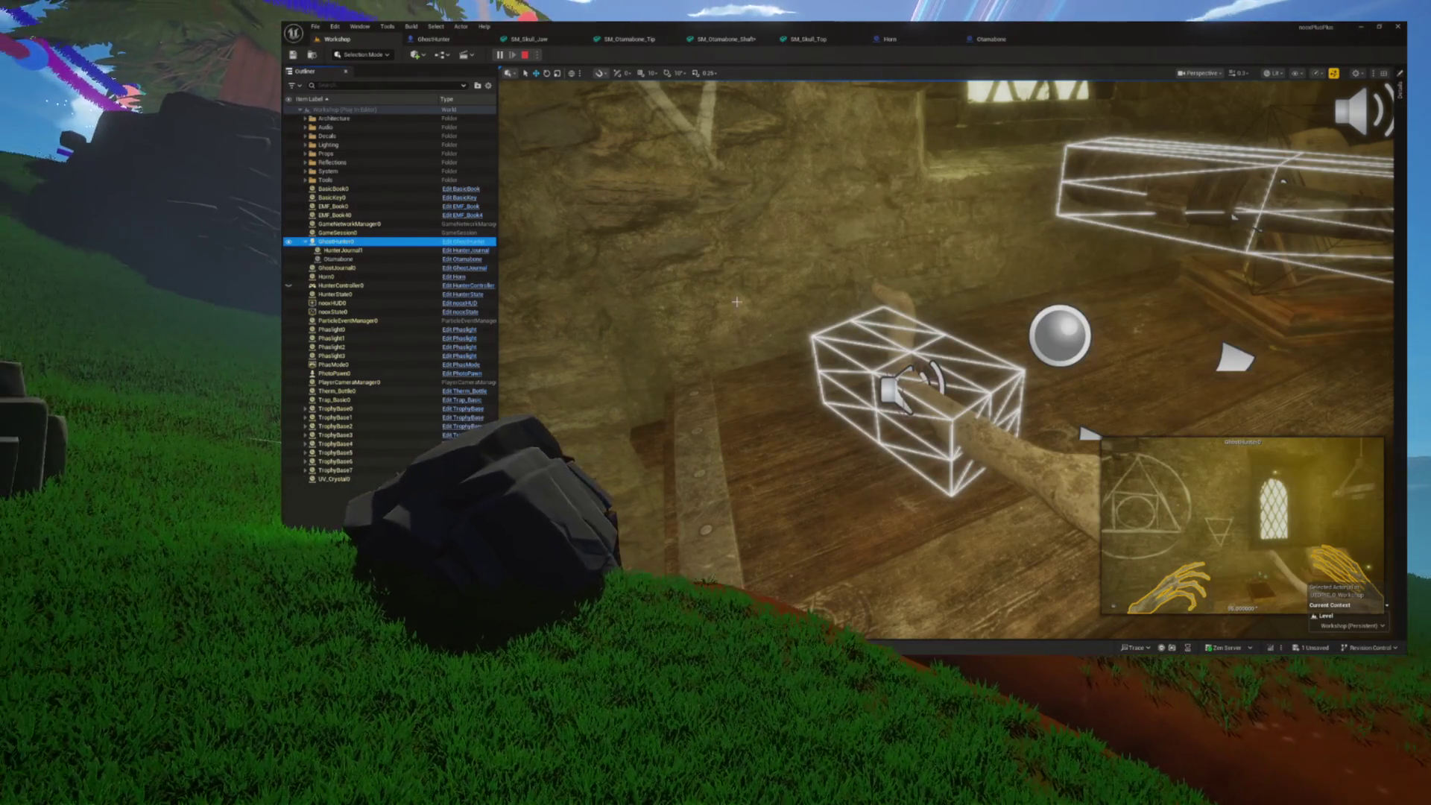
key(alt+Tab)
drag(1003, 176, 645, 187)
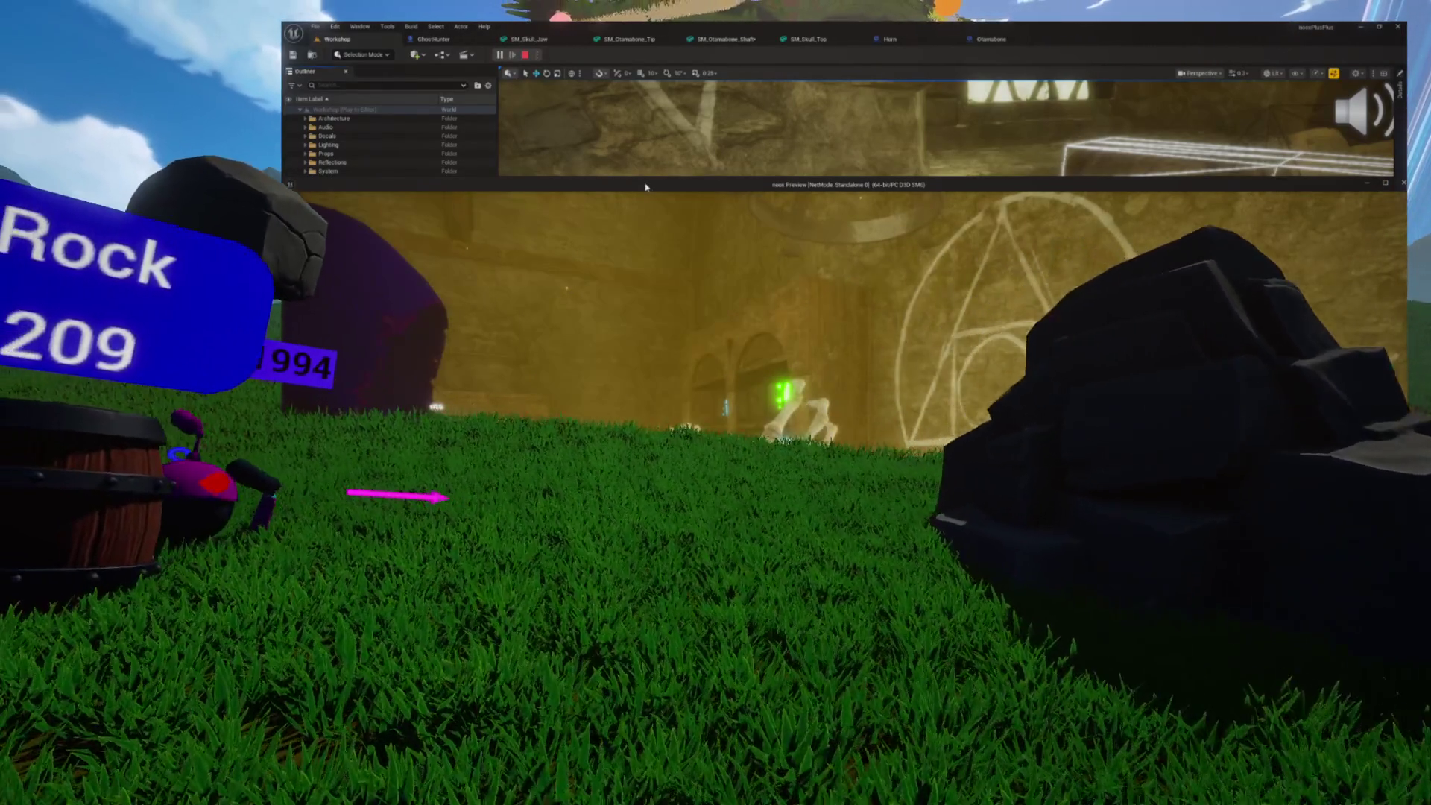
Stop the preview, select the Otamabone actor and lock the Details panel to it
key(alt+Tab)
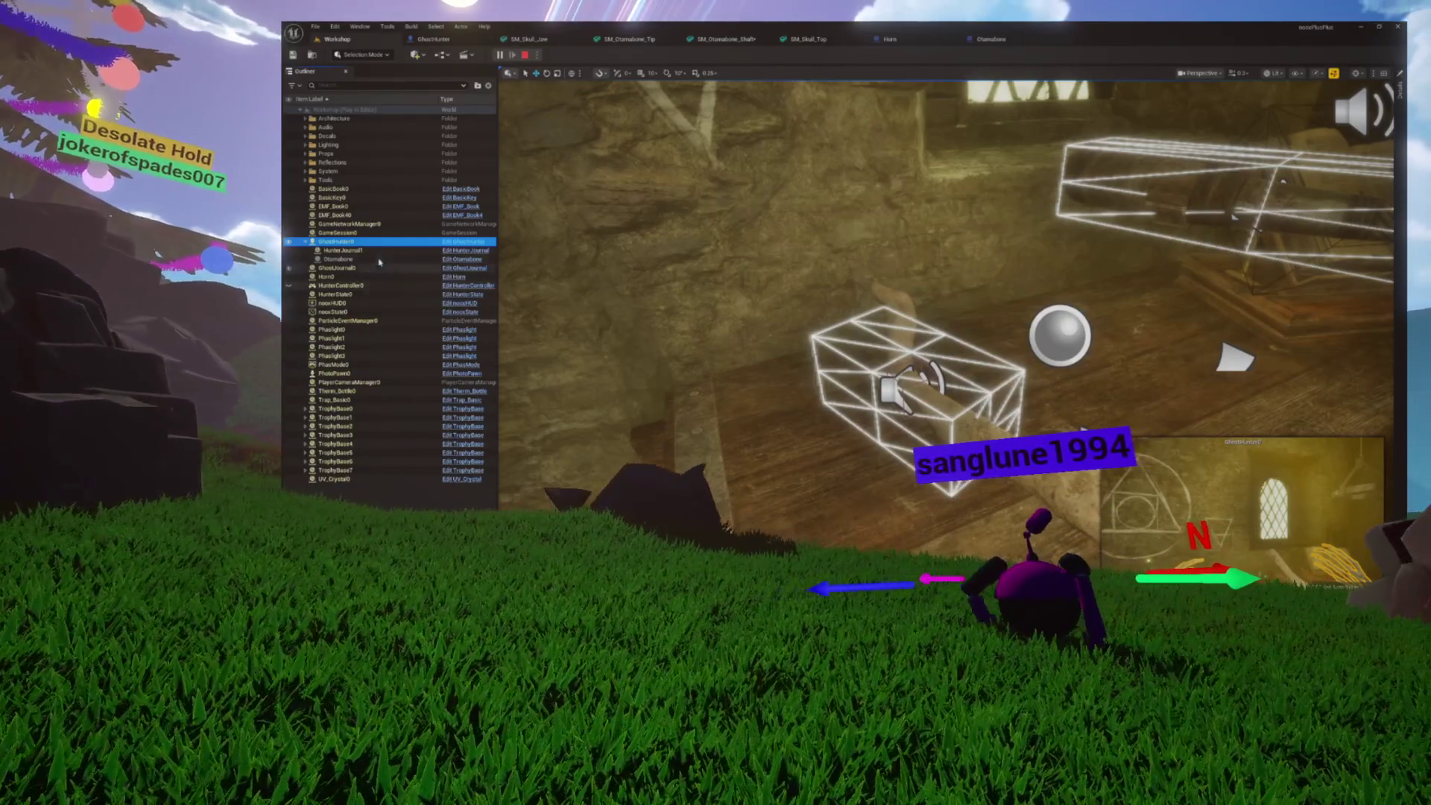
click(341, 259)
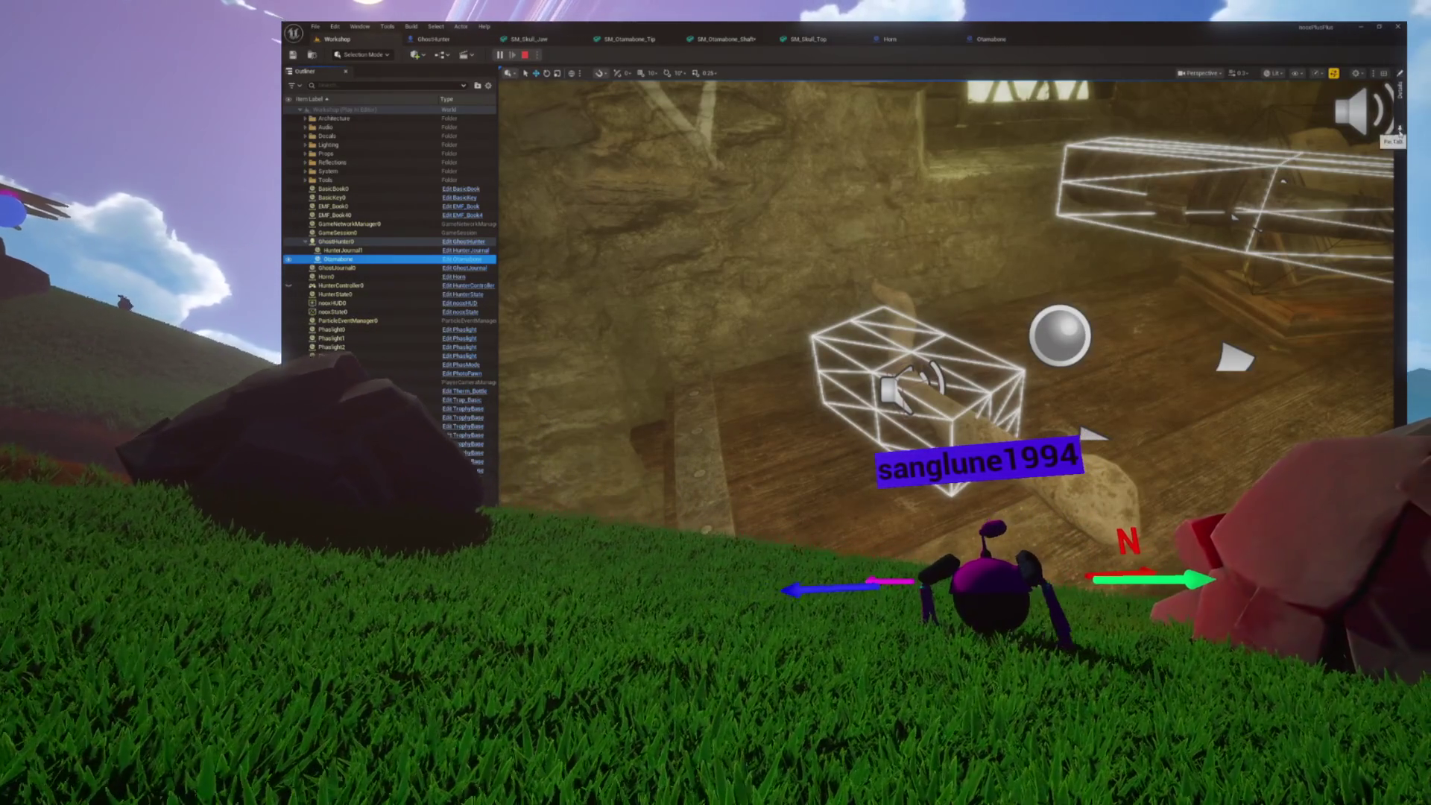
click(1400, 130)
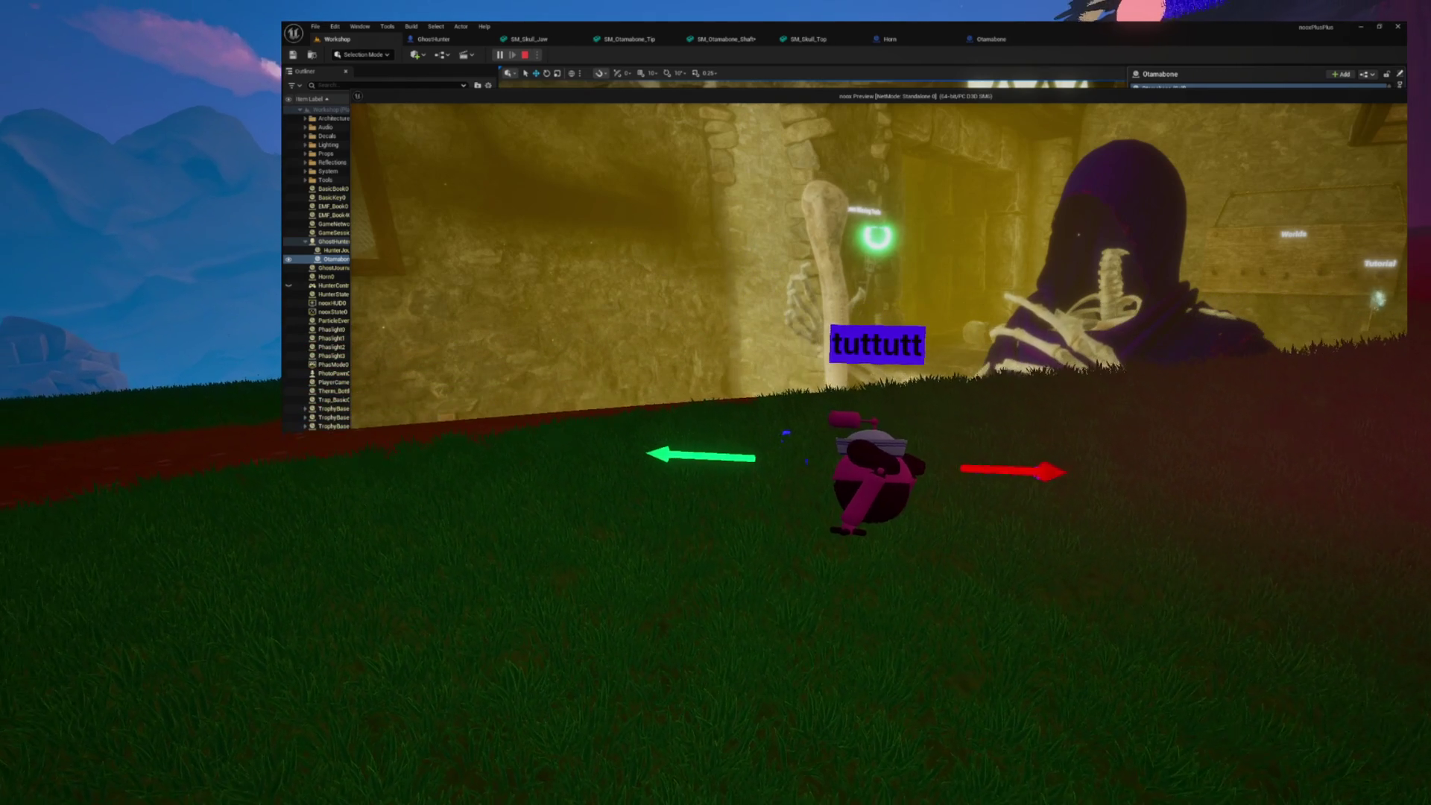
End the play session and show the Otamabone blueprint's Class Defaults
key(Escape)
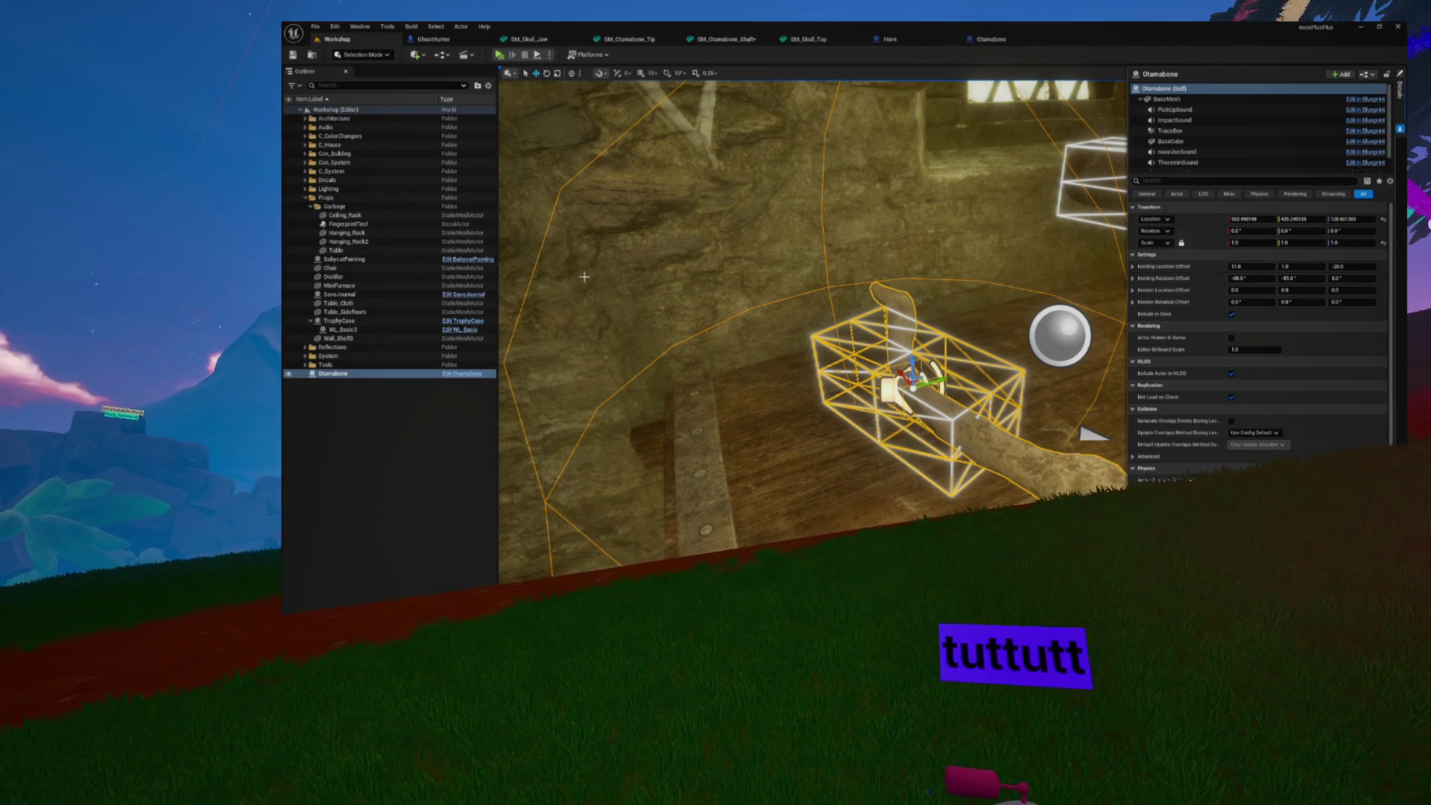
click(992, 41)
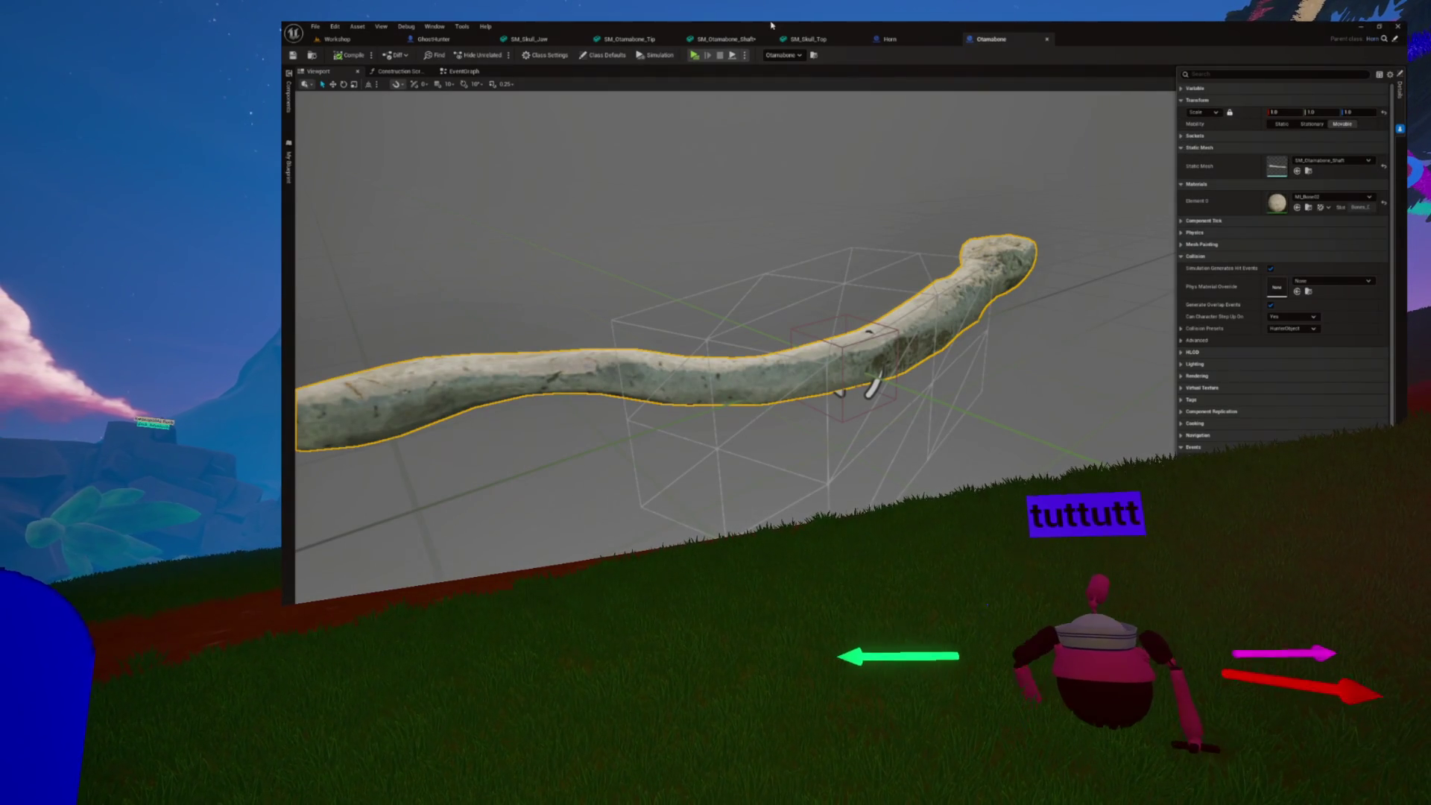
click(602, 55)
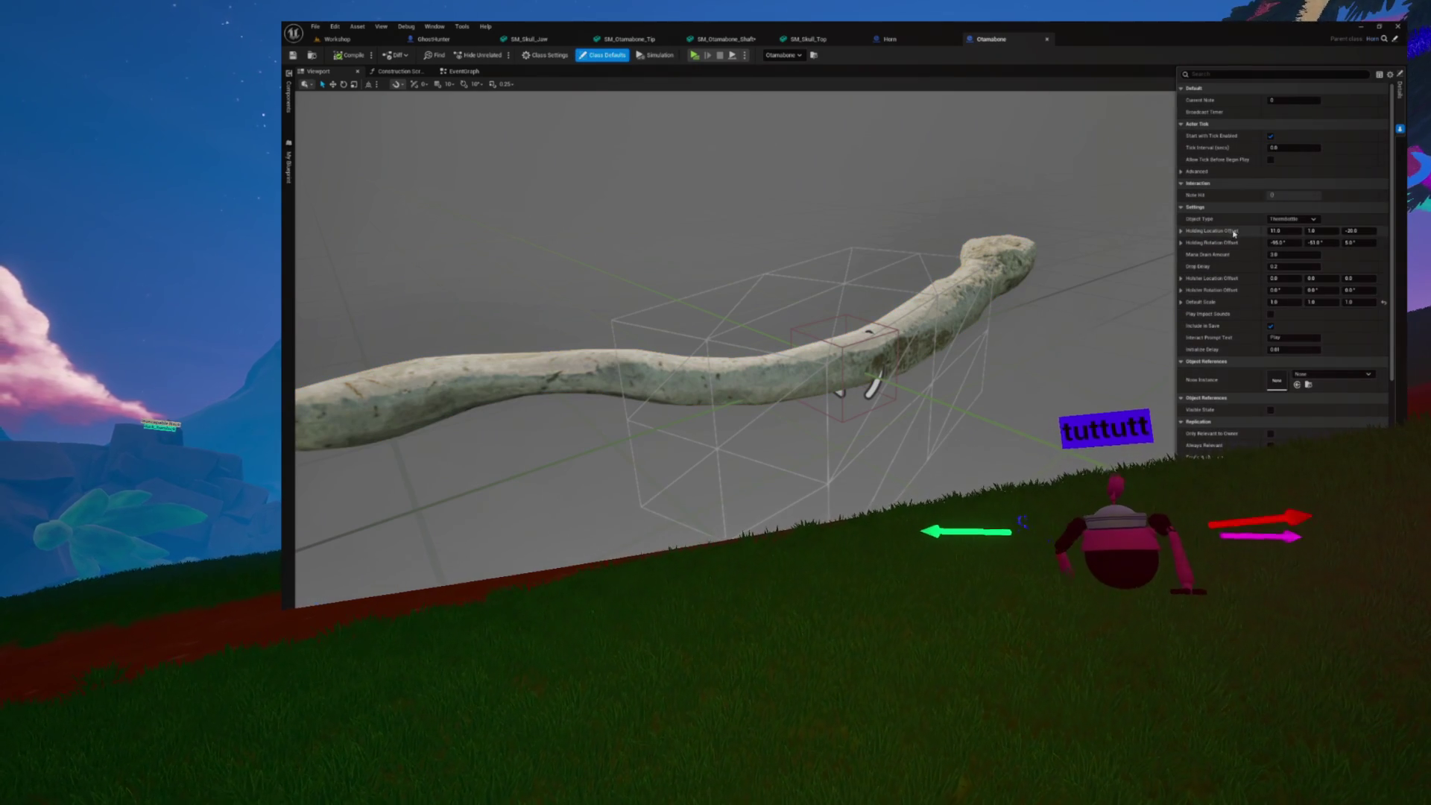
Set Holding Rotation Offset Y to -130 and paste -3, 1, -7 into Holding Location Offset
click(1282, 254)
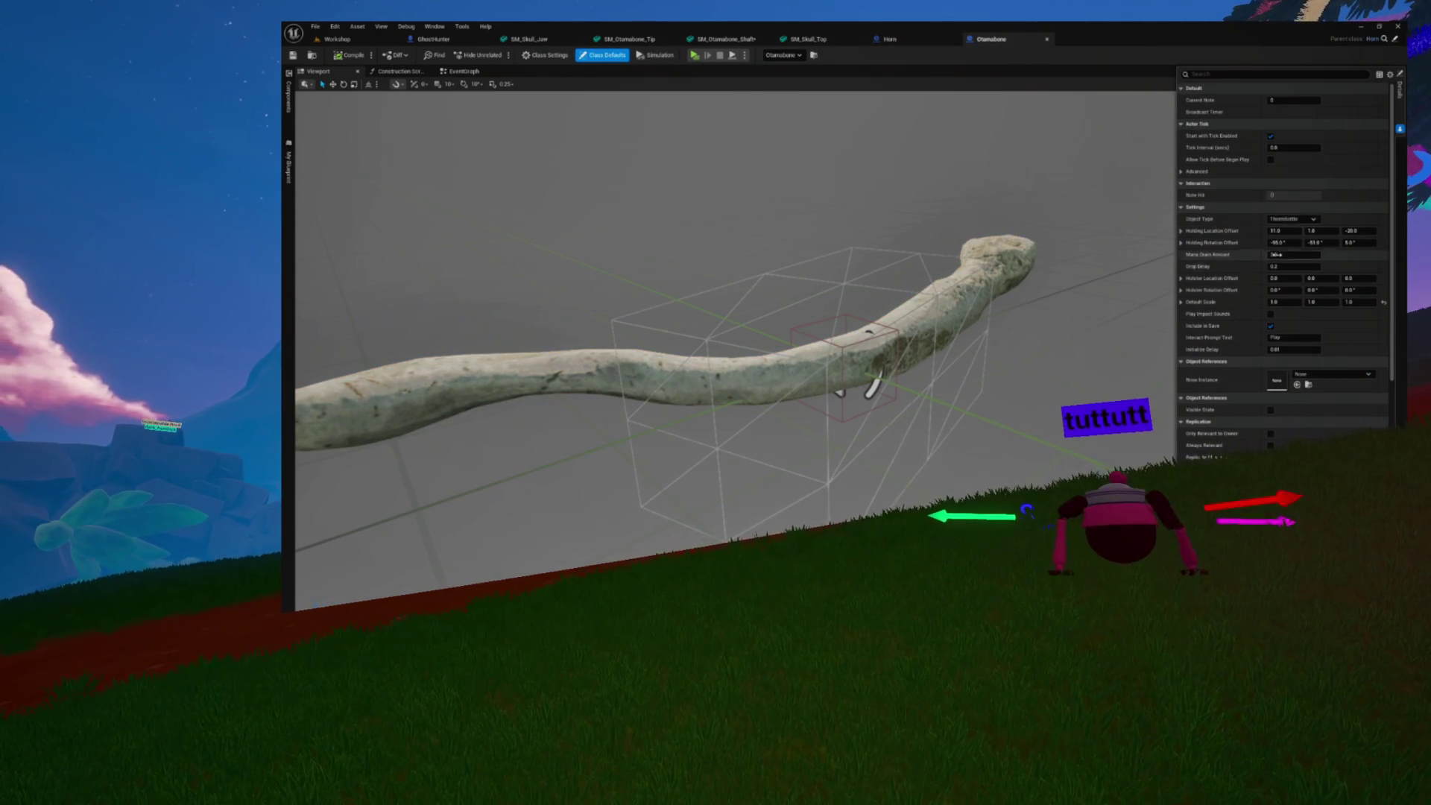
click(1315, 242)
text(-130)
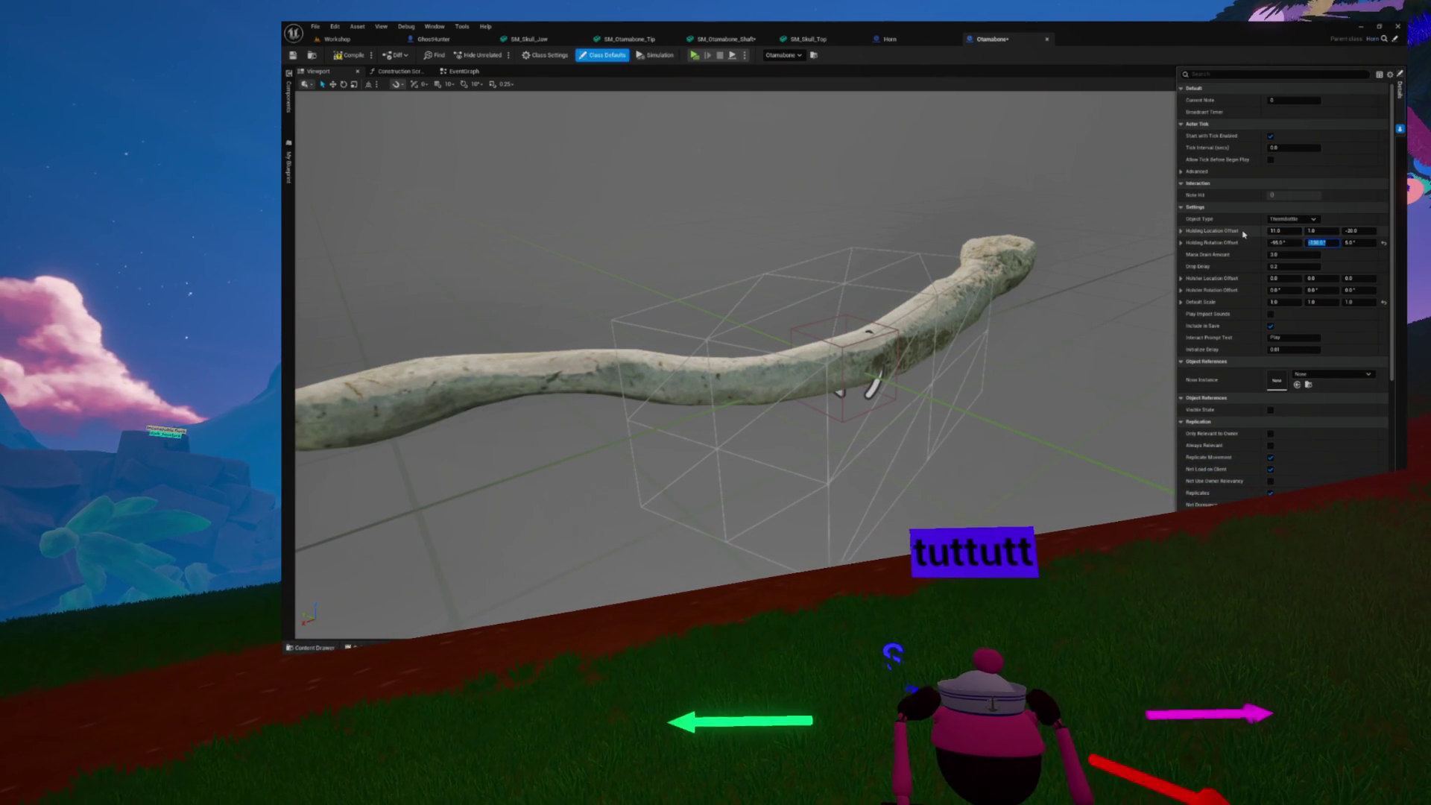
right_click(1244, 233)
click(1267, 288)
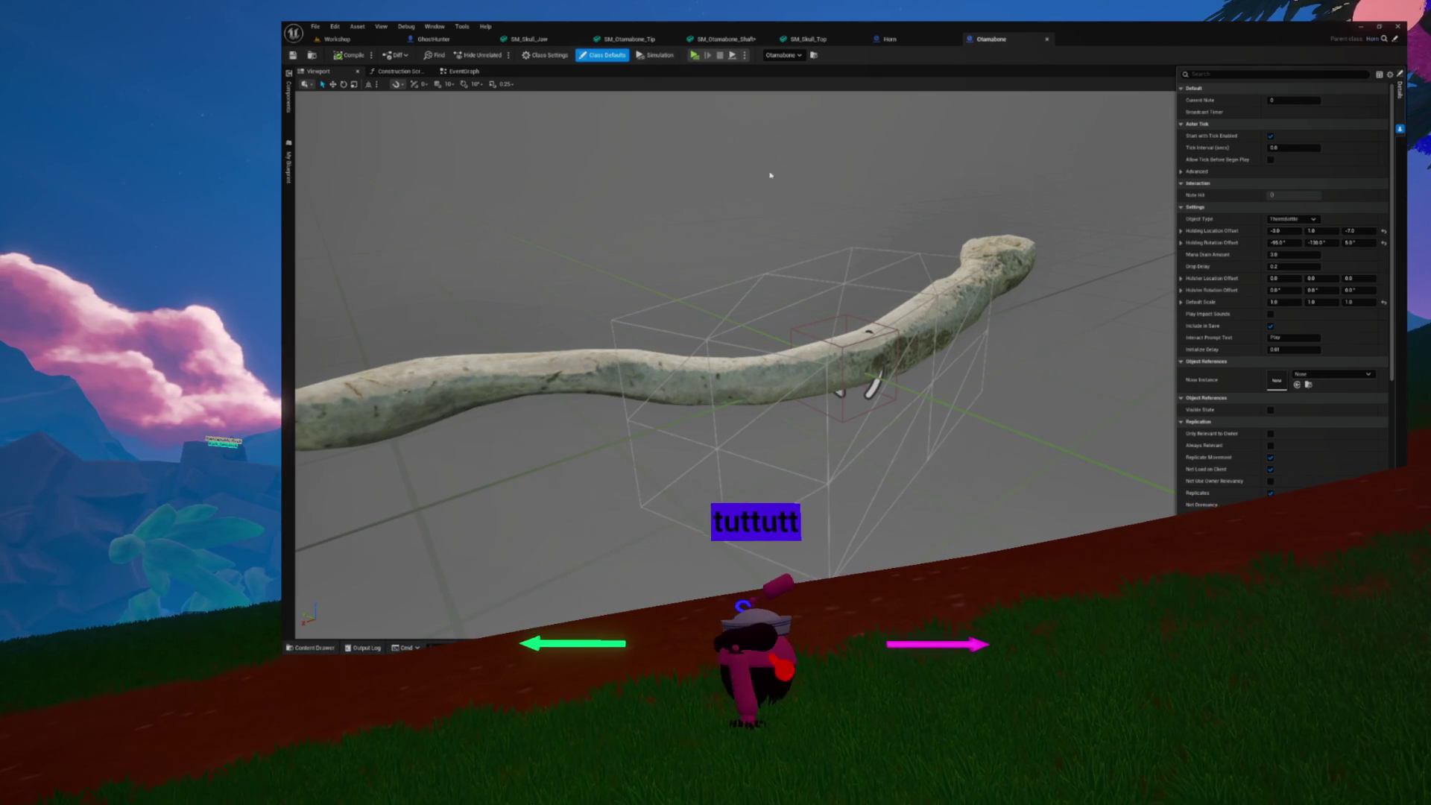
click(390, 43)
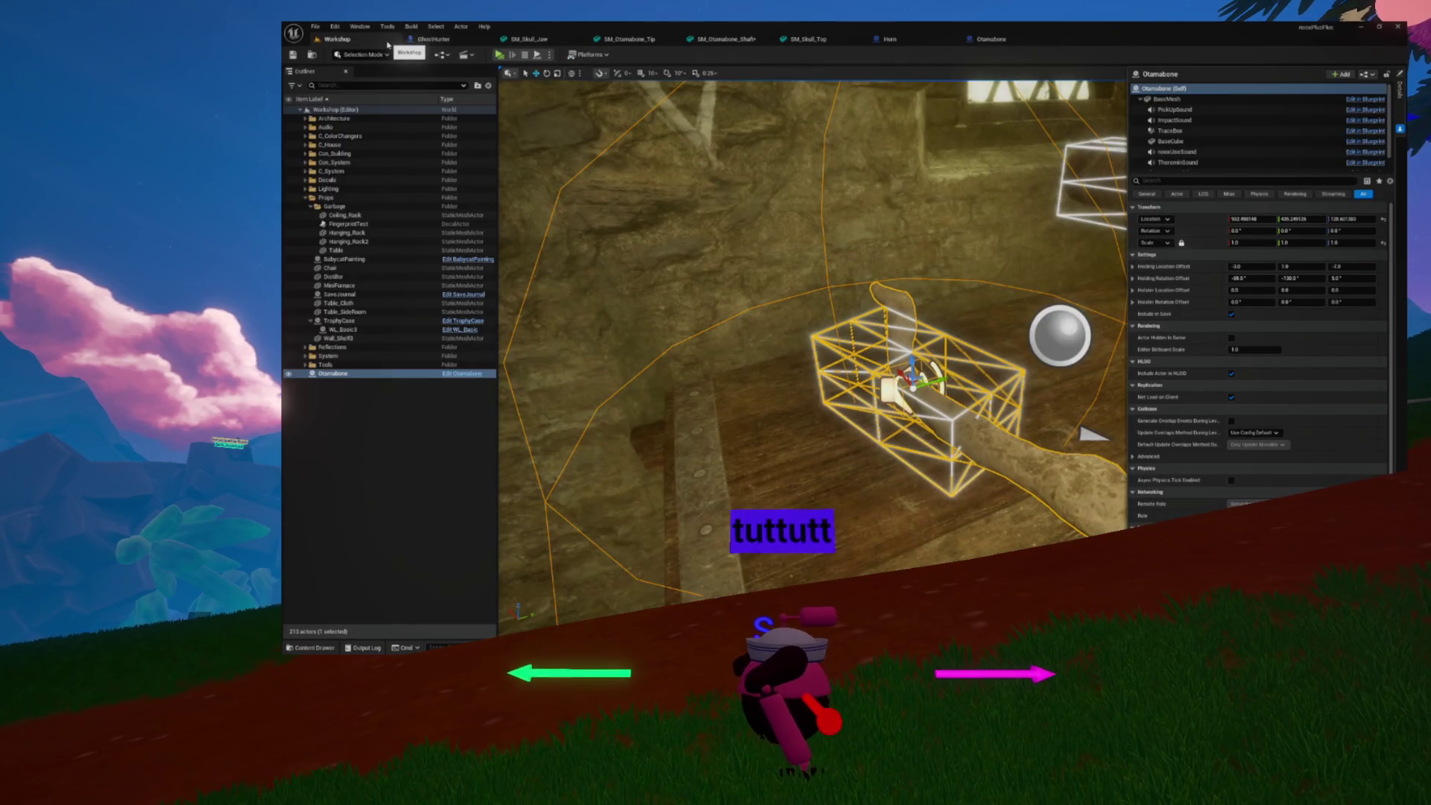
Play-test from the noox title menu, walk forward and left, then switch to the debug camera
click(497, 55)
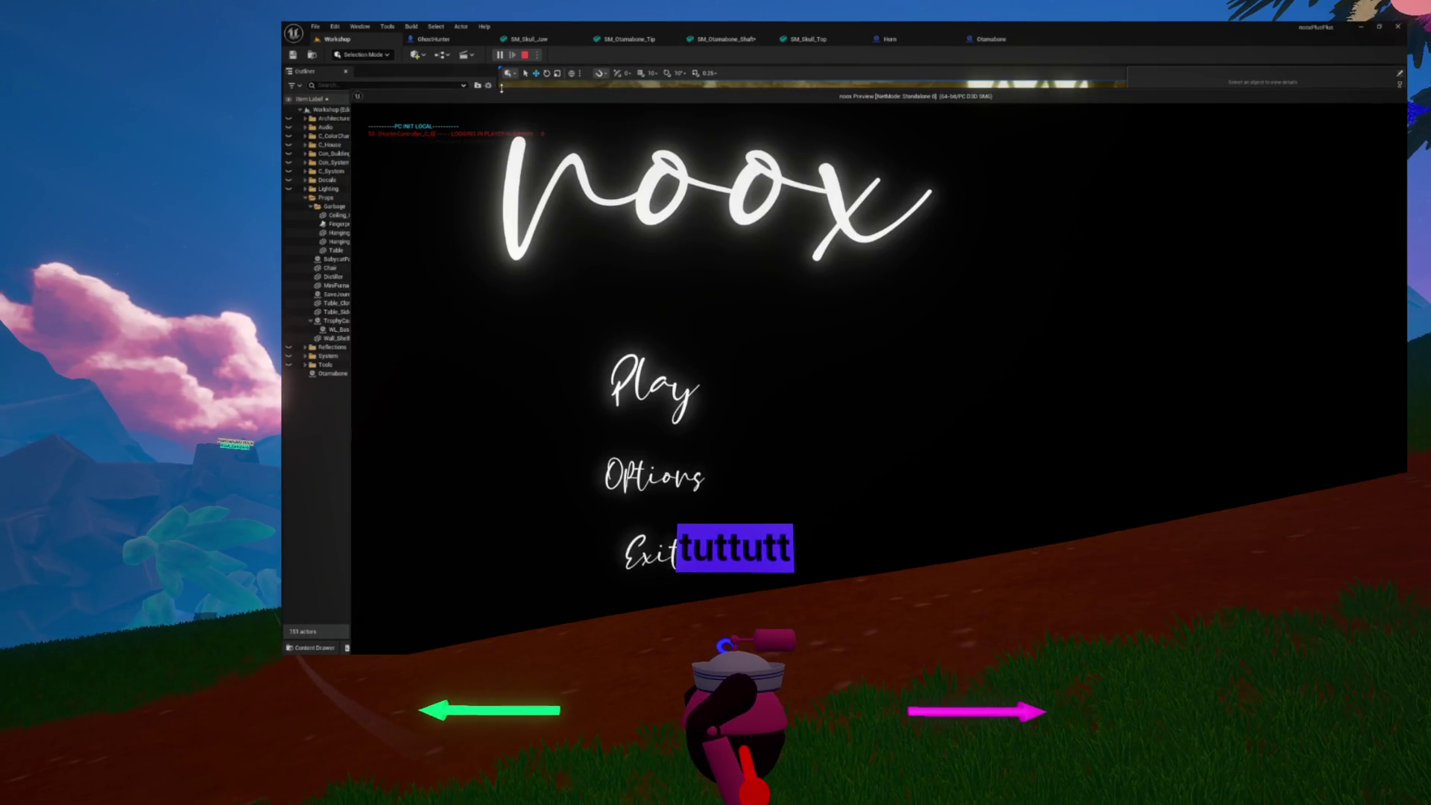
click(618, 384)
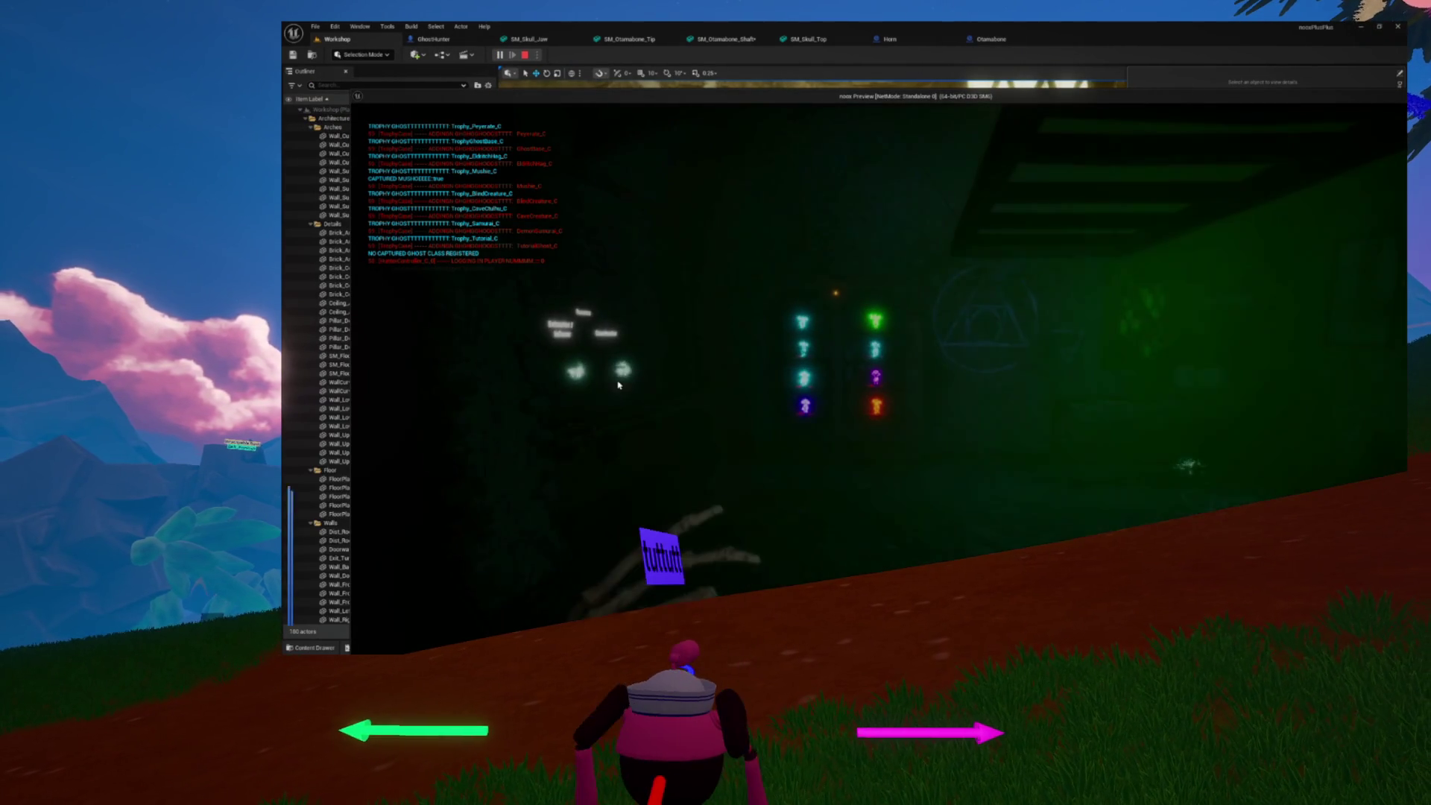
key(w)
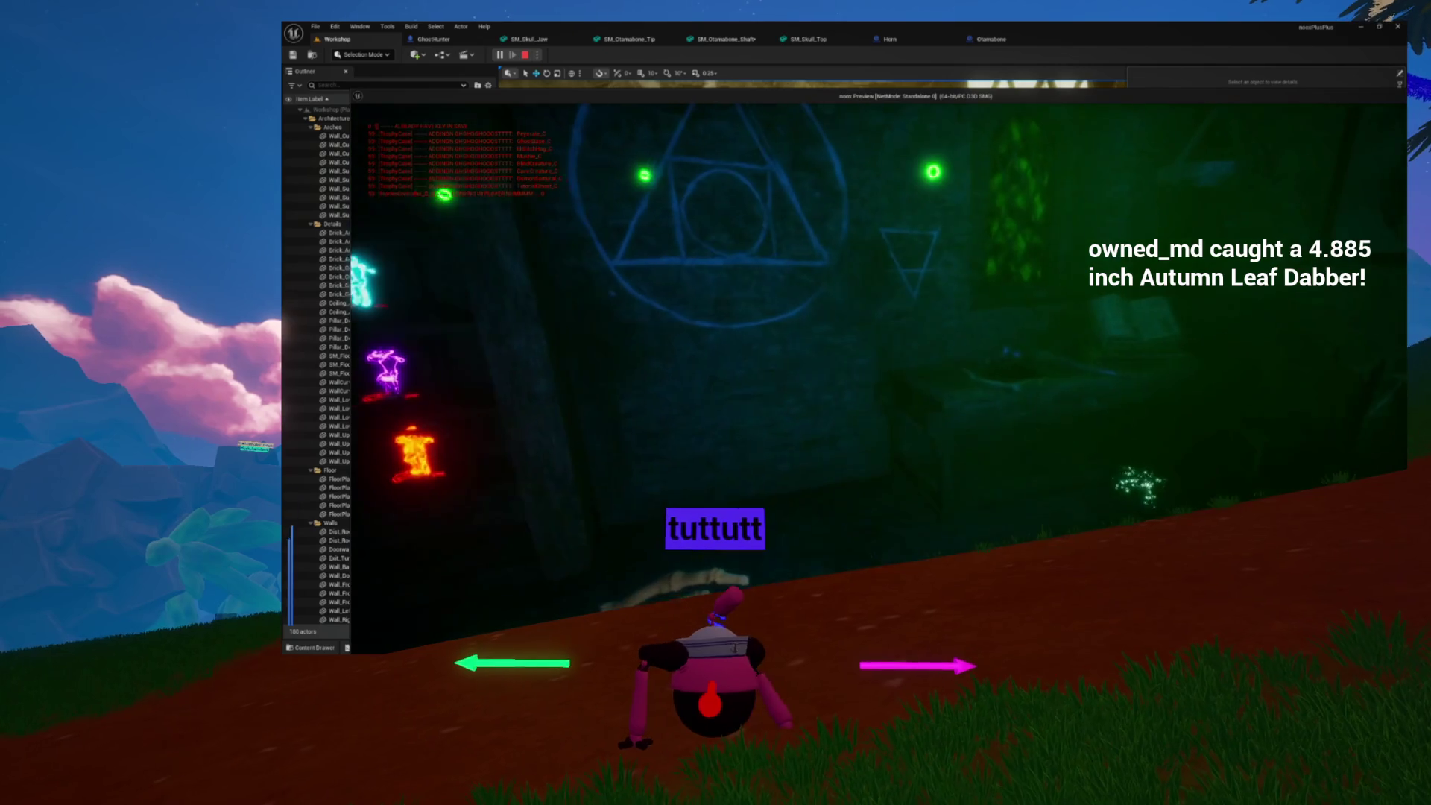
key(a)
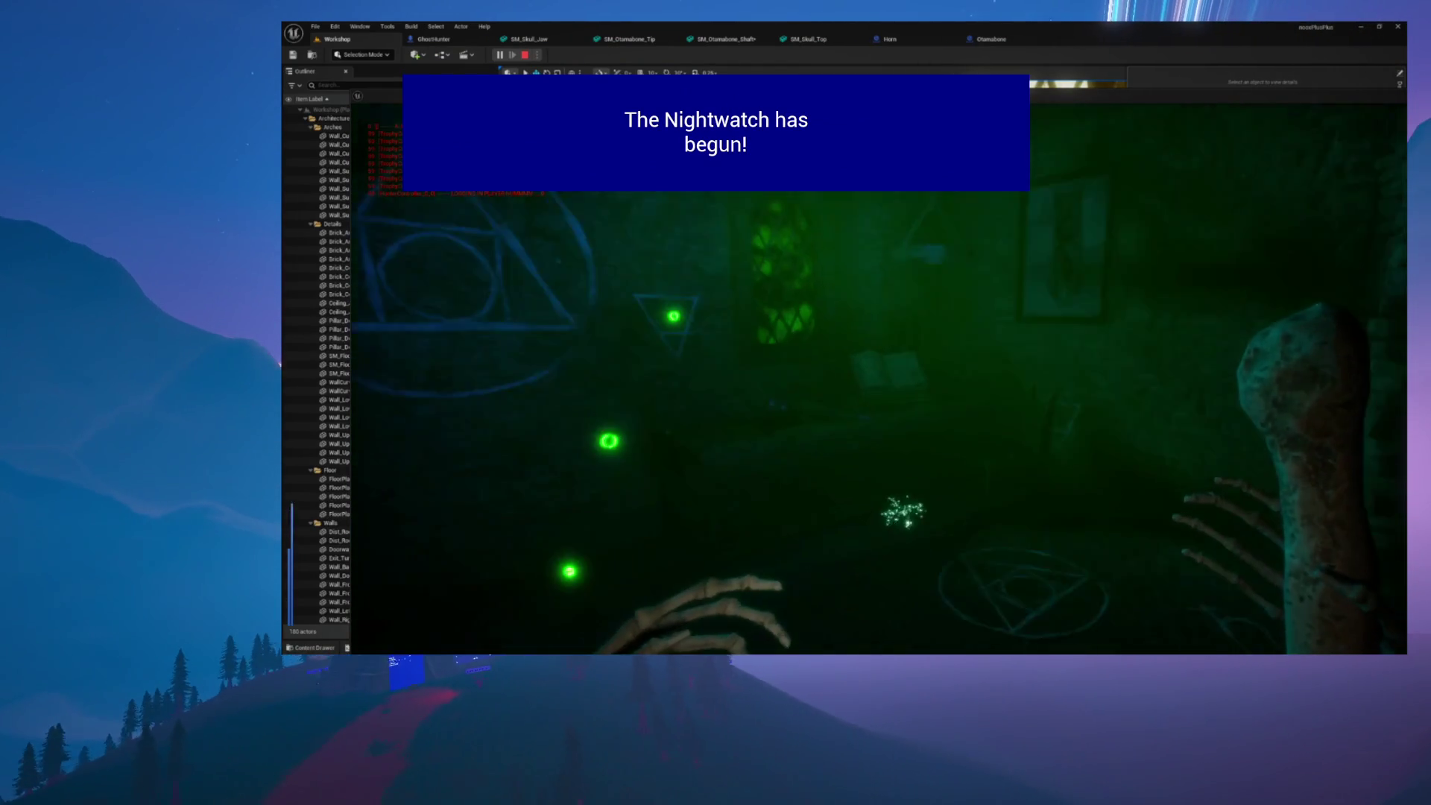
key(semicolon)
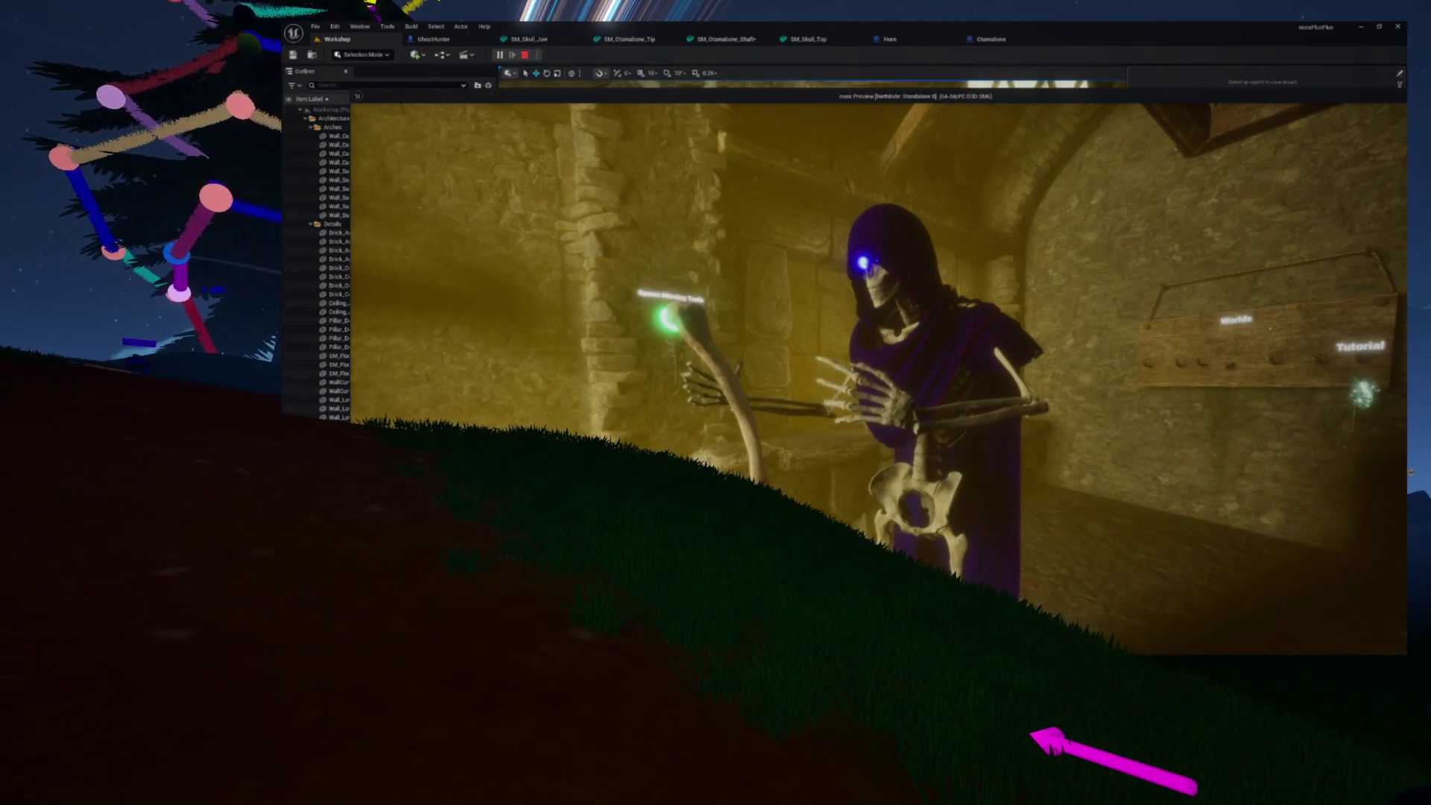
Maximize the standalone game preview to see the skeleton holding the bone
double_click(770, 90)
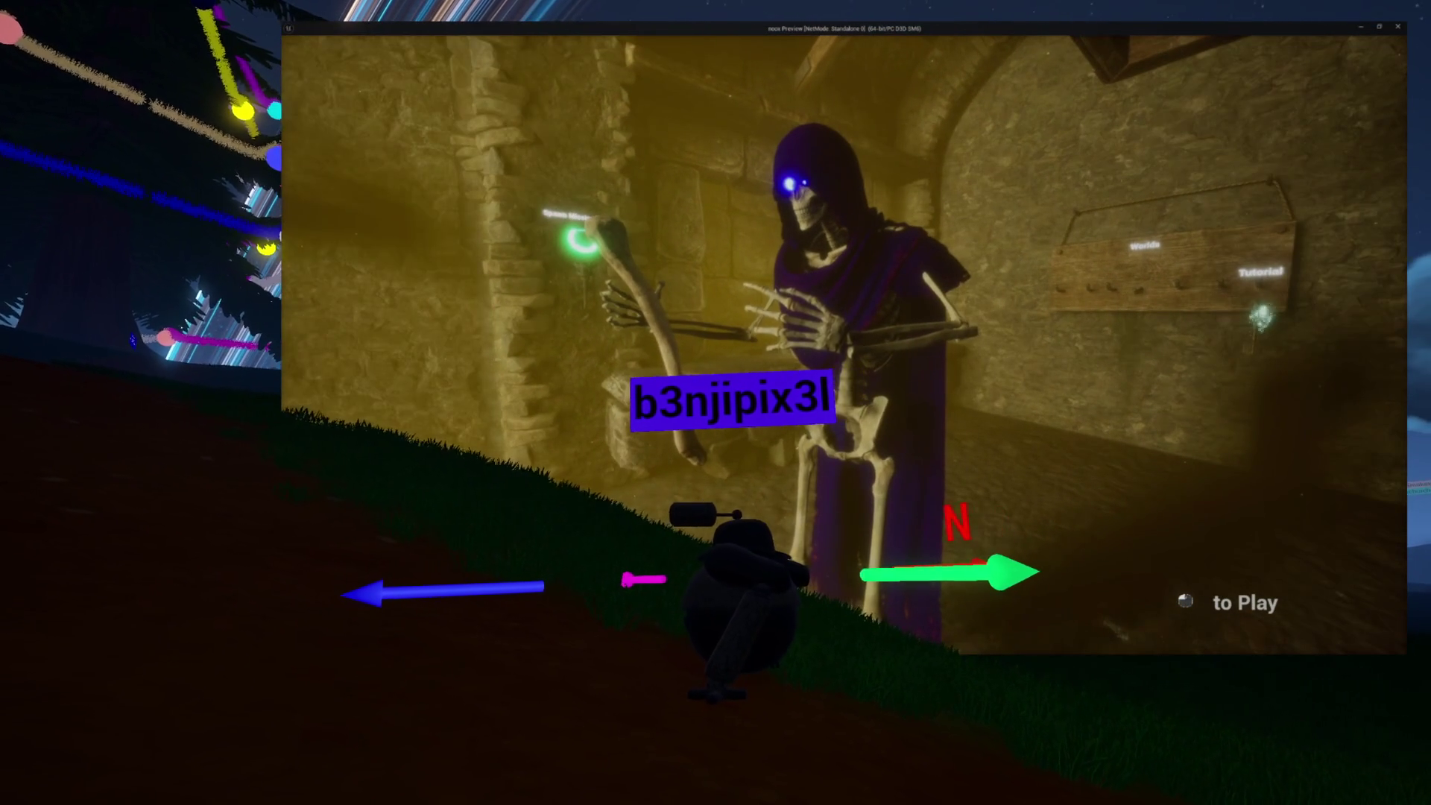
Stop the game preview and select the box collision around the bone in the Otamabone blueprint
key(Escape)
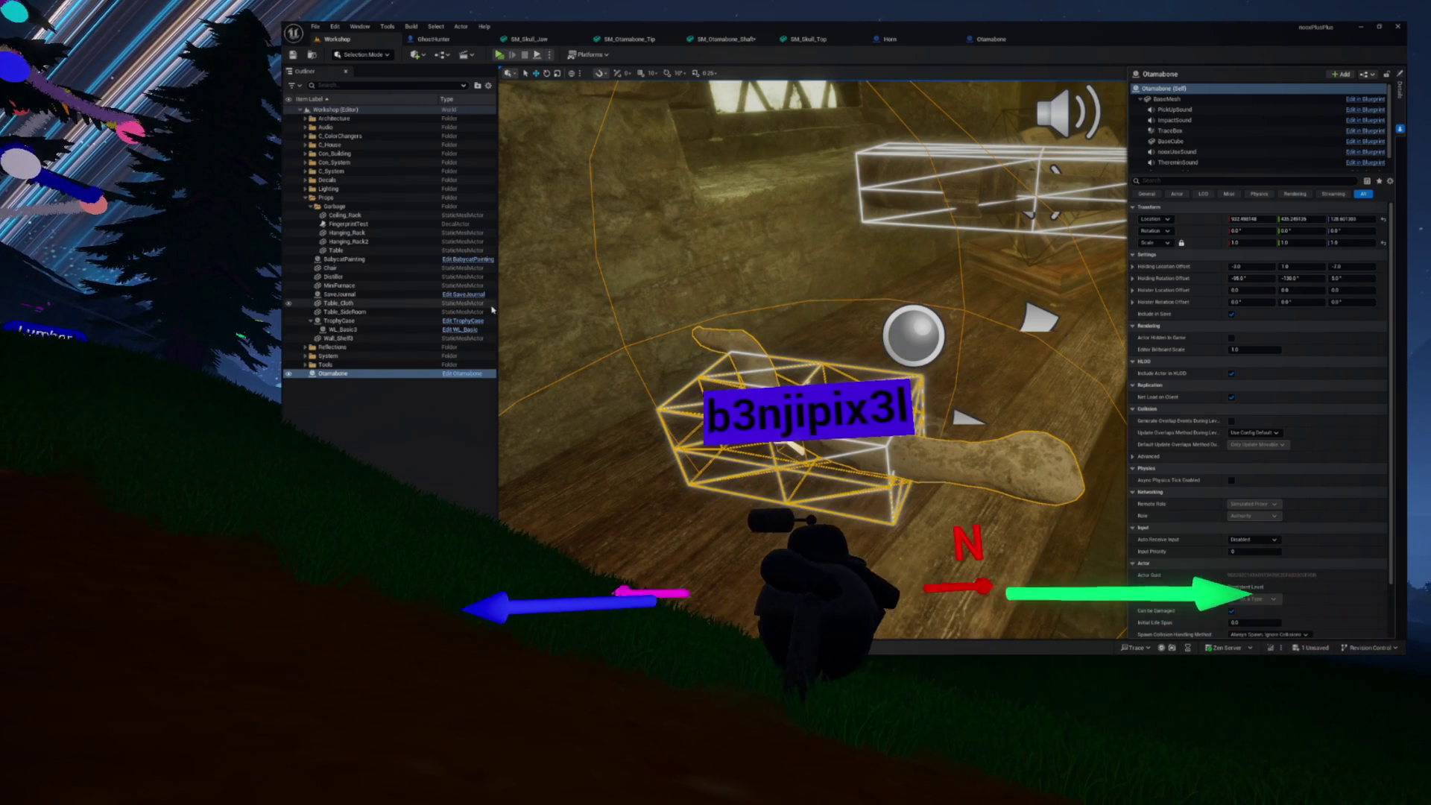
click(466, 374)
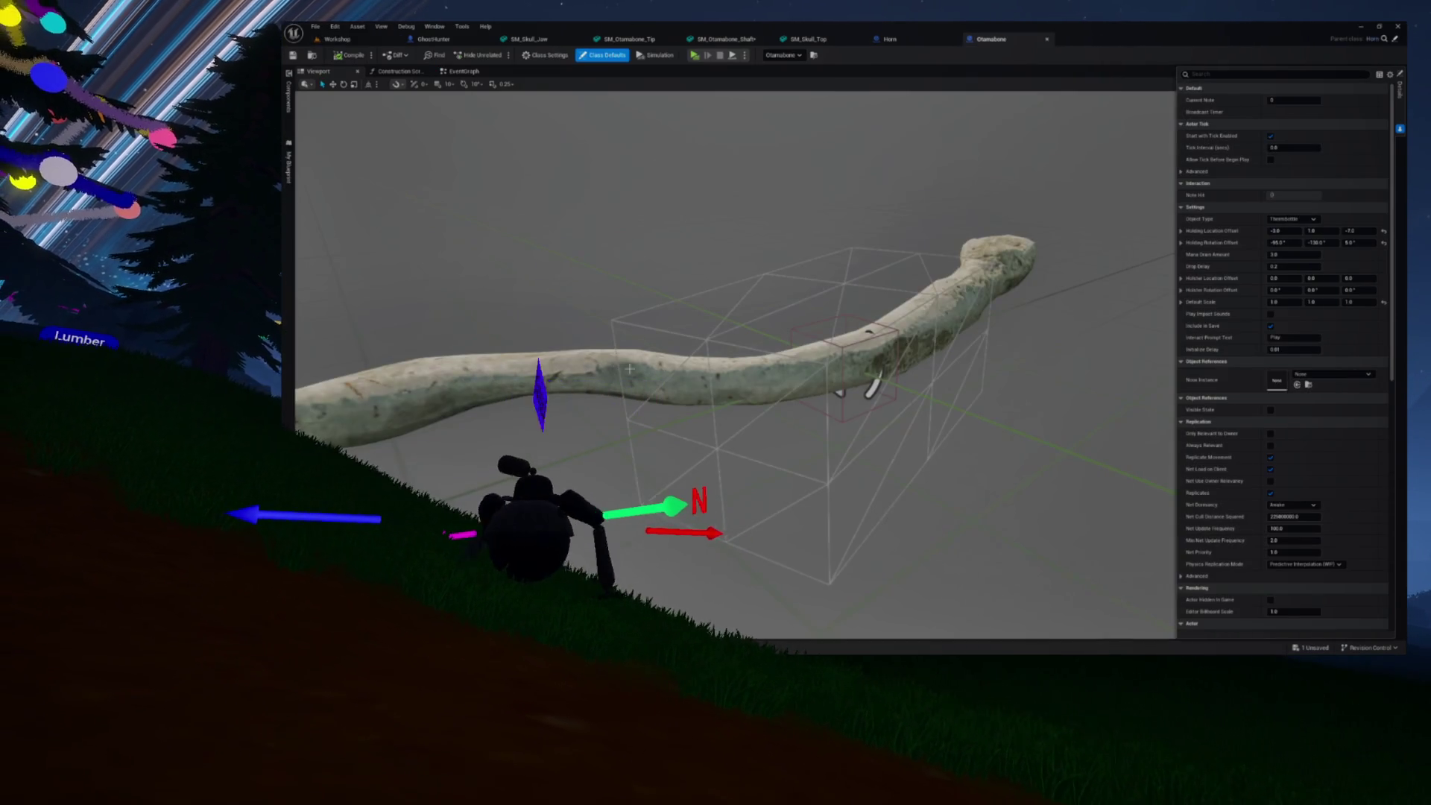
mouse_move(763, 334)
mouse_down()
mouse_move(730, 339)
mouse_move(767, 337)
mouse_up()
click(924, 511)
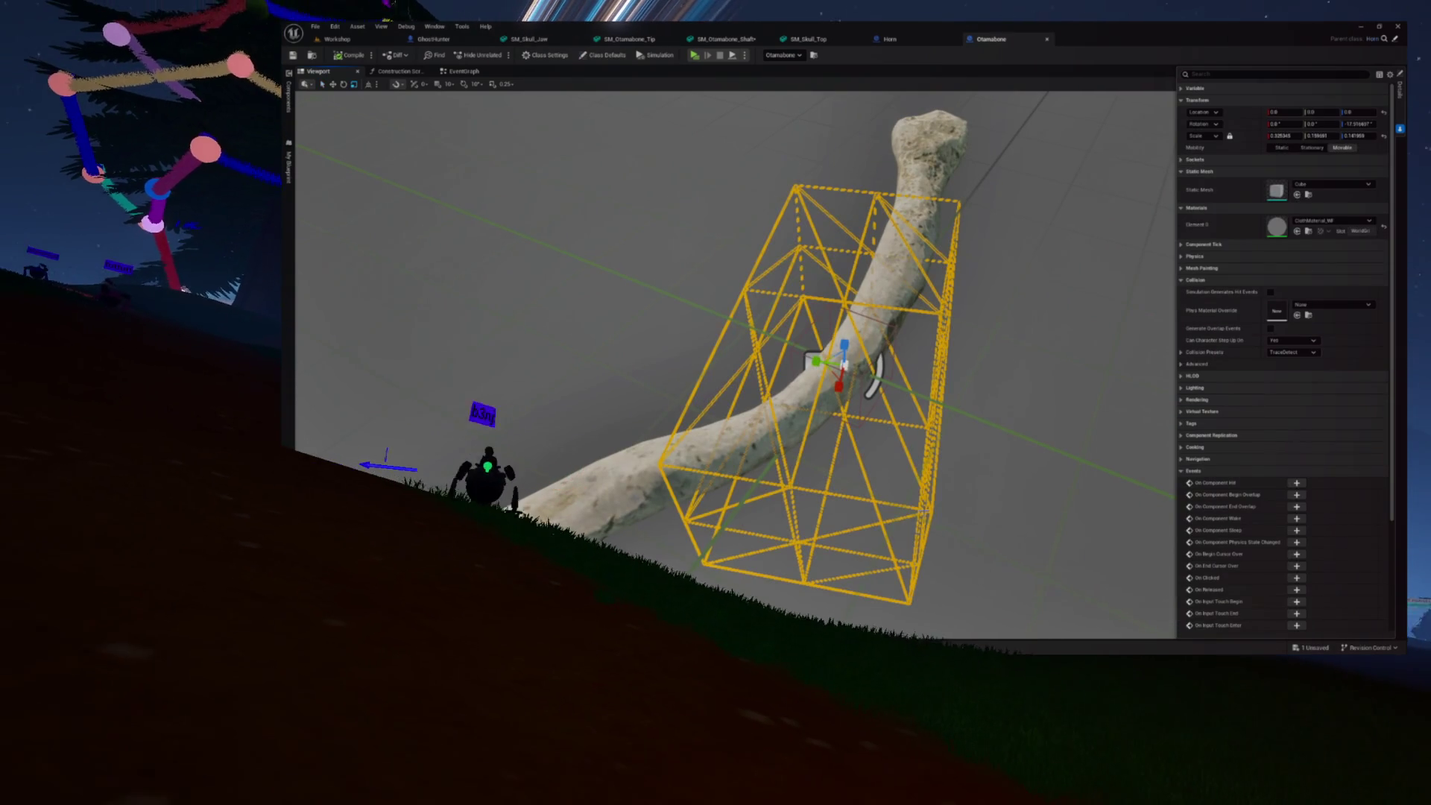
Tilt the box collision slightly around the bone, then switch to moving it
drag(868, 358, 833, 403)
key(w)
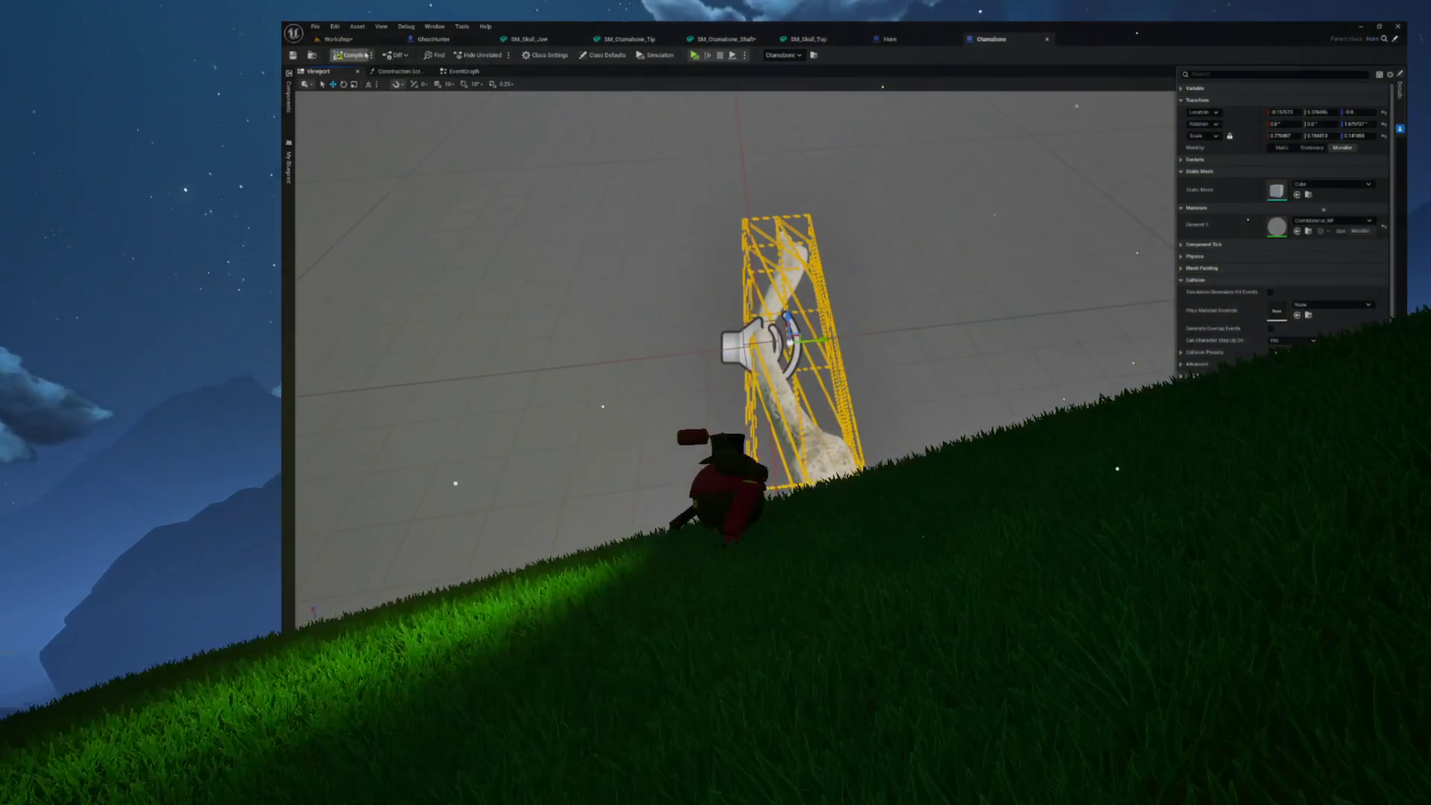
Playtest the prop as a Standalone Game from the Workshop level, inspecting it with the debug camera
click(338, 39)
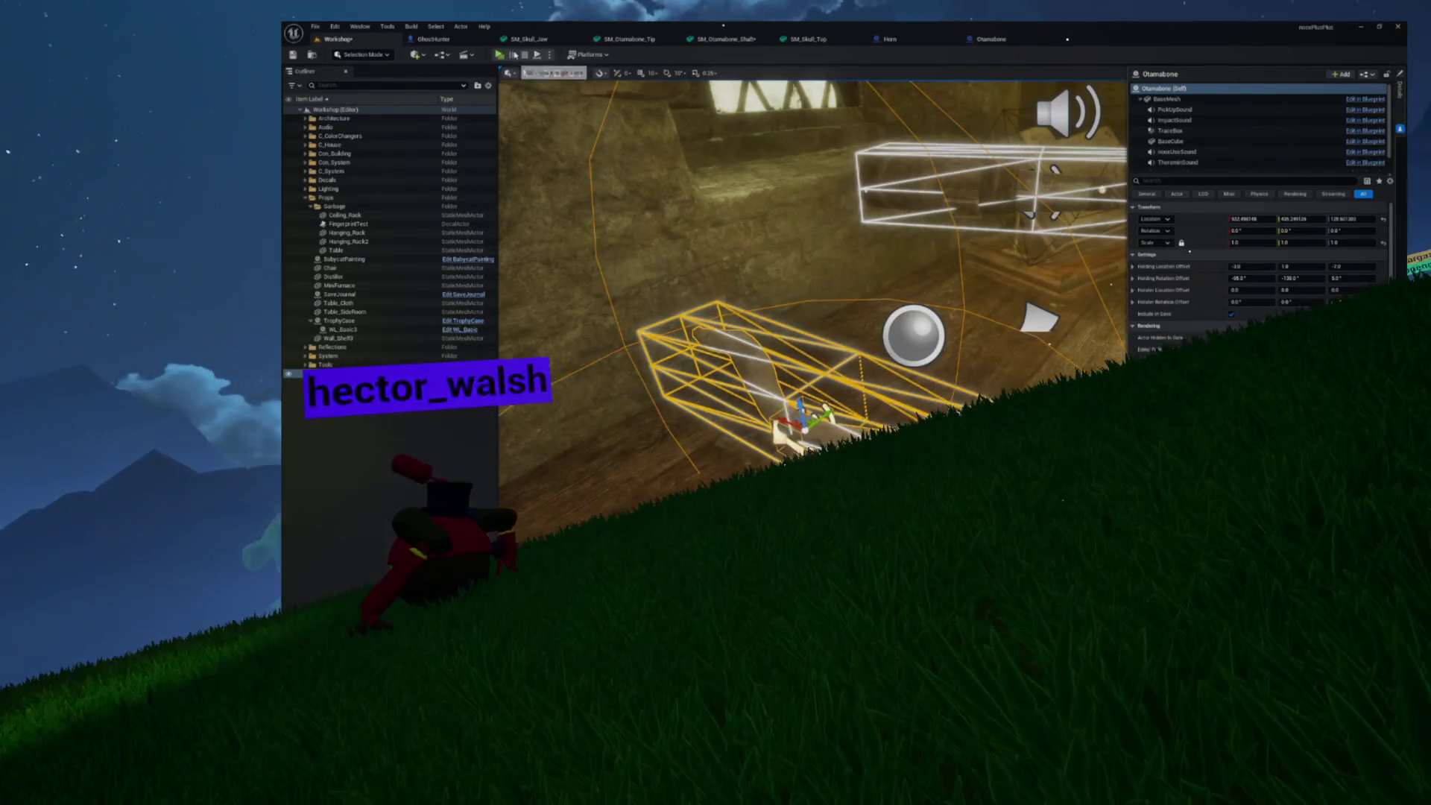
click(499, 55)
click(564, 309)
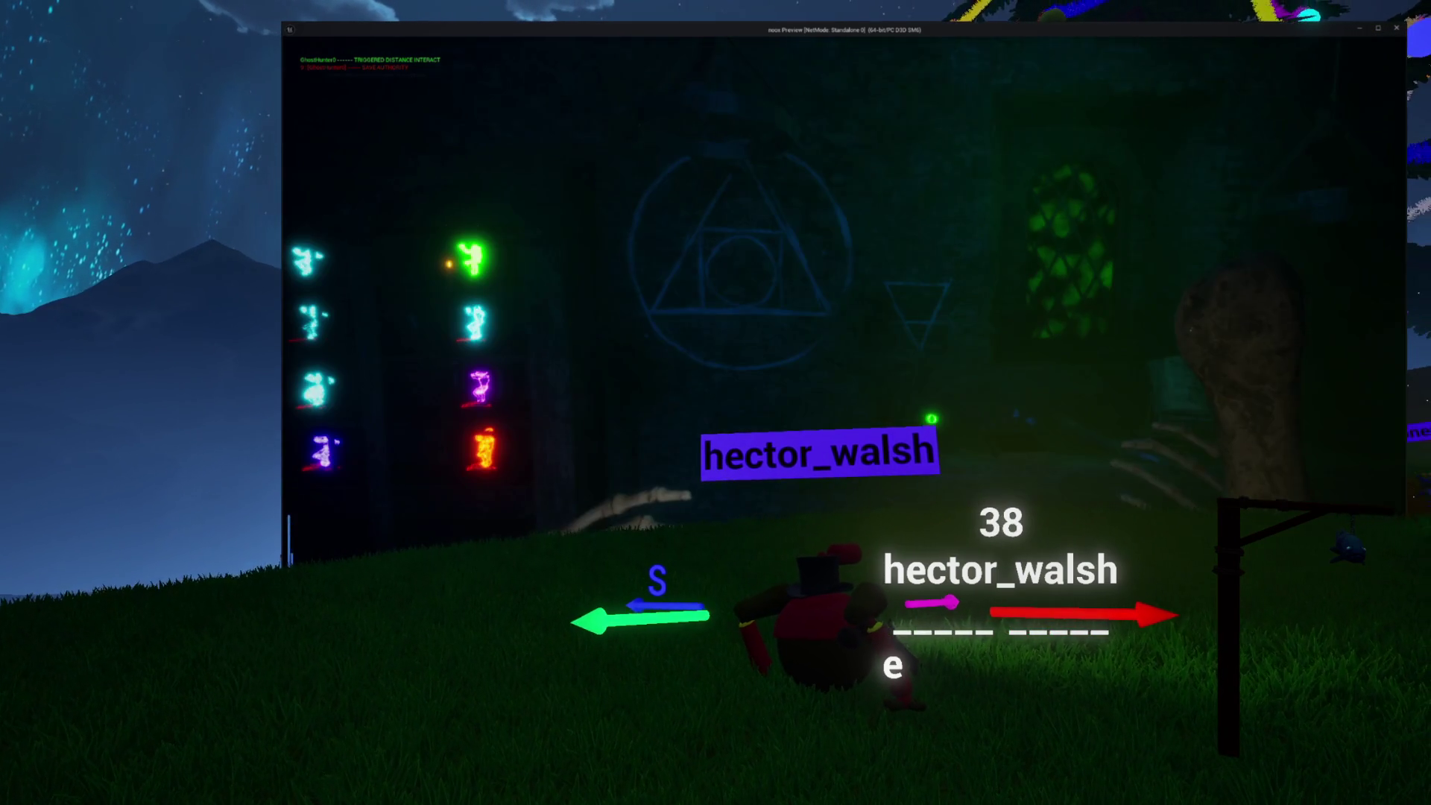
key(semicolon)
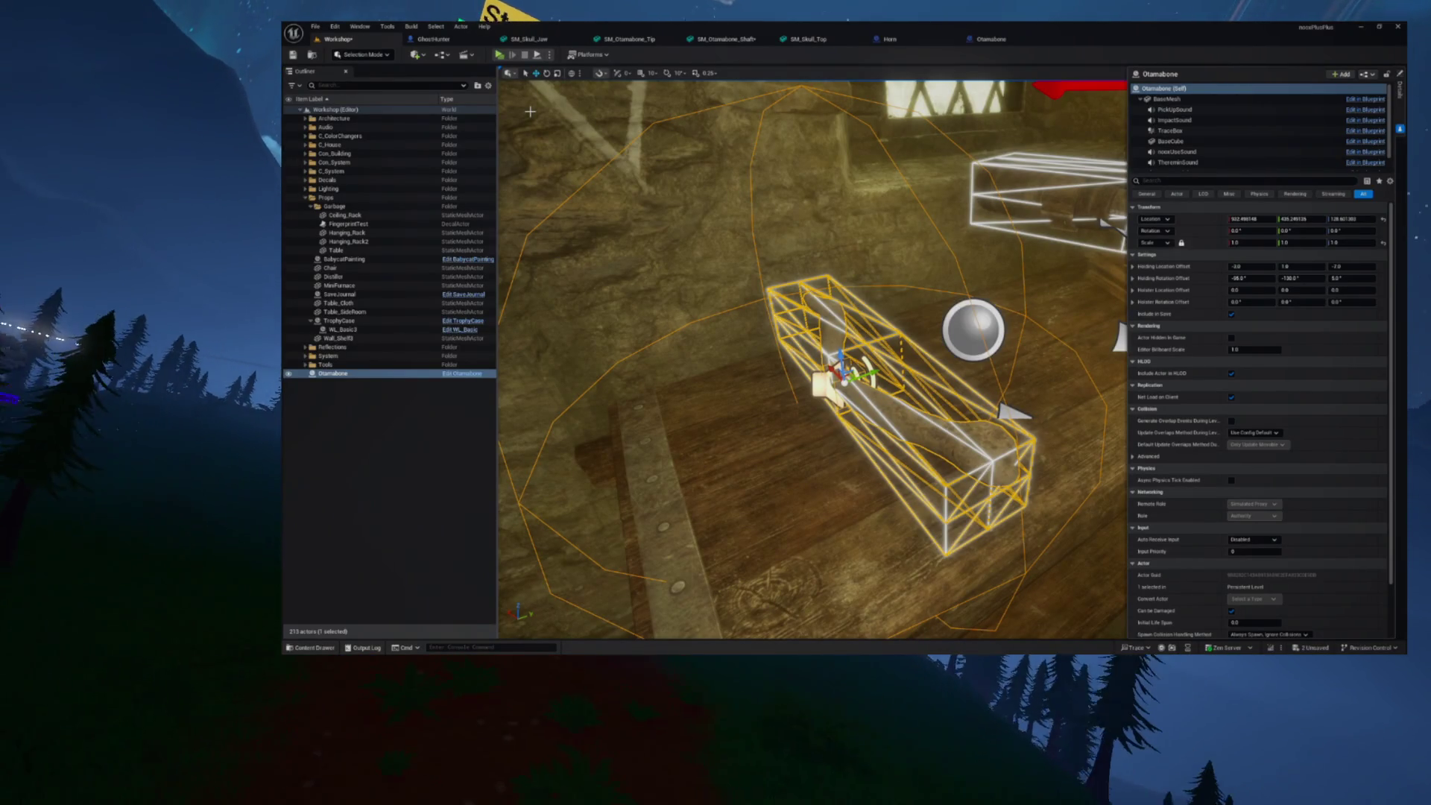
click(986, 40)
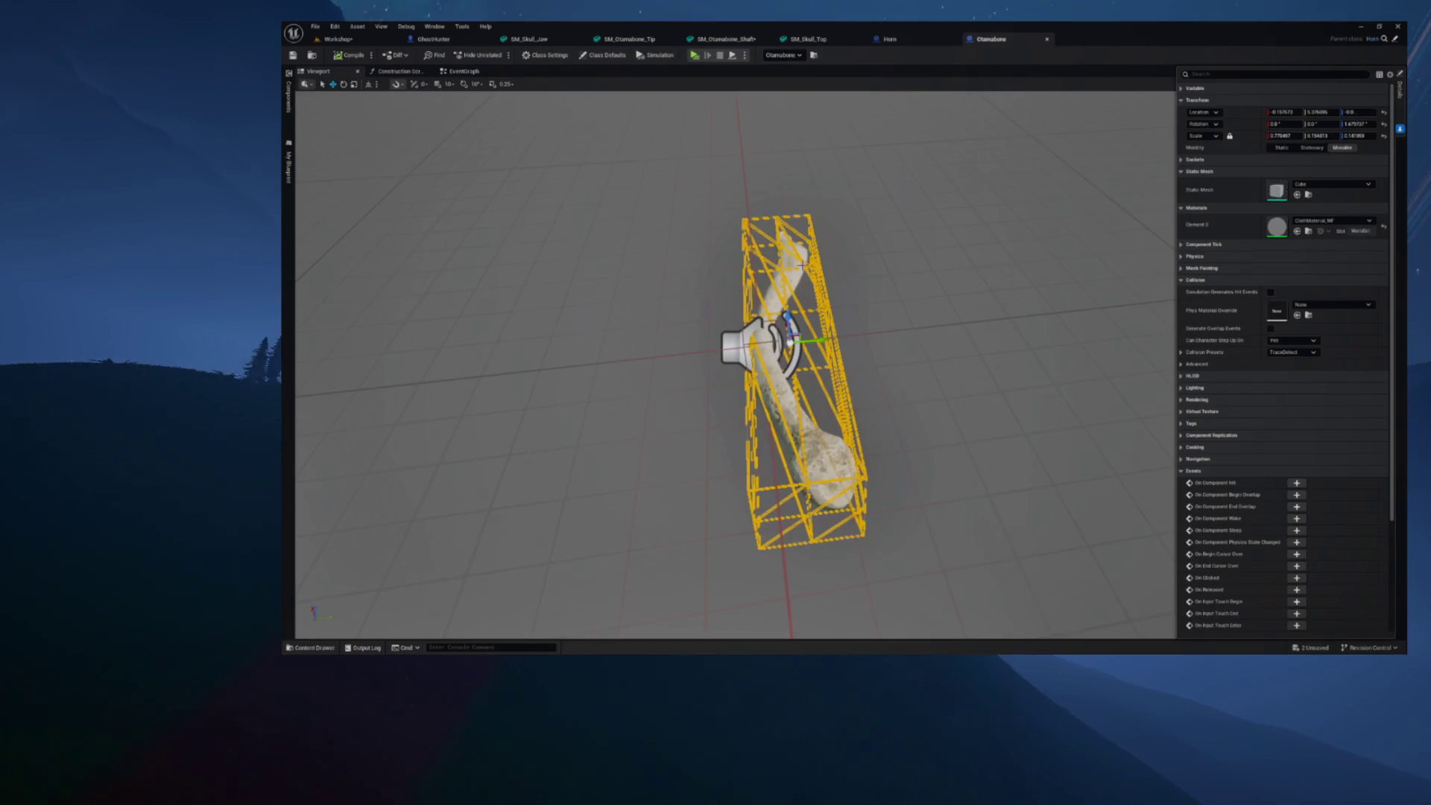
Find SM_Skull_Top in the skeleton Parts meshes folder and bring up the Add component list
key(ctrl+space)
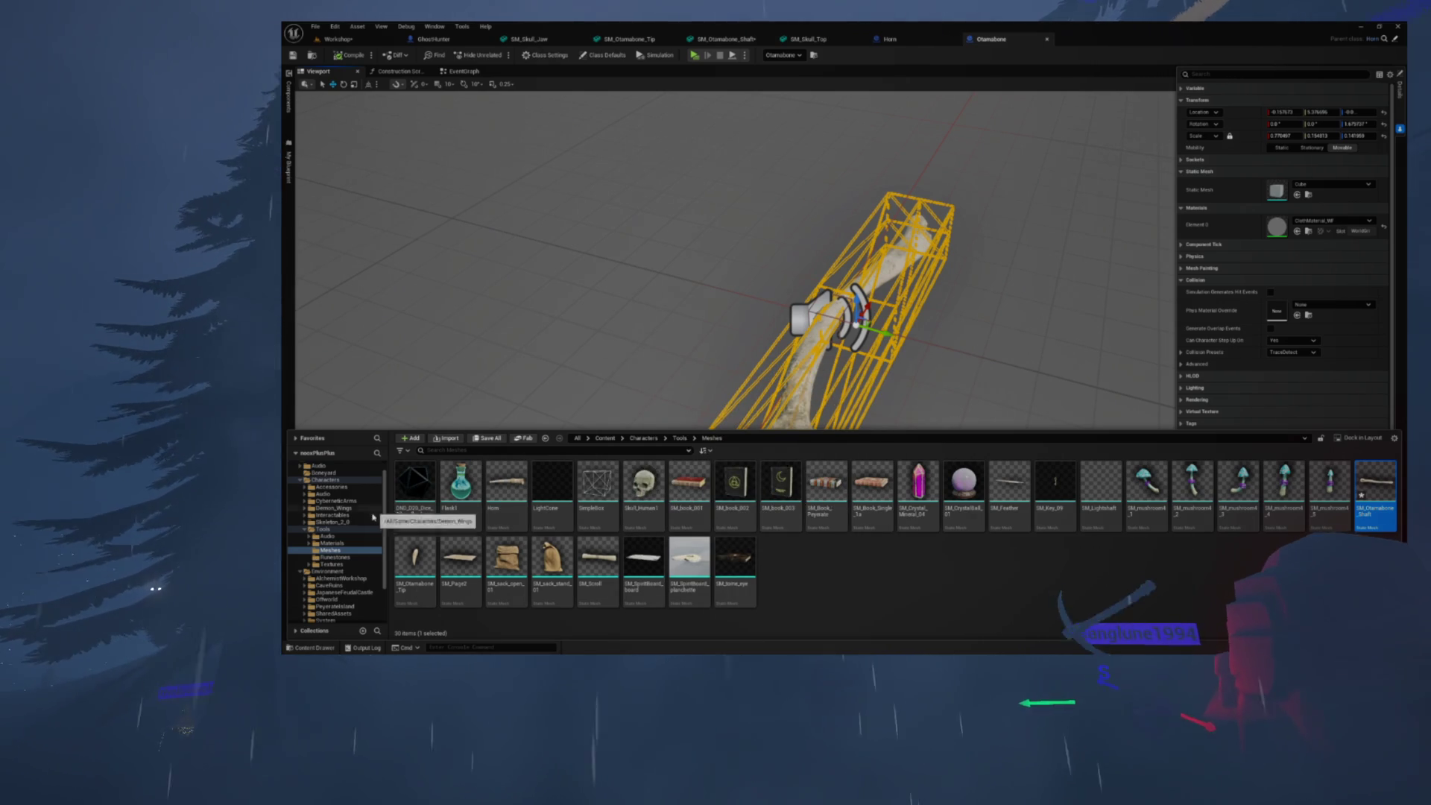
scroll(335, 541, down, 1)
scroll(335, 541, down, 1)
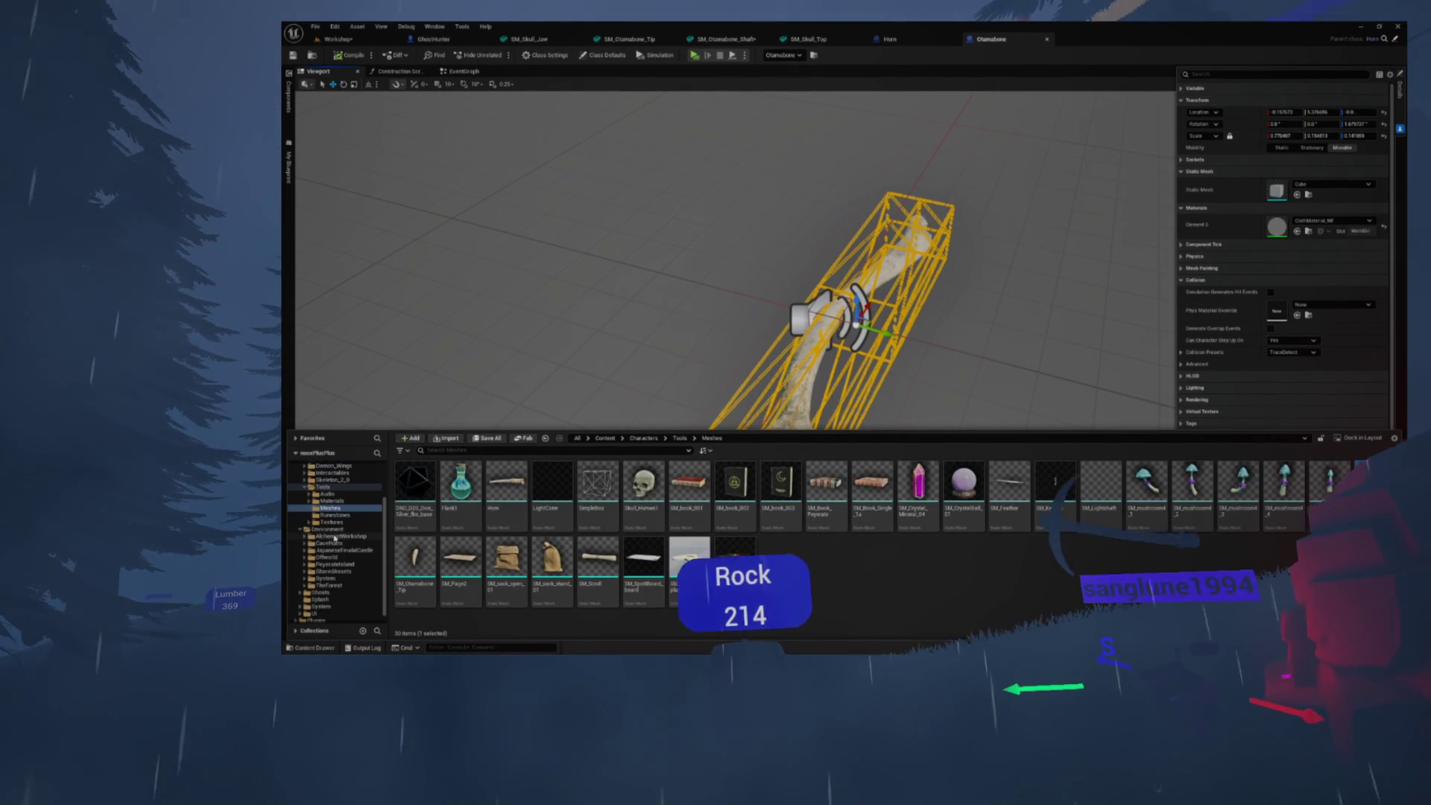
scroll(325, 514, up, 2)
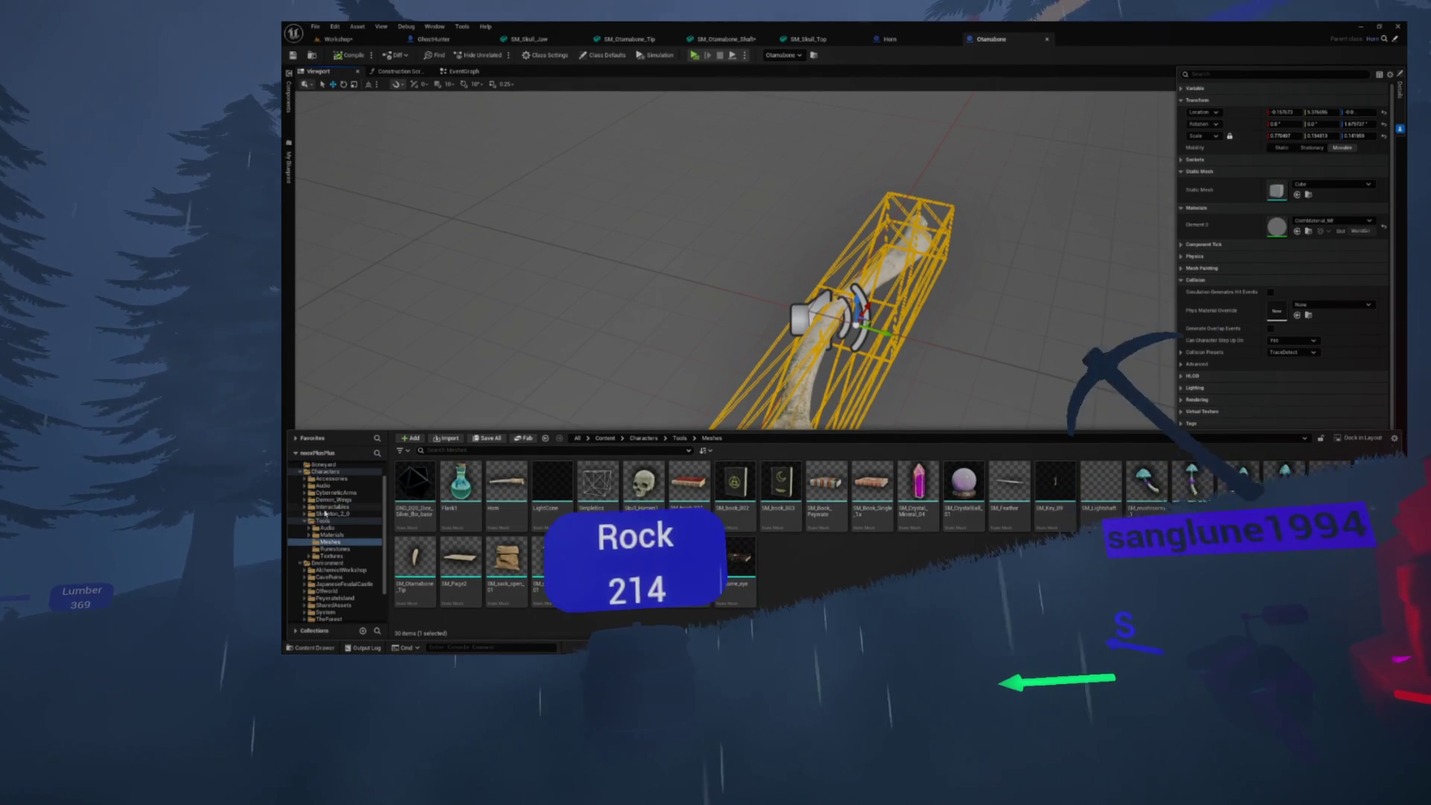
click(327, 494)
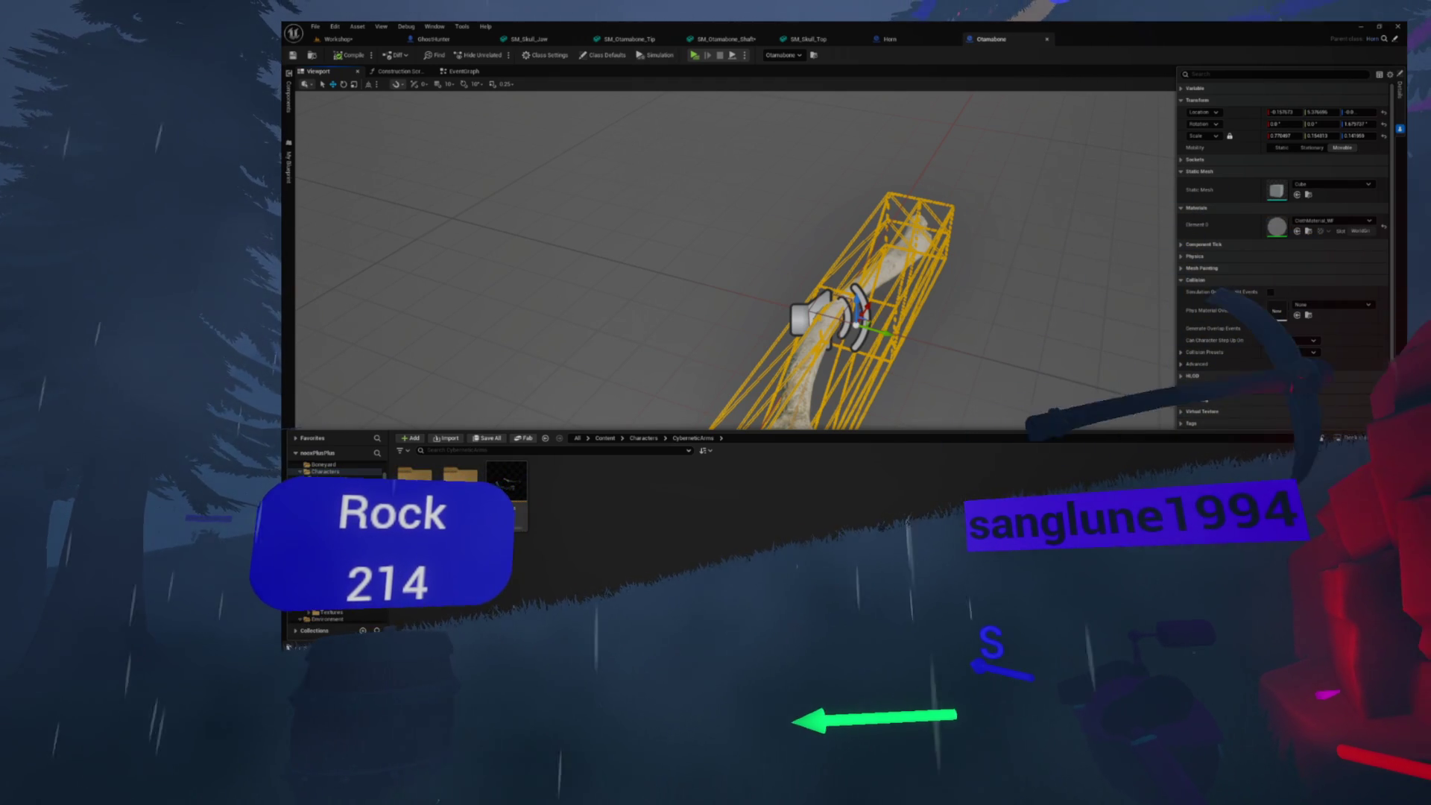
click(336, 536)
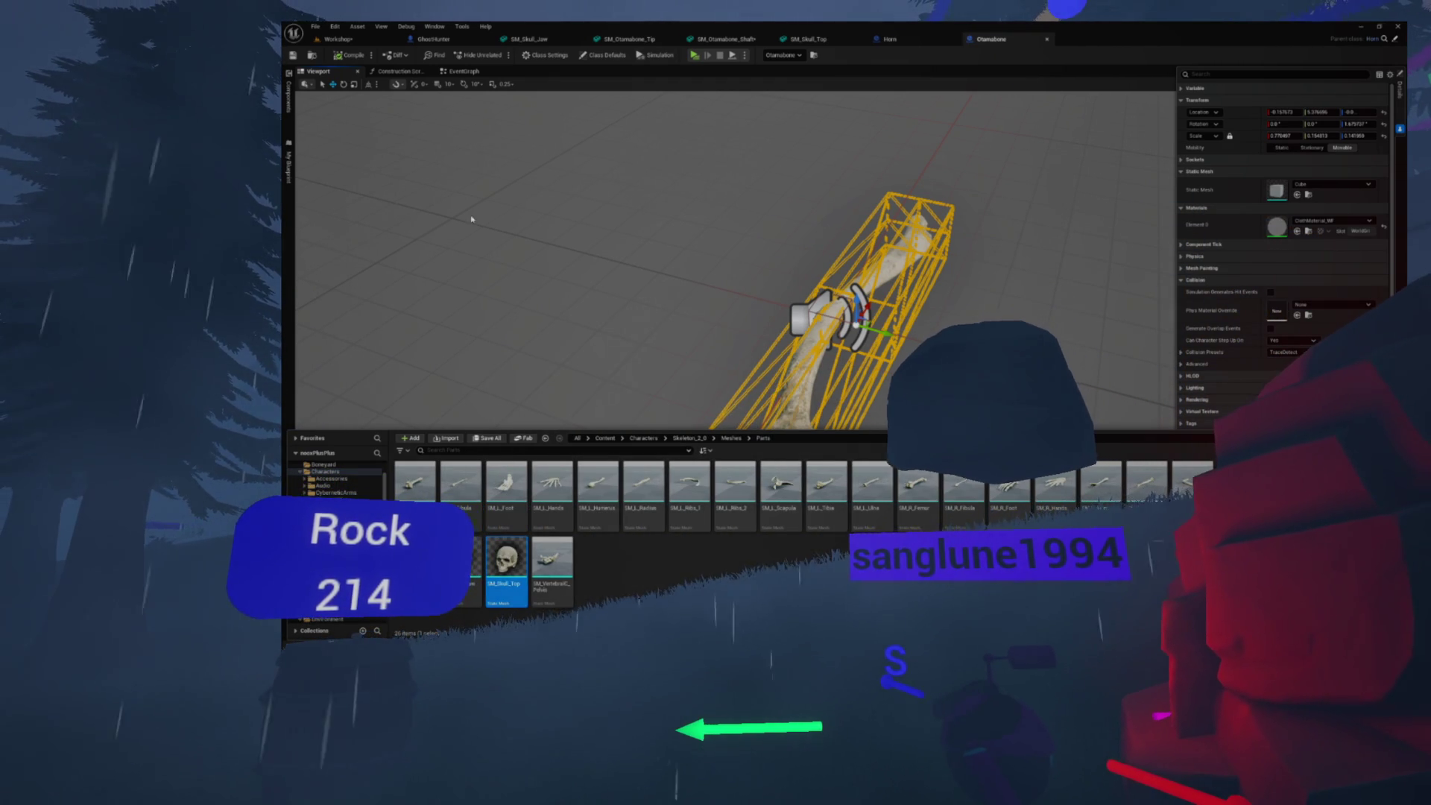
click(289, 93)
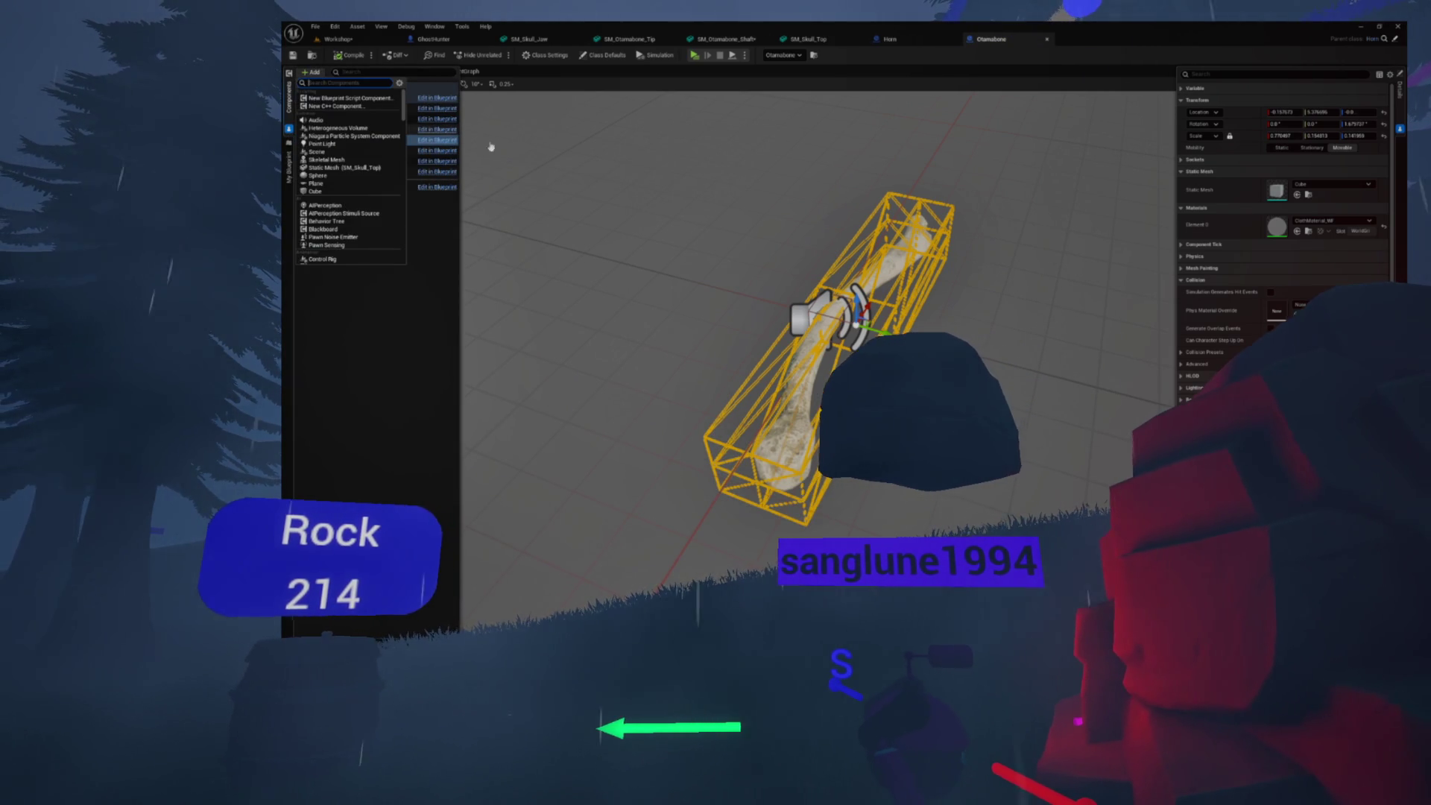
Add an SM_Skull_Top static mesh component and turn it around about 180°
click(377, 168)
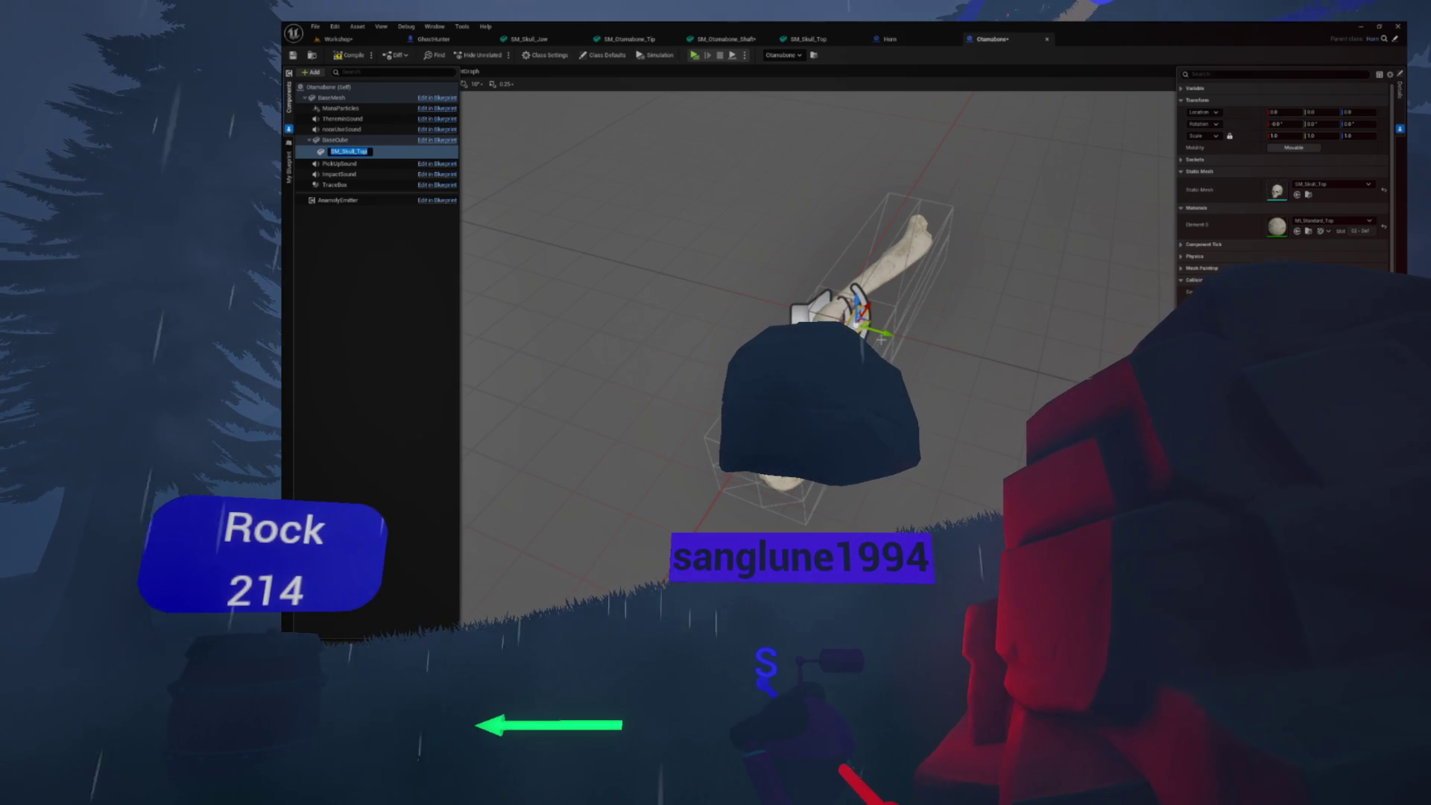
click(1209, 136)
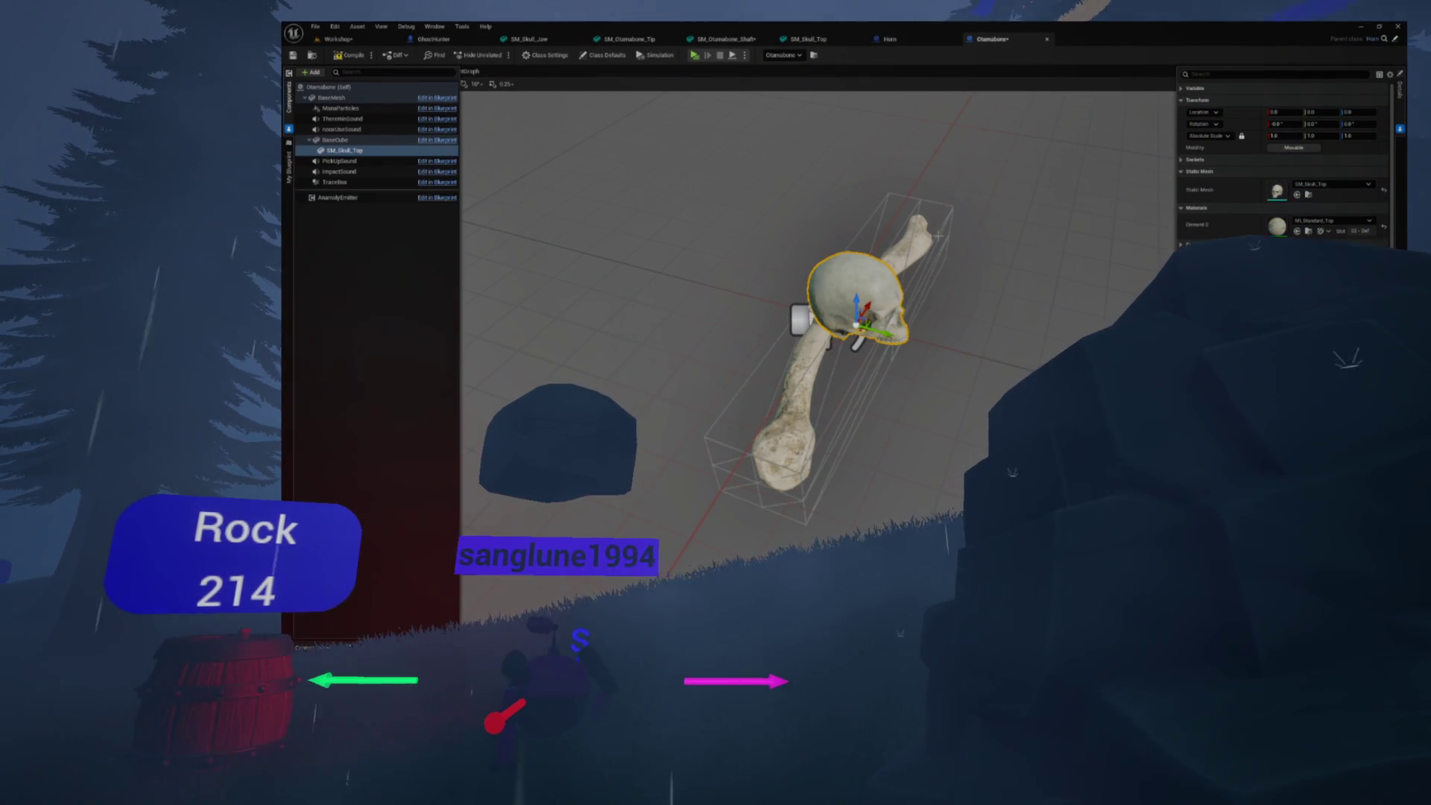
mouse_move(882, 291)
mouse_down()
mouse_move(842, 298)
mouse_move(857, 231)
mouse_up()
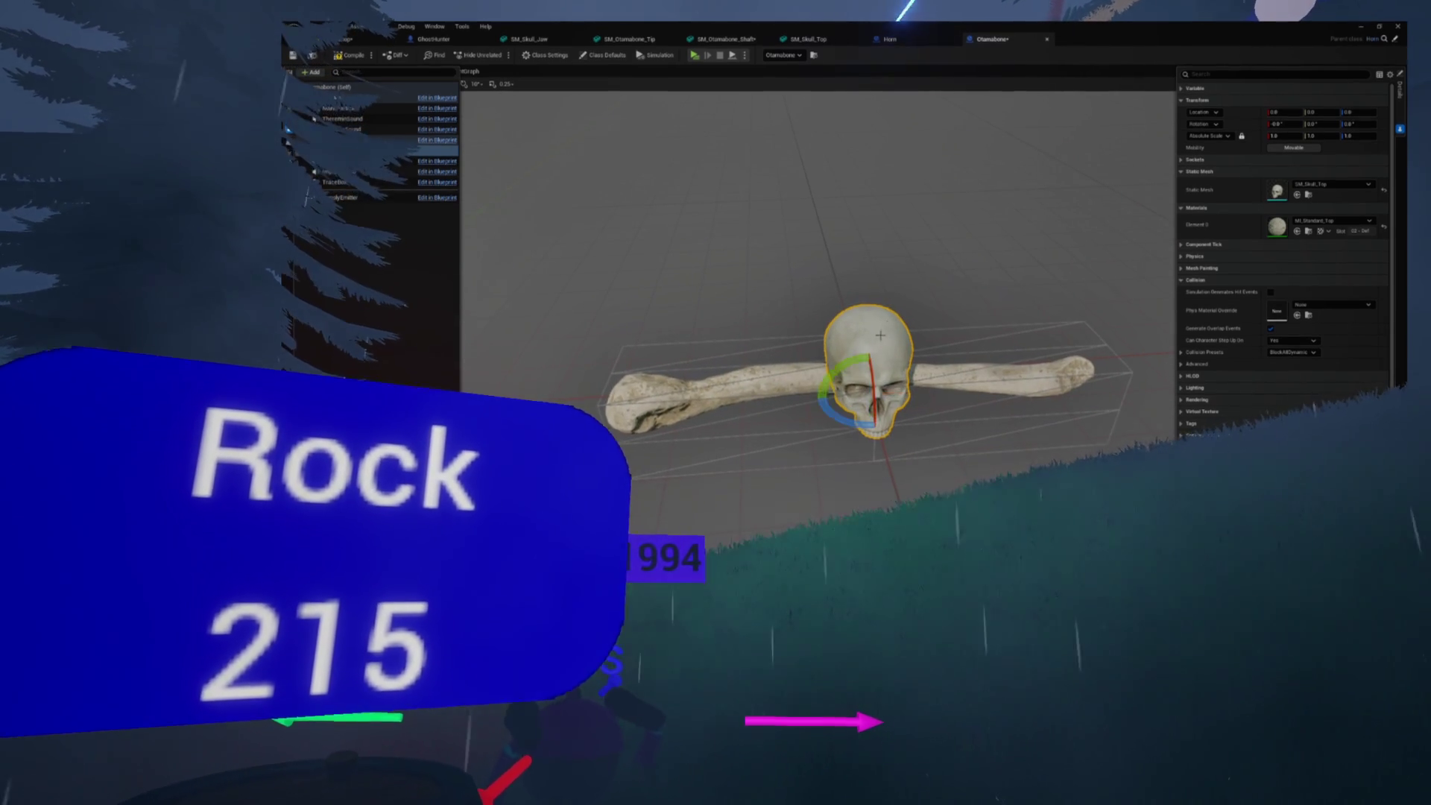
key(e)
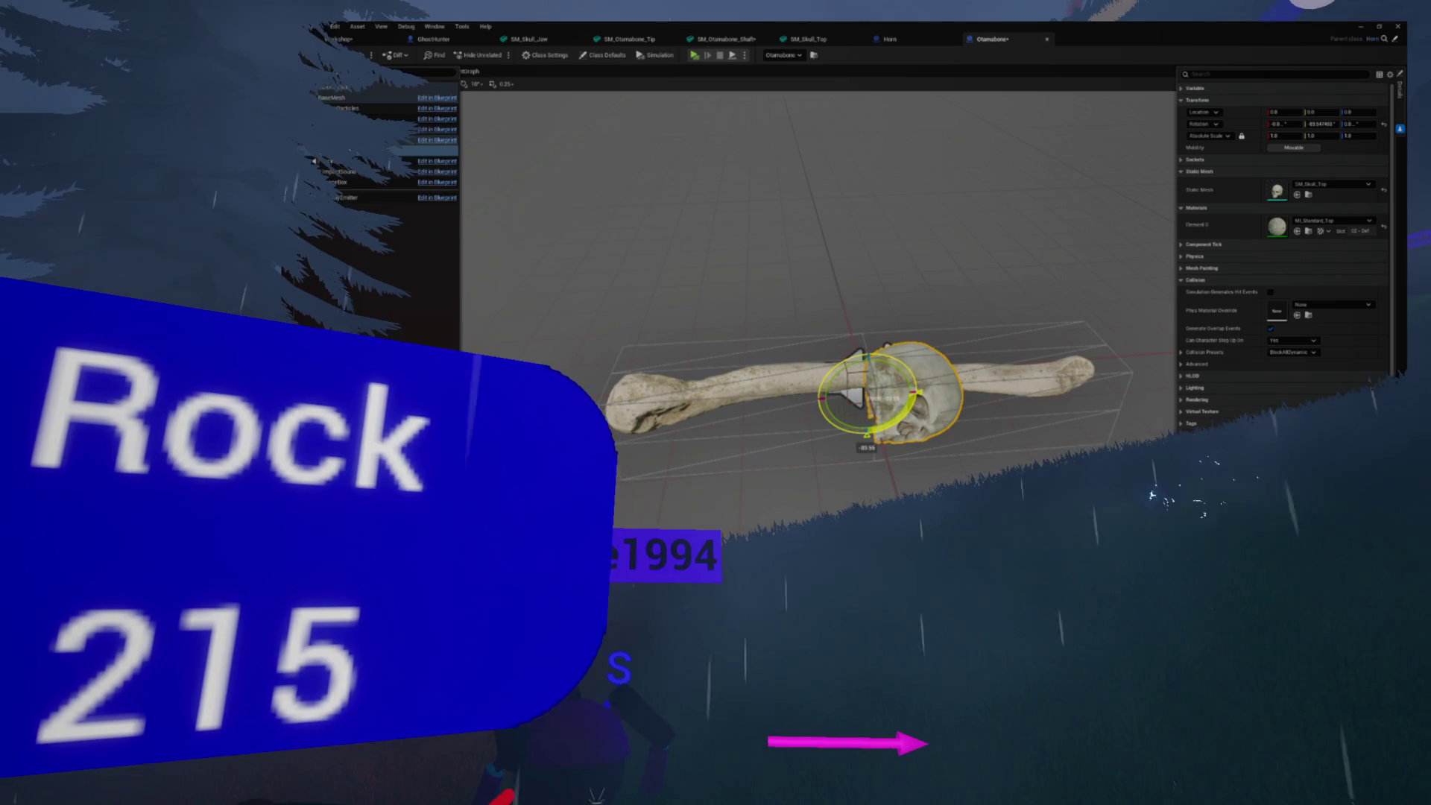
drag(917, 391, 887, 351)
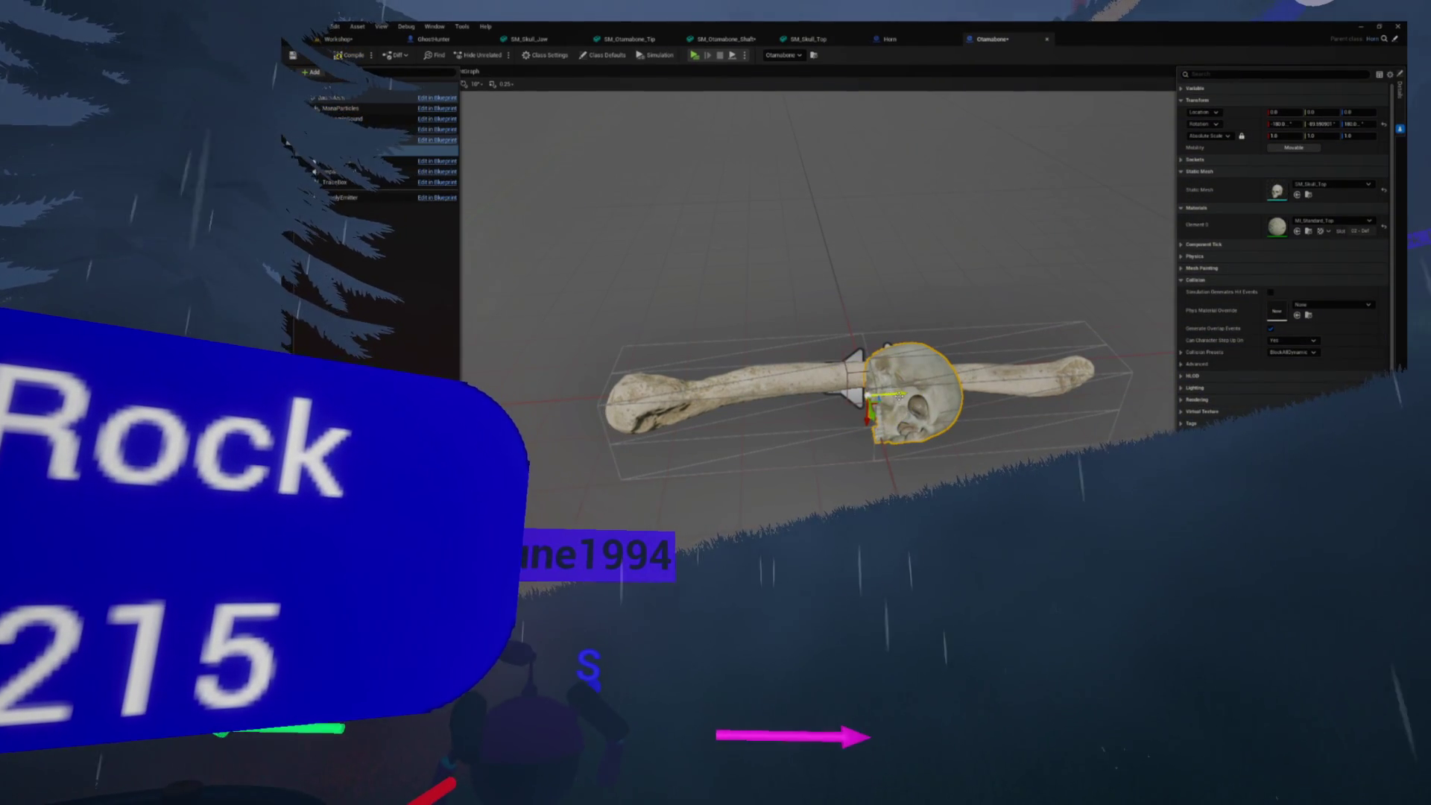
Slide the skull onto the bone's curved tip and fine-tune its position
drag(790, 400, 608, 410)
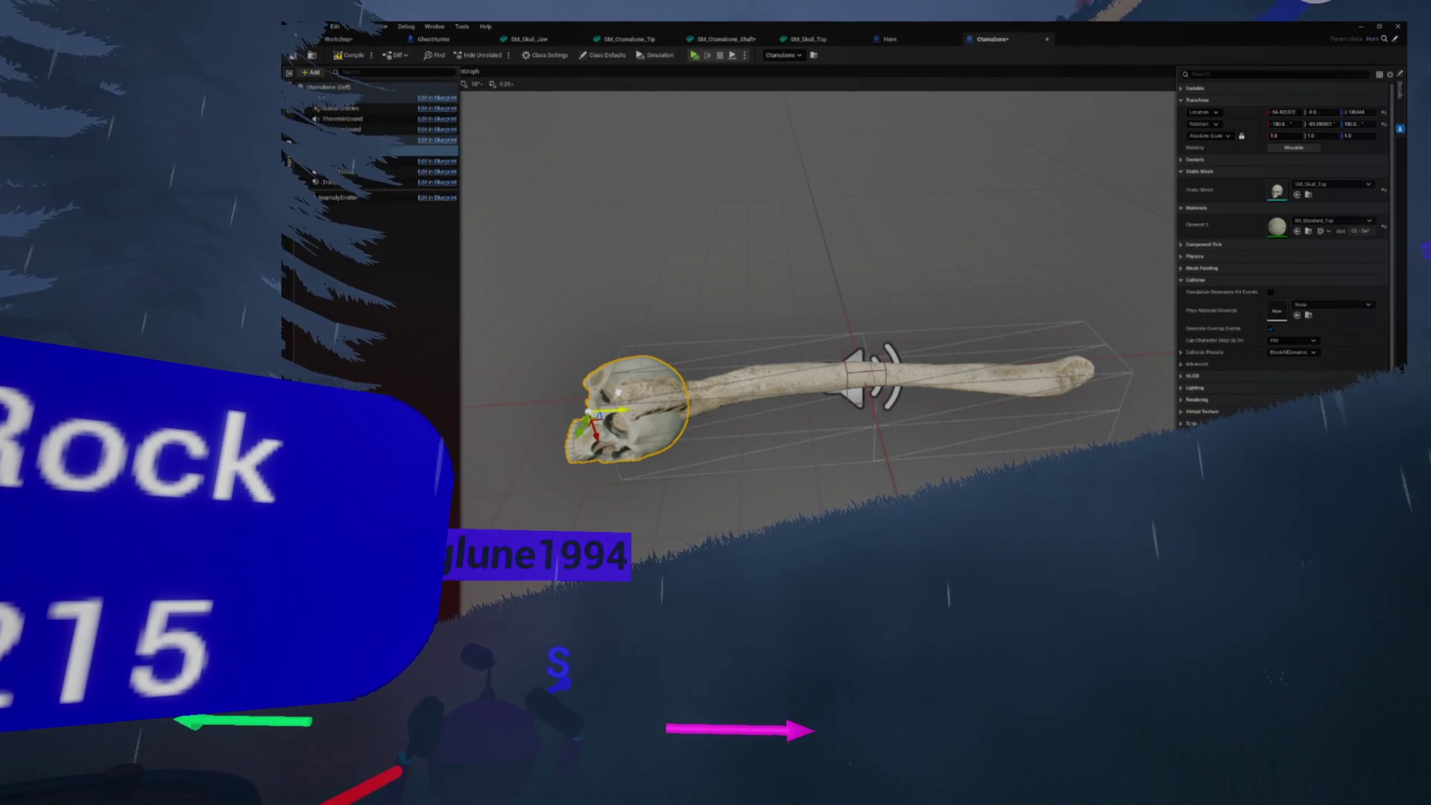
scroll(553, 406, up, 5)
scroll(553, 405, down, 3)
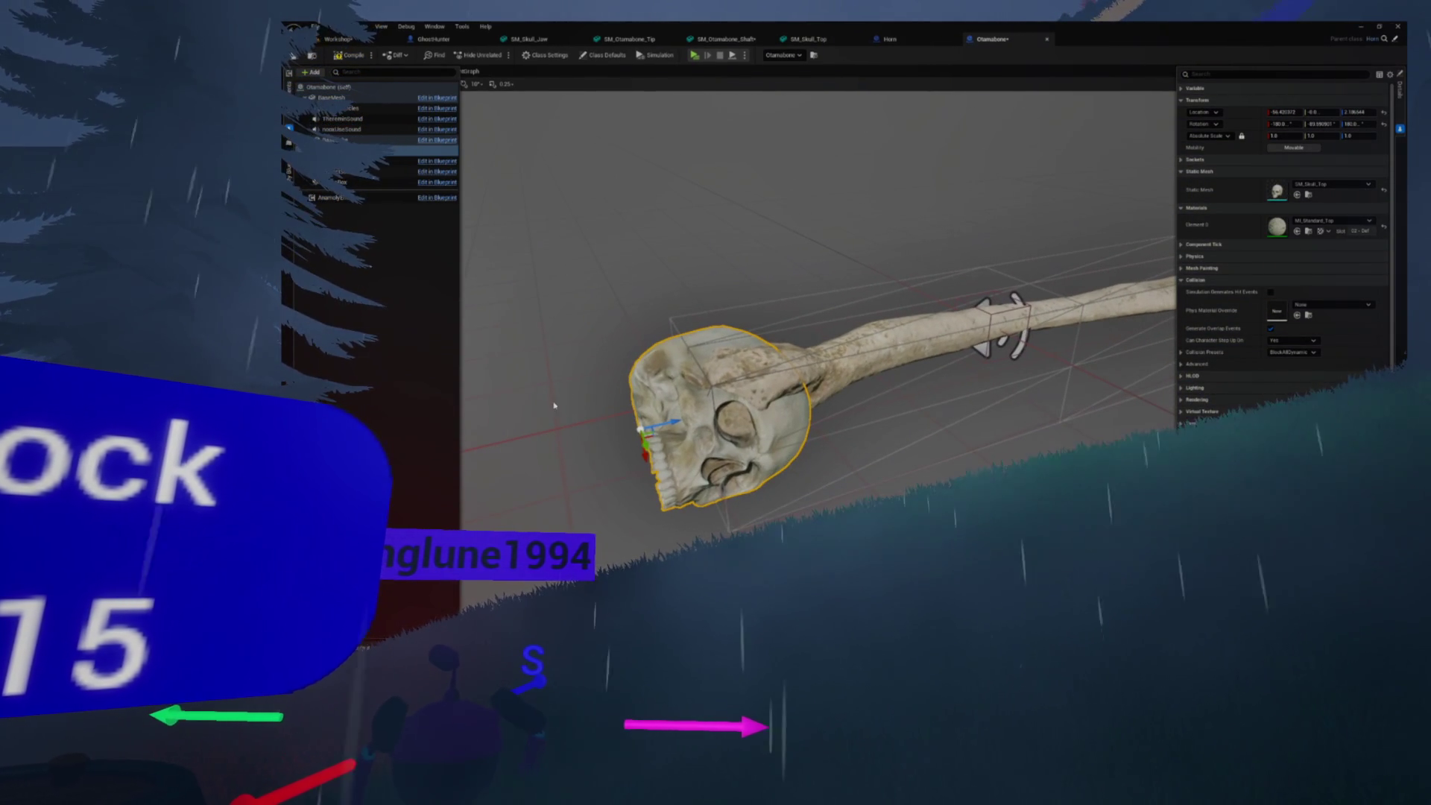
mouse_move(745, 336)
mouse_down()
mouse_move(626, 298)
mouse_move(641, 492)
mouse_up()
mouse_move(775, 464)
mouse_down()
mouse_move(794, 268)
mouse_move(904, 393)
mouse_up()
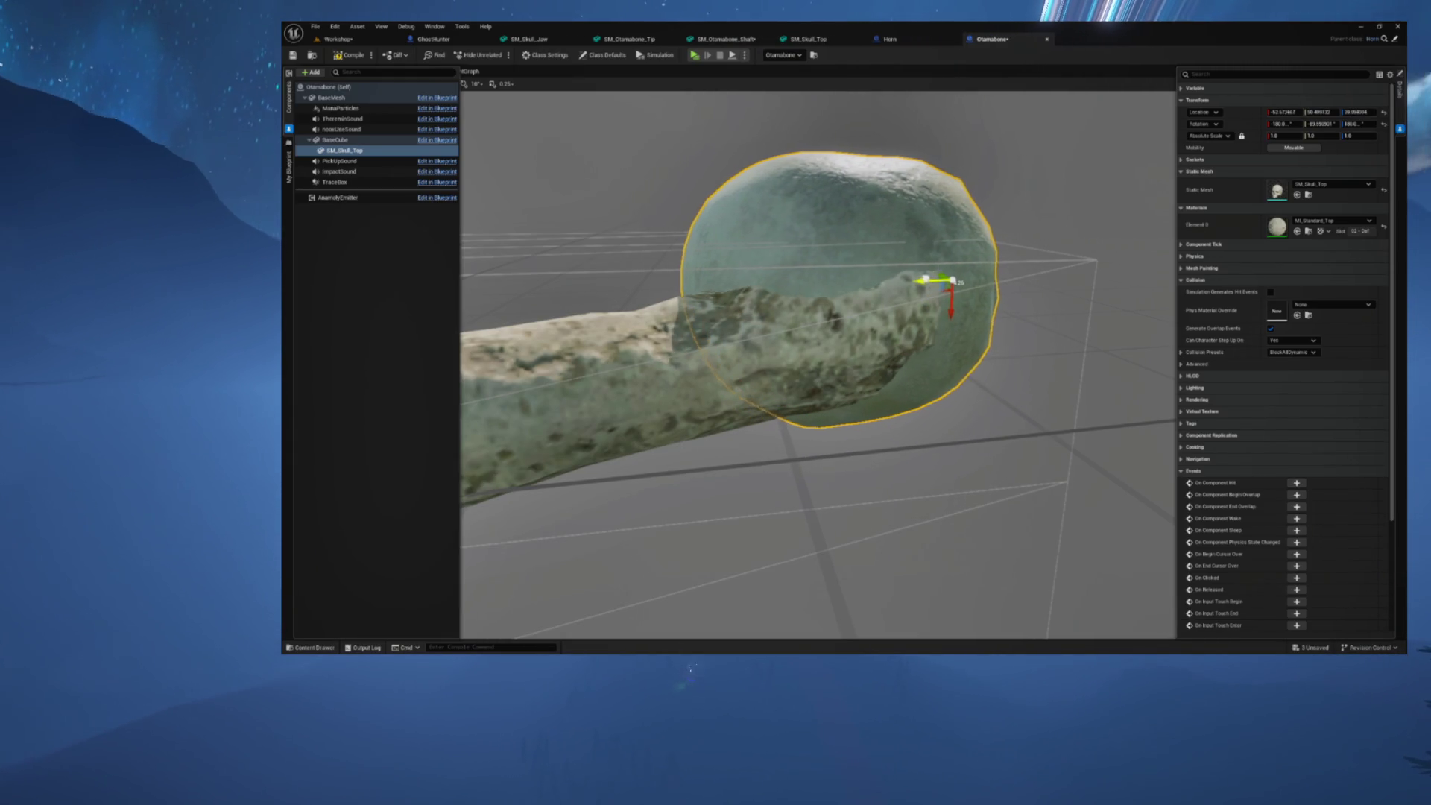
mouse_move(940, 273)
mouse_down()
mouse_move(820, 339)
mouse_move(987, 251)
mouse_move(842, 298)
mouse_up()
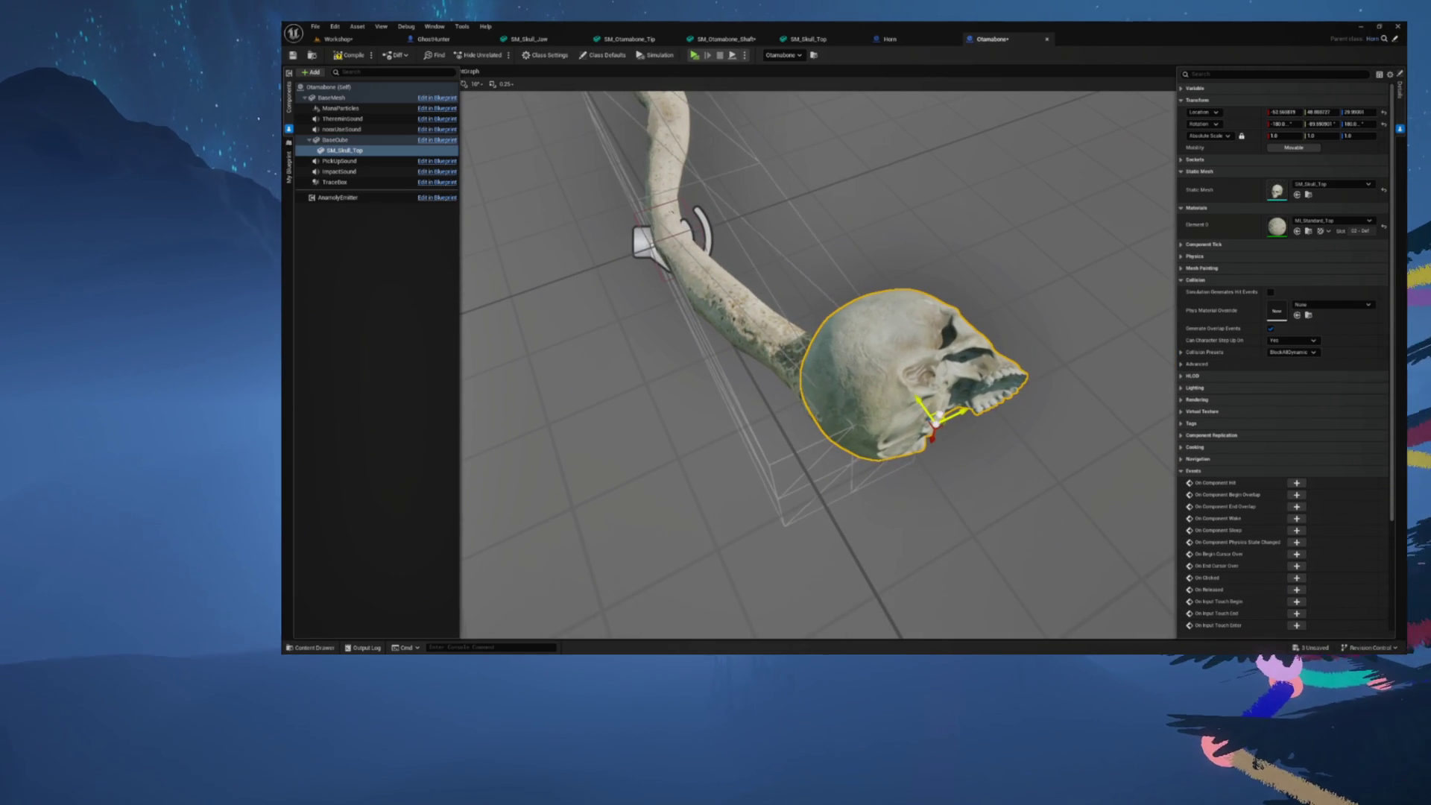
drag(935, 418, 937, 414)
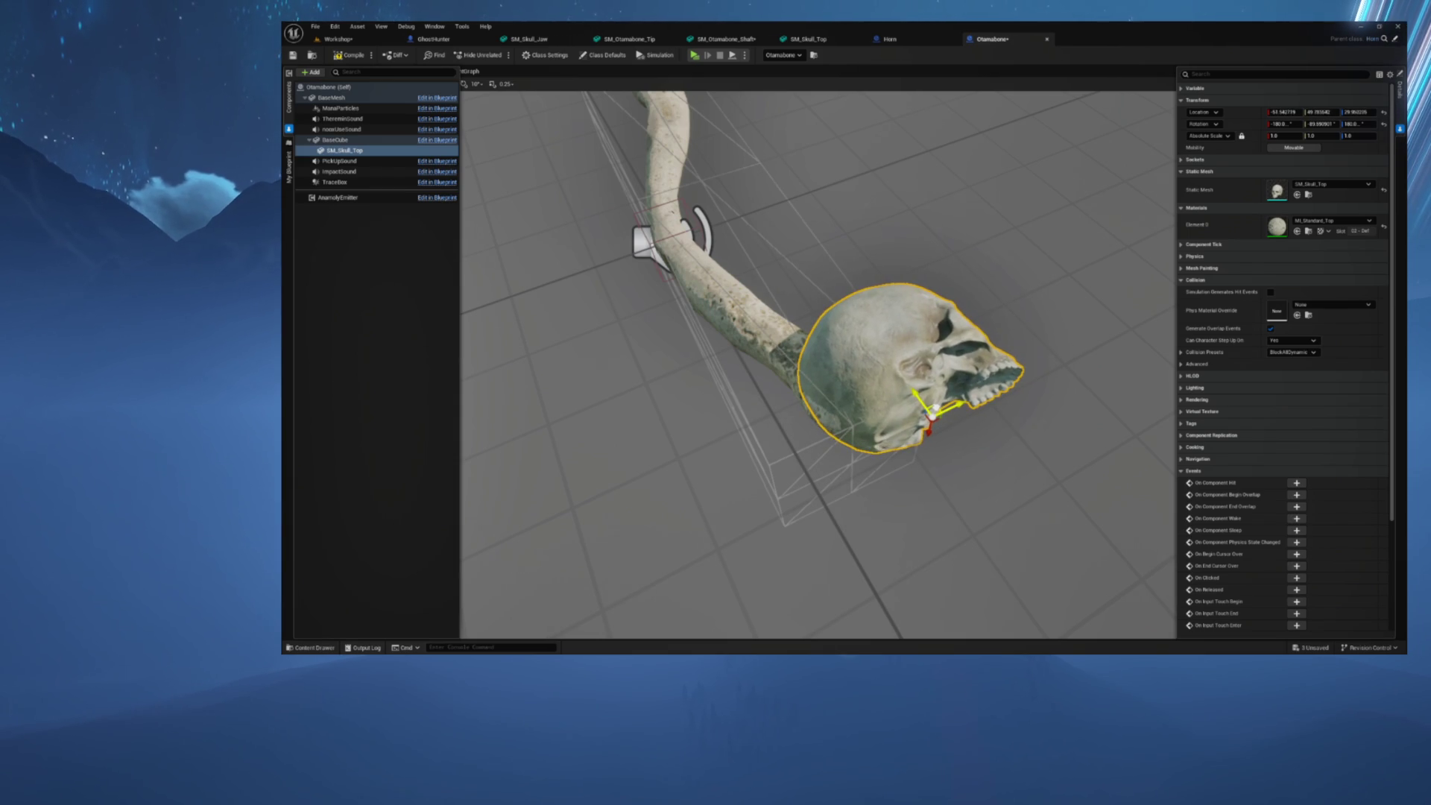
drag(934, 408, 719, 271)
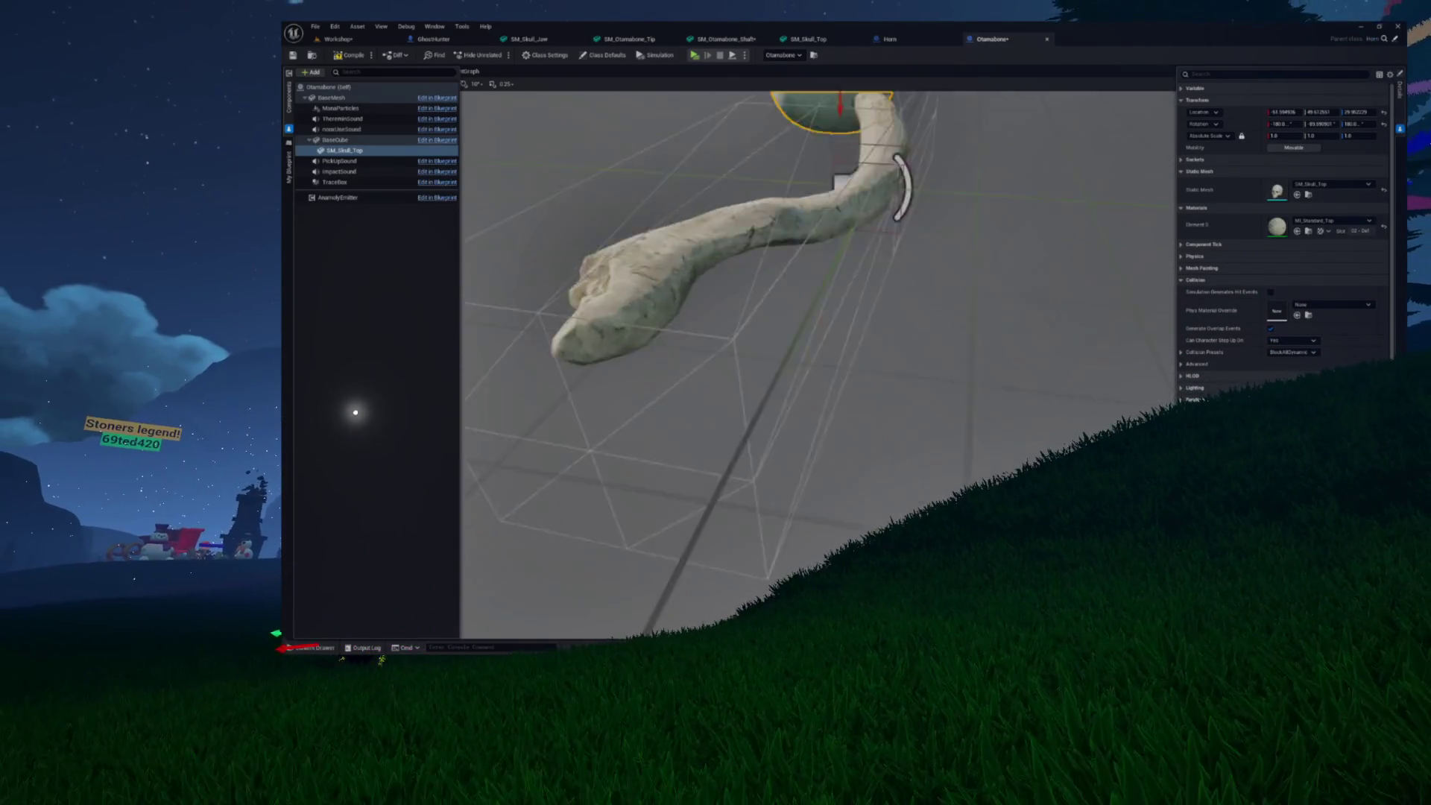
key(ctrl+space)
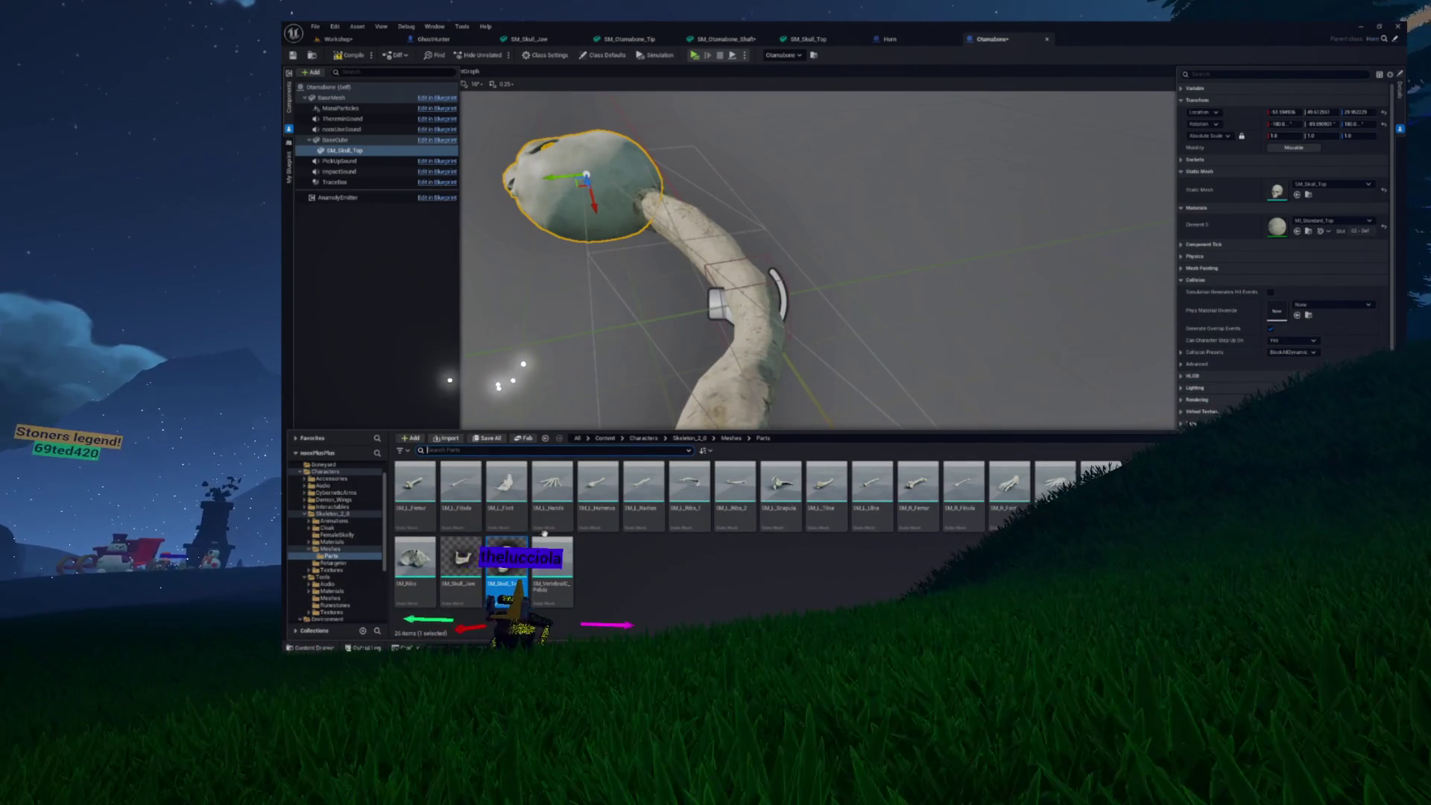
click(328, 493)
key(Down)
key(Down)
key(Down)
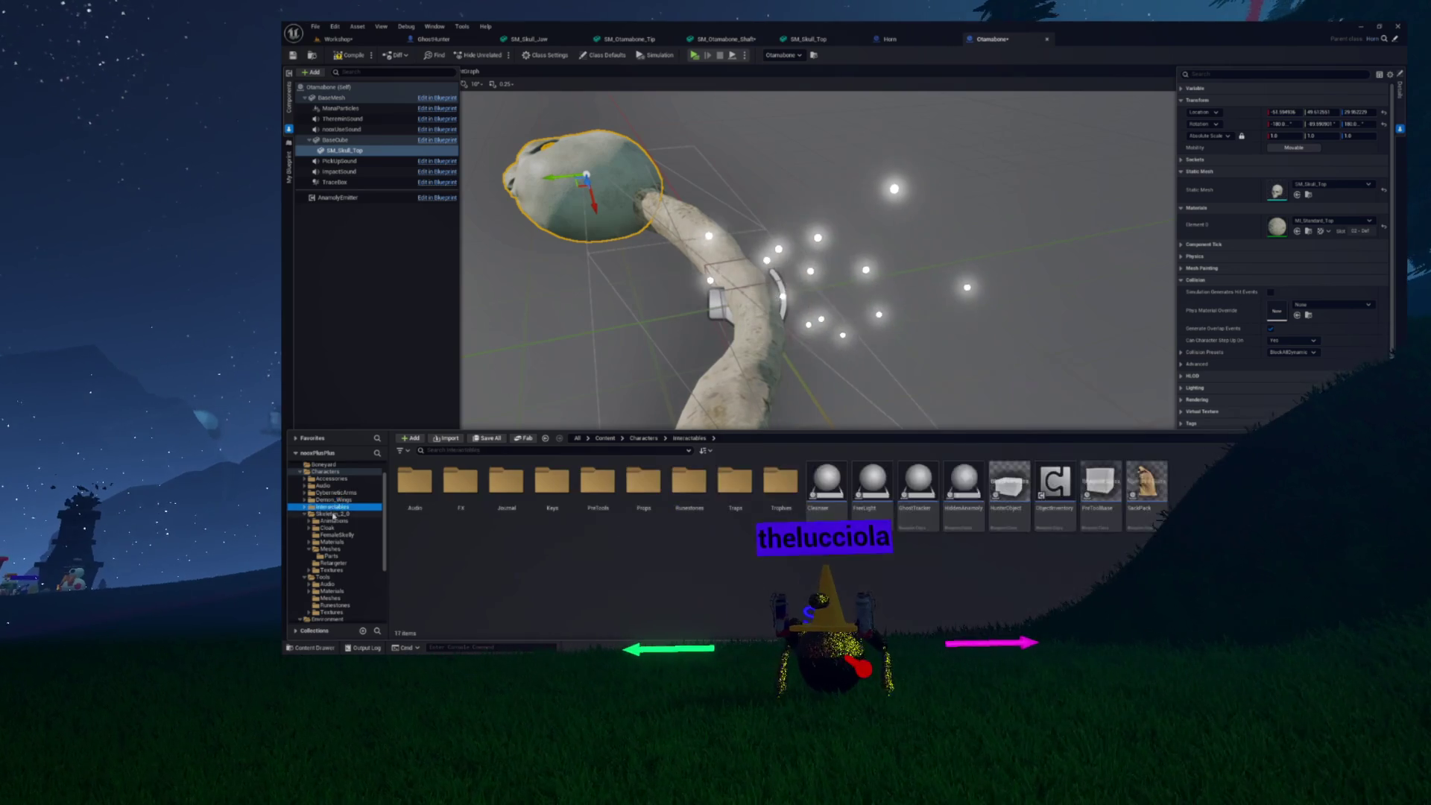
click(309, 549)
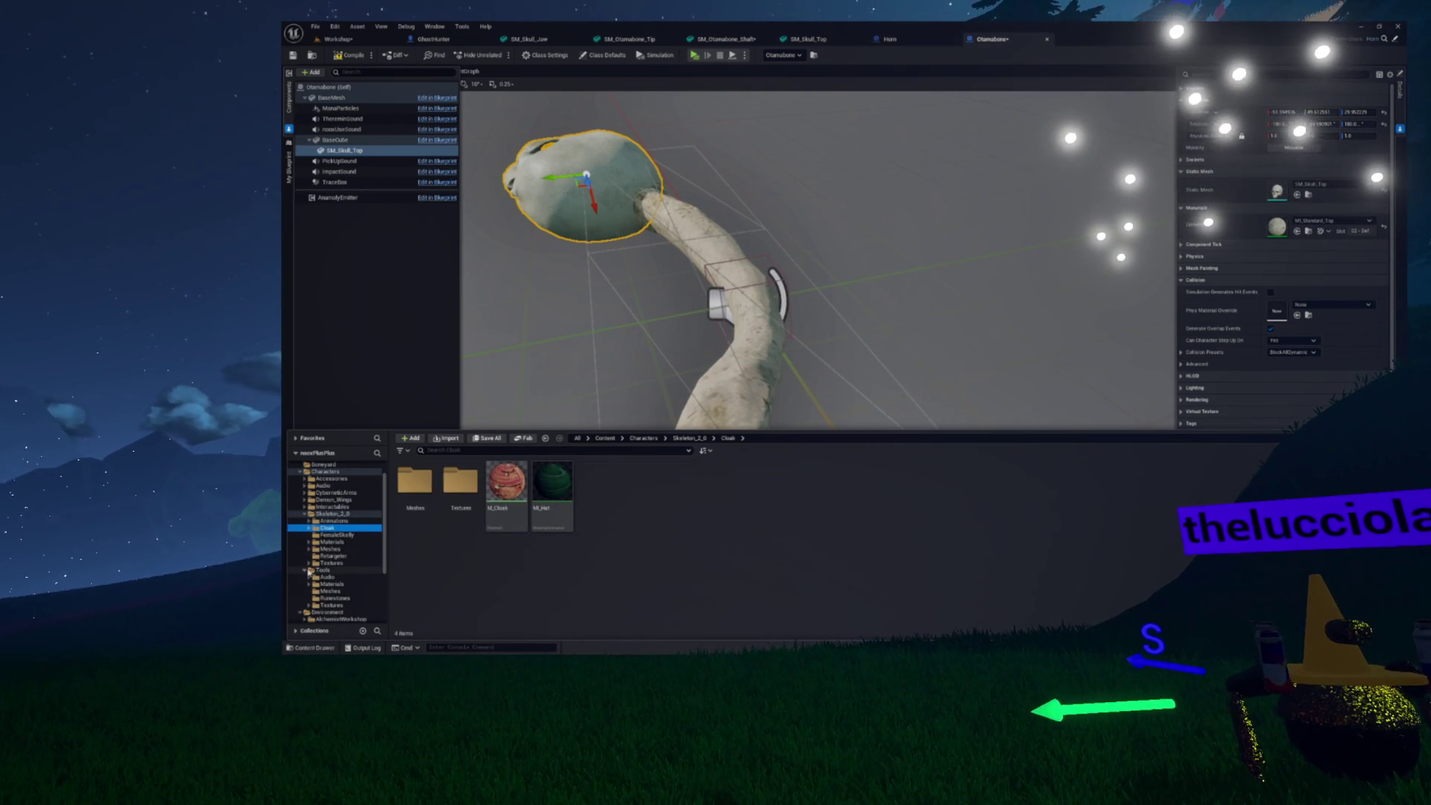
click(304, 514)
click(330, 542)
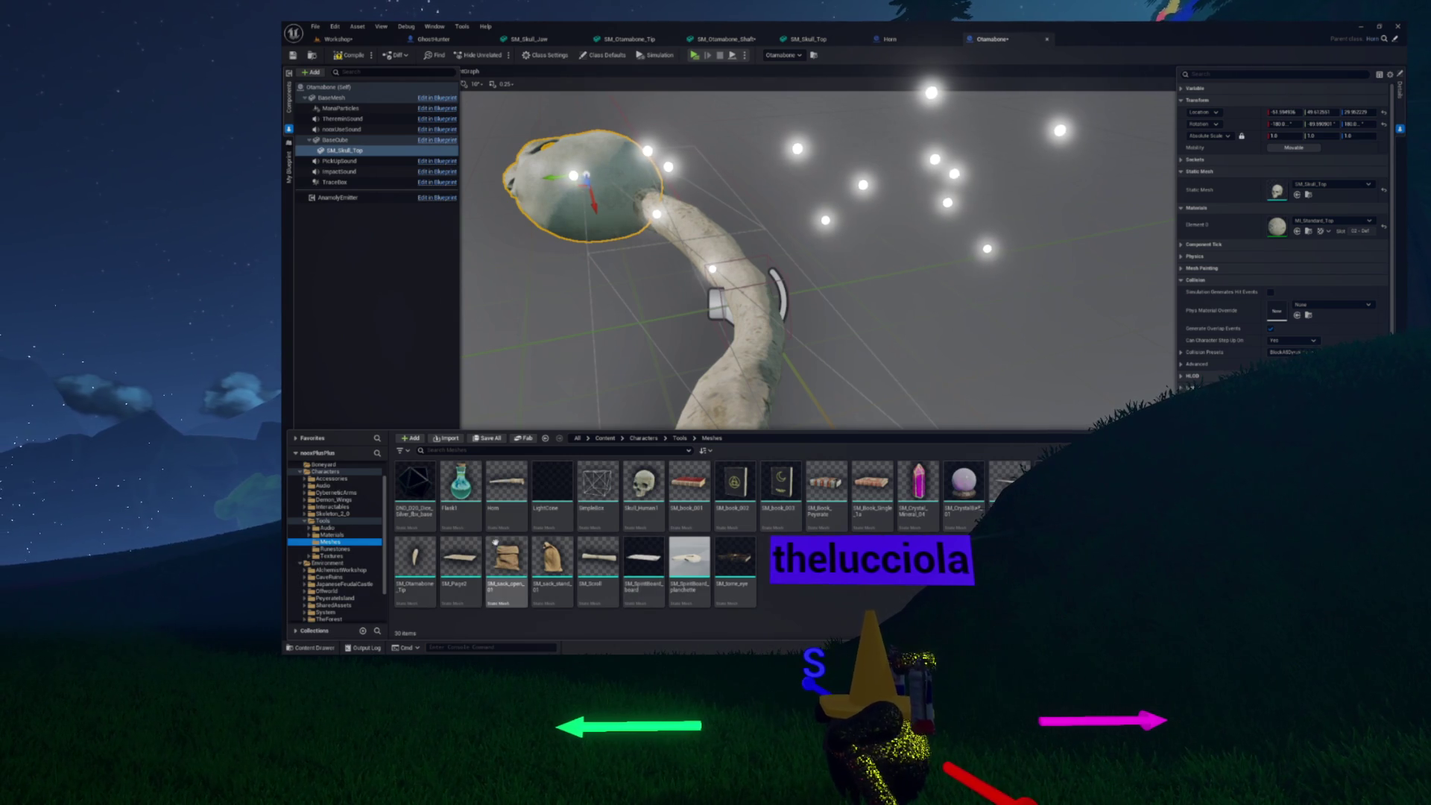
key(ctrl+space)
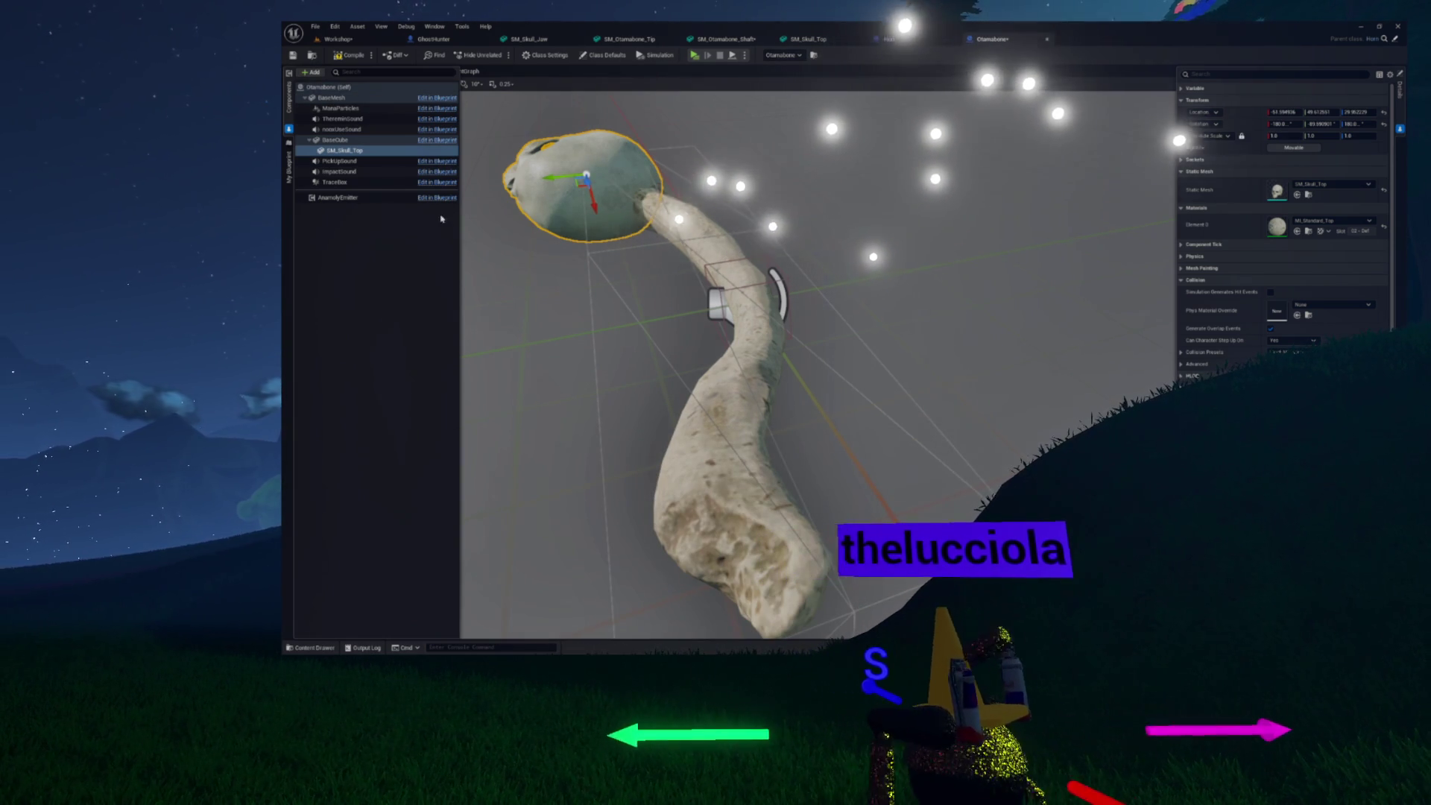
click(334, 139)
Attach the SM_Skull_Top component under BaseMesh
click(310, 72)
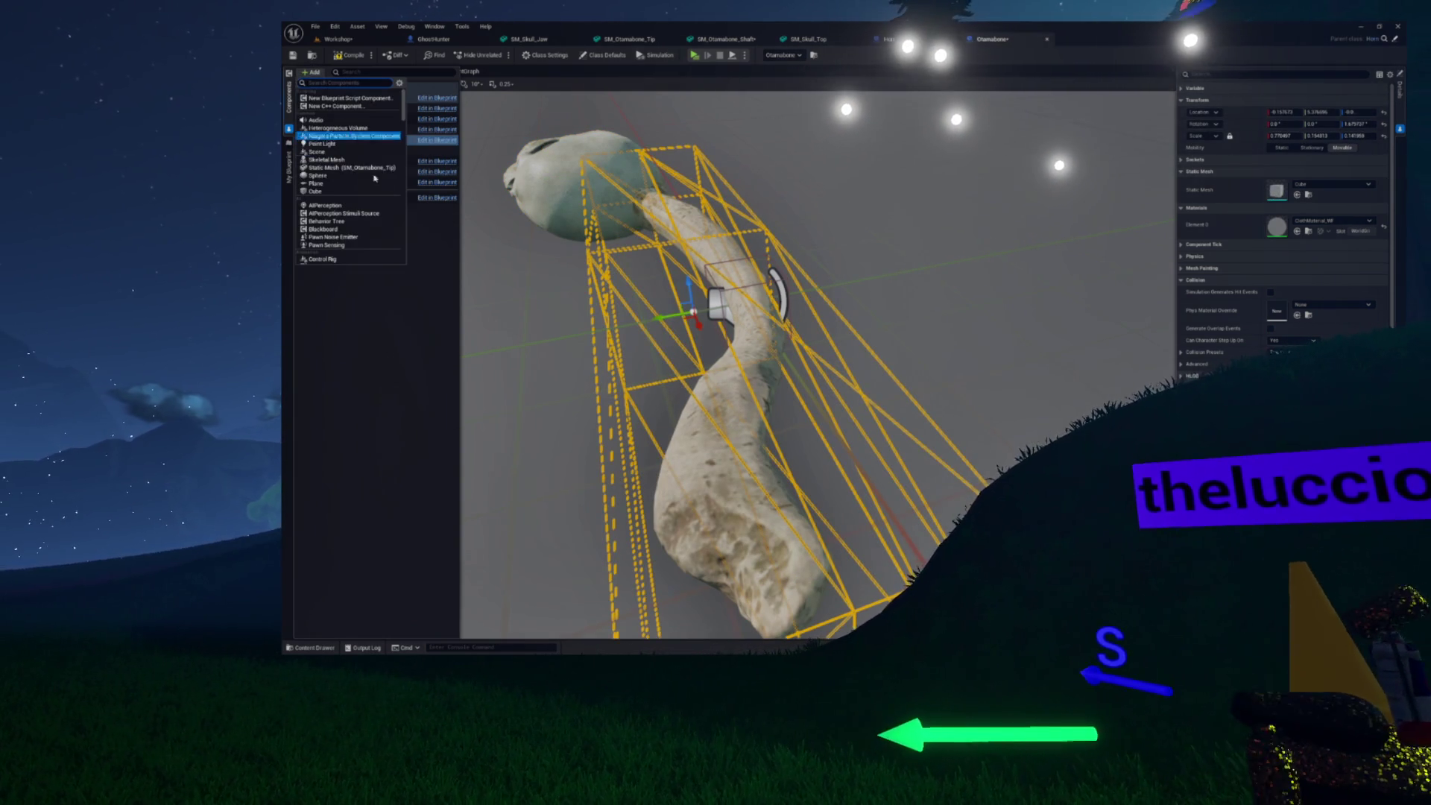
click(417, 225)
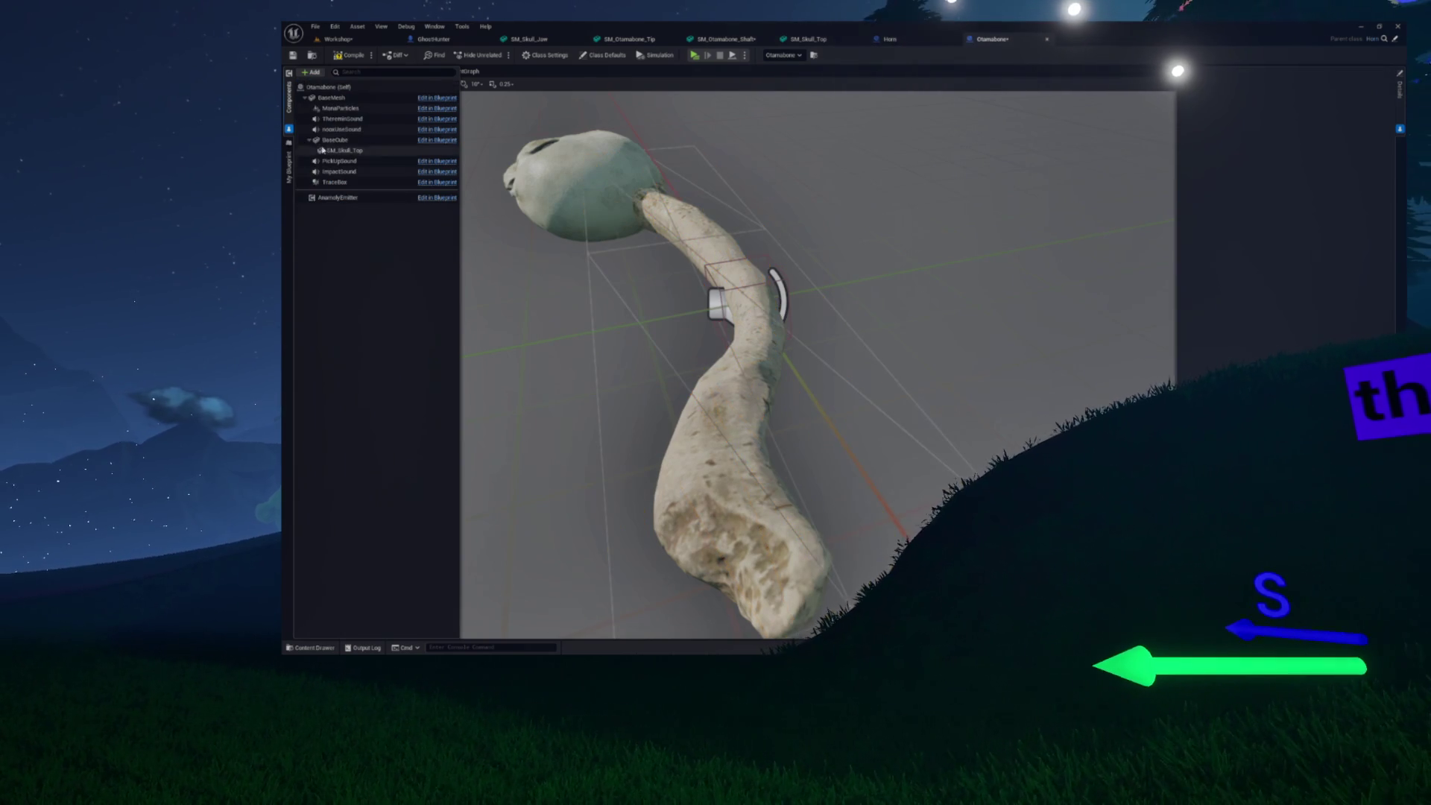
drag(342, 154, 335, 102)
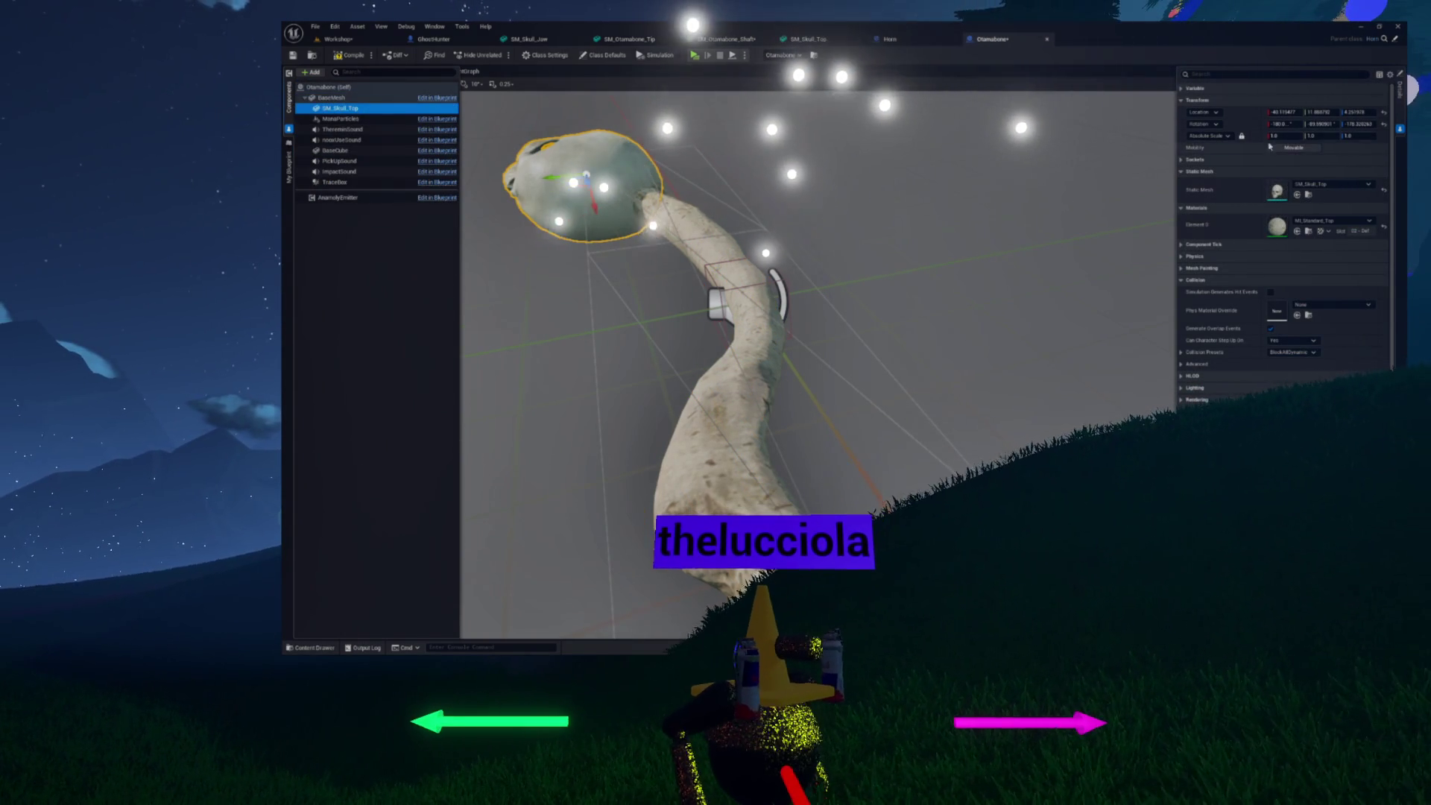
click(1228, 136)
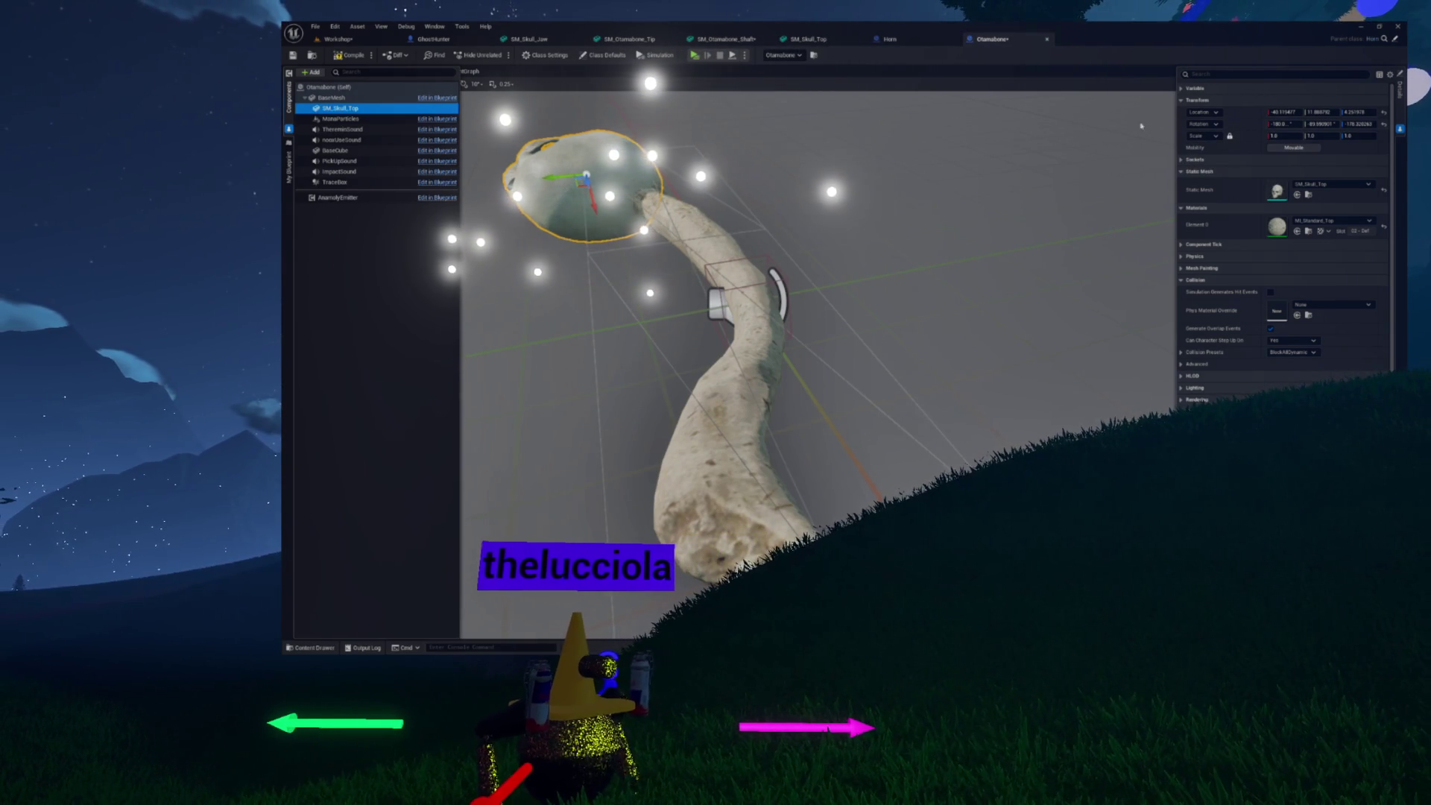
mouse_move(835, 165)
mouse_down()
mouse_move(686, 181)
mouse_move(835, 166)
mouse_up()
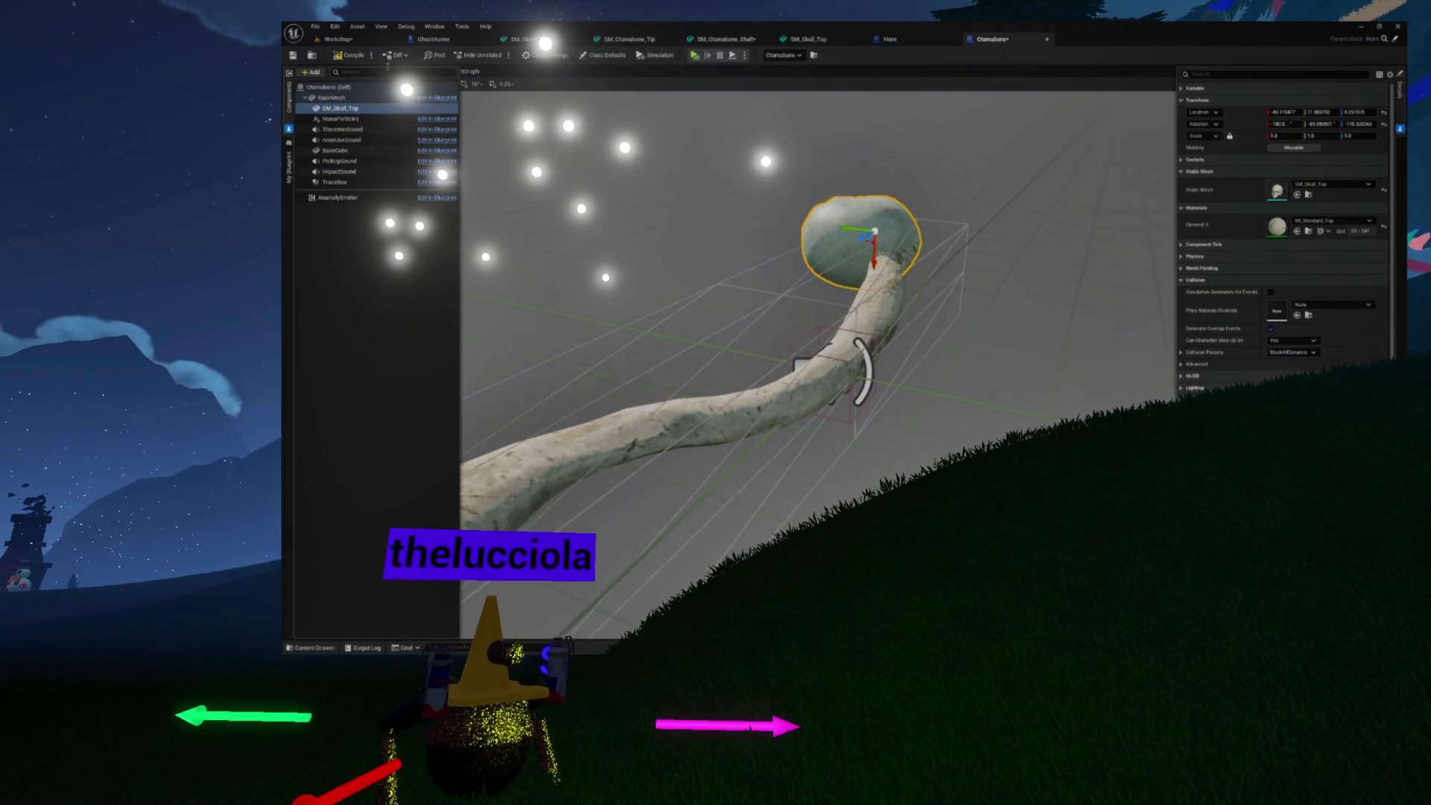
Add an SM_Otamabone_Tip static mesh component under BaseMesh
key(ctrl+space)
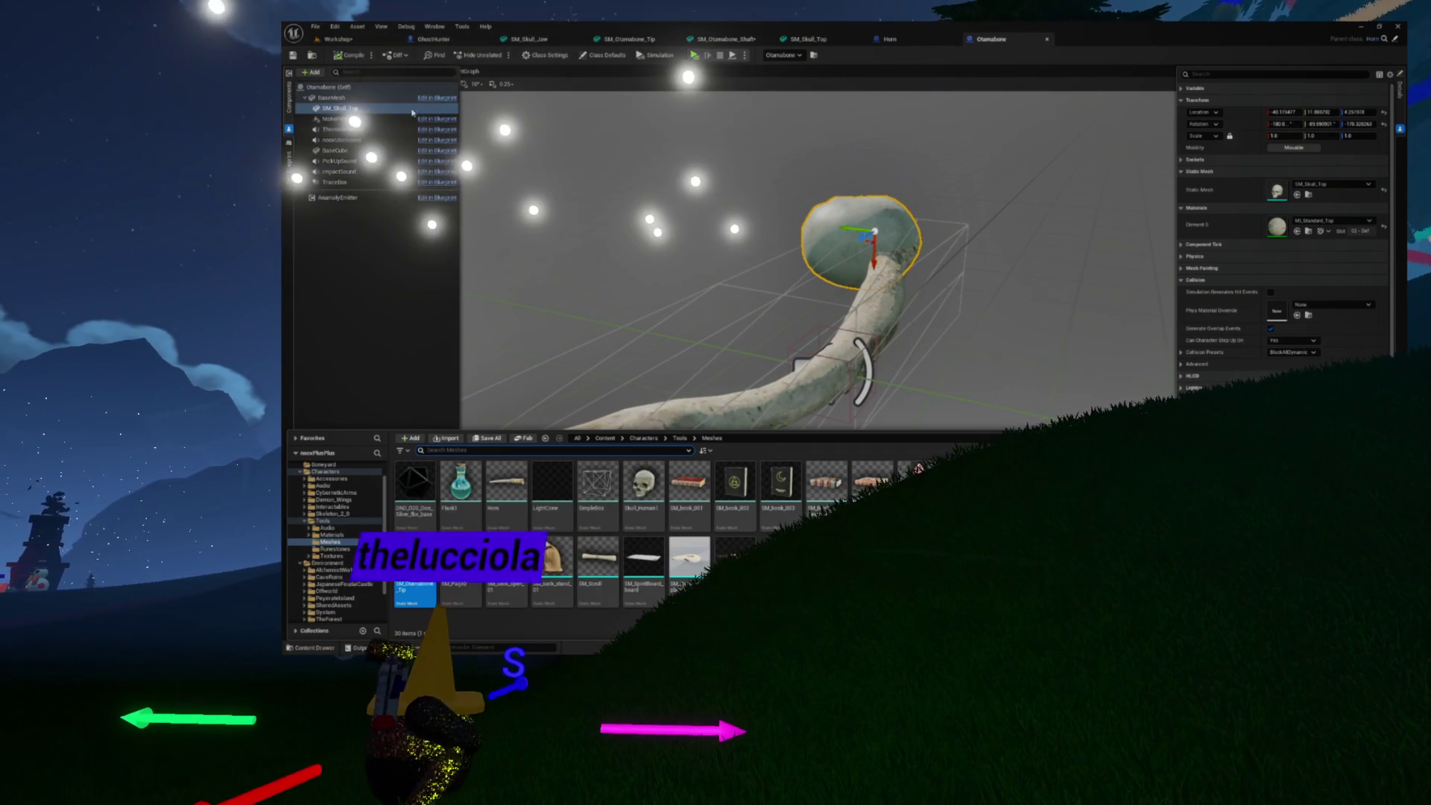
click(333, 98)
click(310, 73)
click(351, 112)
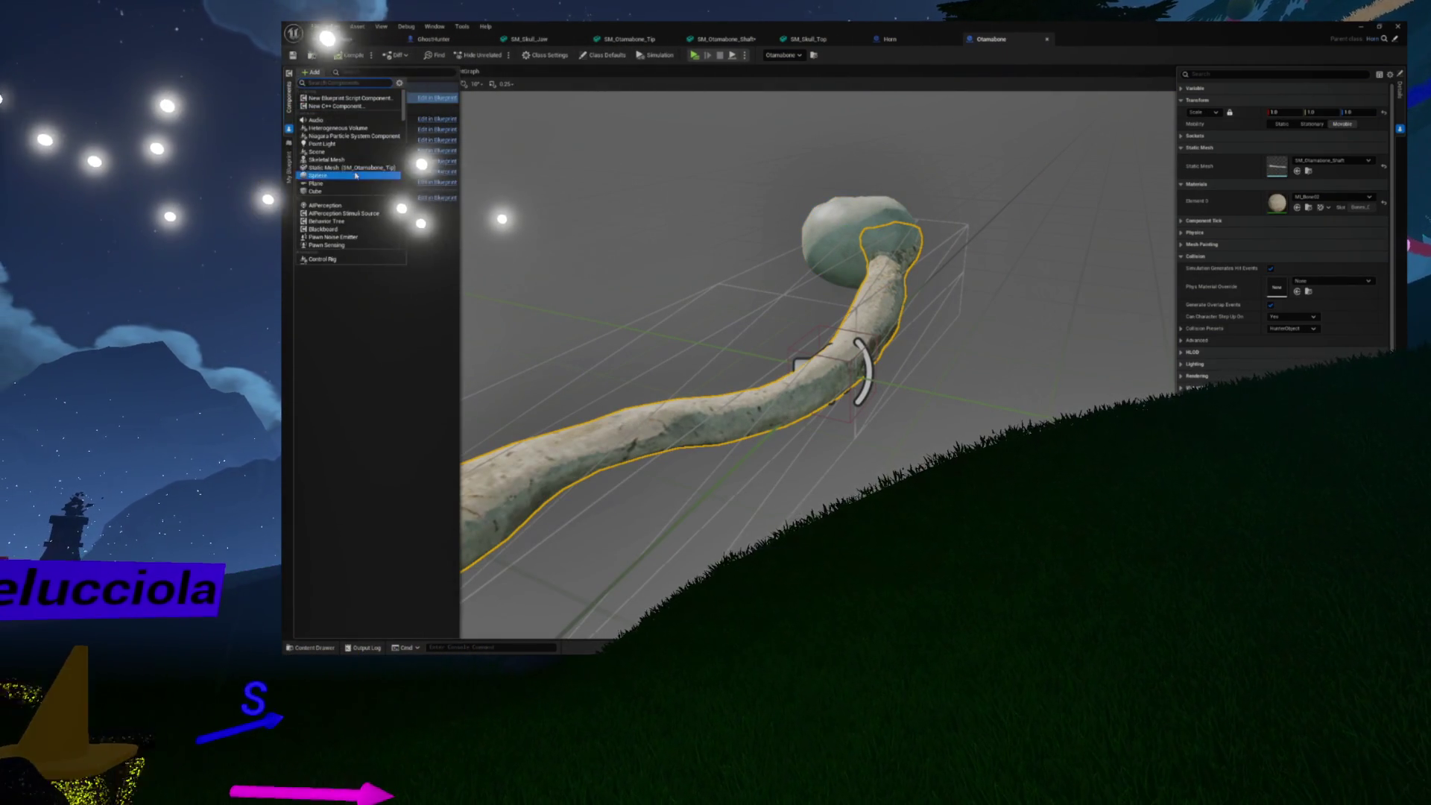
mouse_move(677, 244)
mouse_down()
mouse_move(637, 248)
mouse_move(693, 233)
mouse_move(648, 240)
mouse_up()
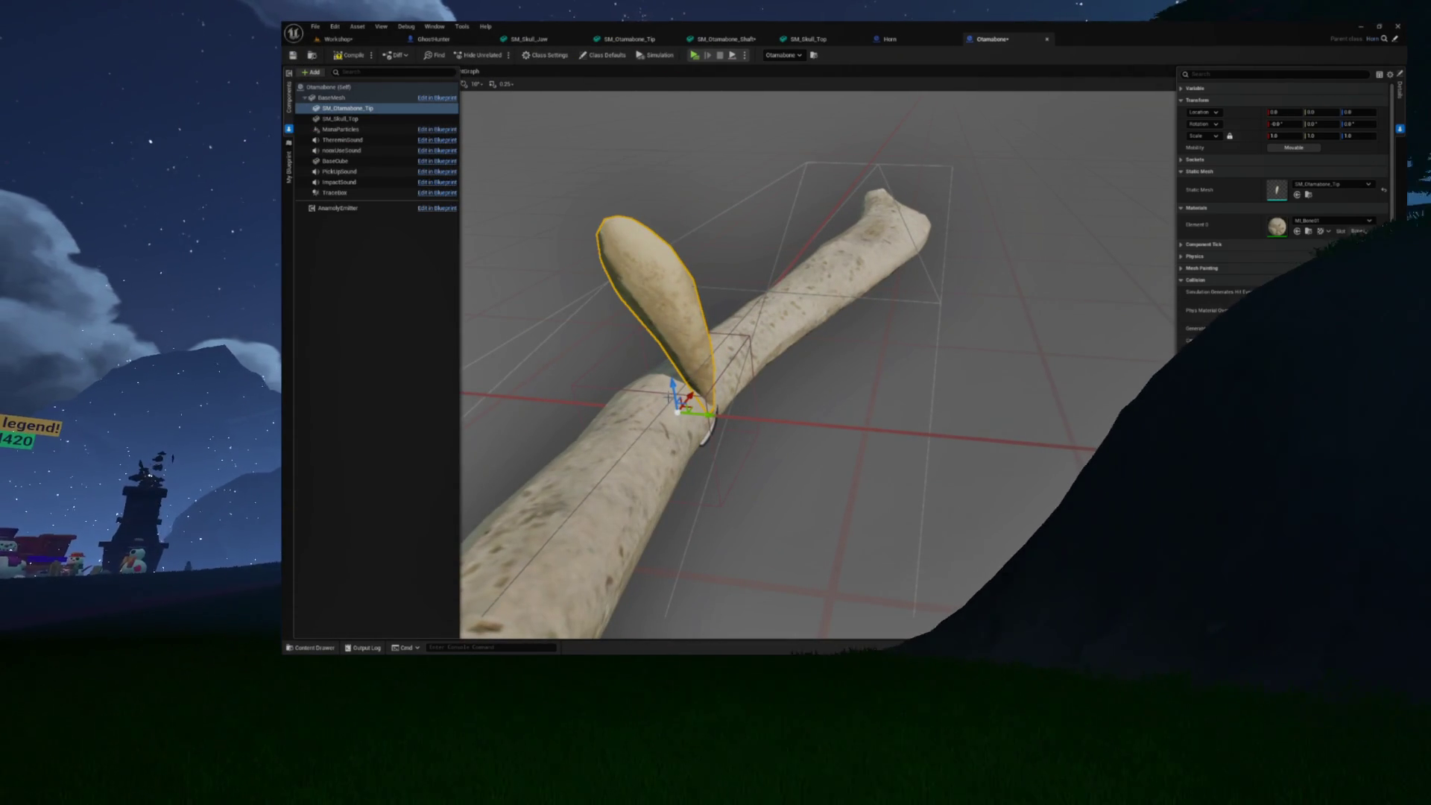
Pitch SM_Otamabone_Tip to sit at the bone's end, then browse to its mesh asset
mouse_move(659, 411)
mouse_down()
mouse_move(703, 440)
mouse_move(701, 425)
mouse_up()
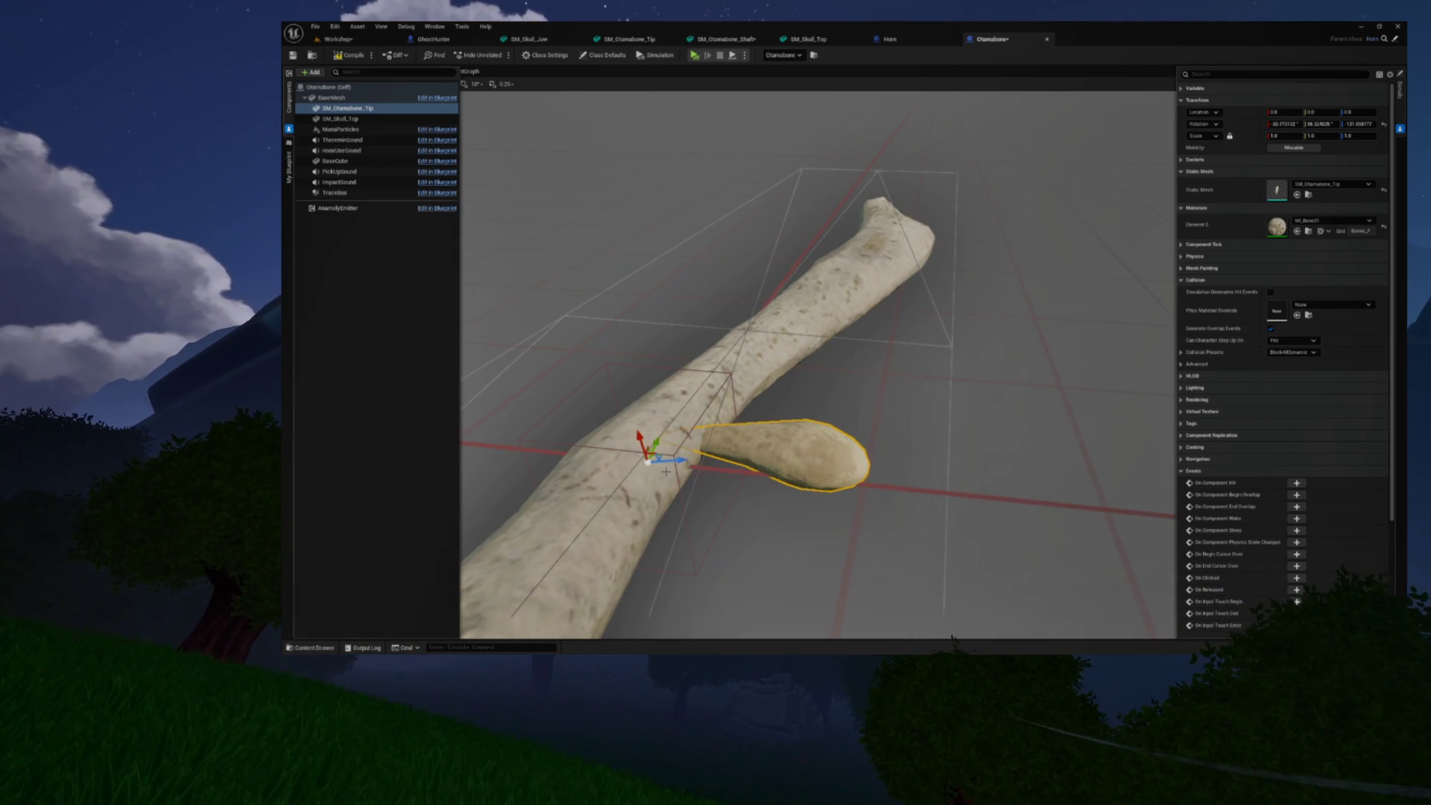
mouse_move(818, 365)
mouse_down()
mouse_move(857, 340)
mouse_move(785, 232)
mouse_up()
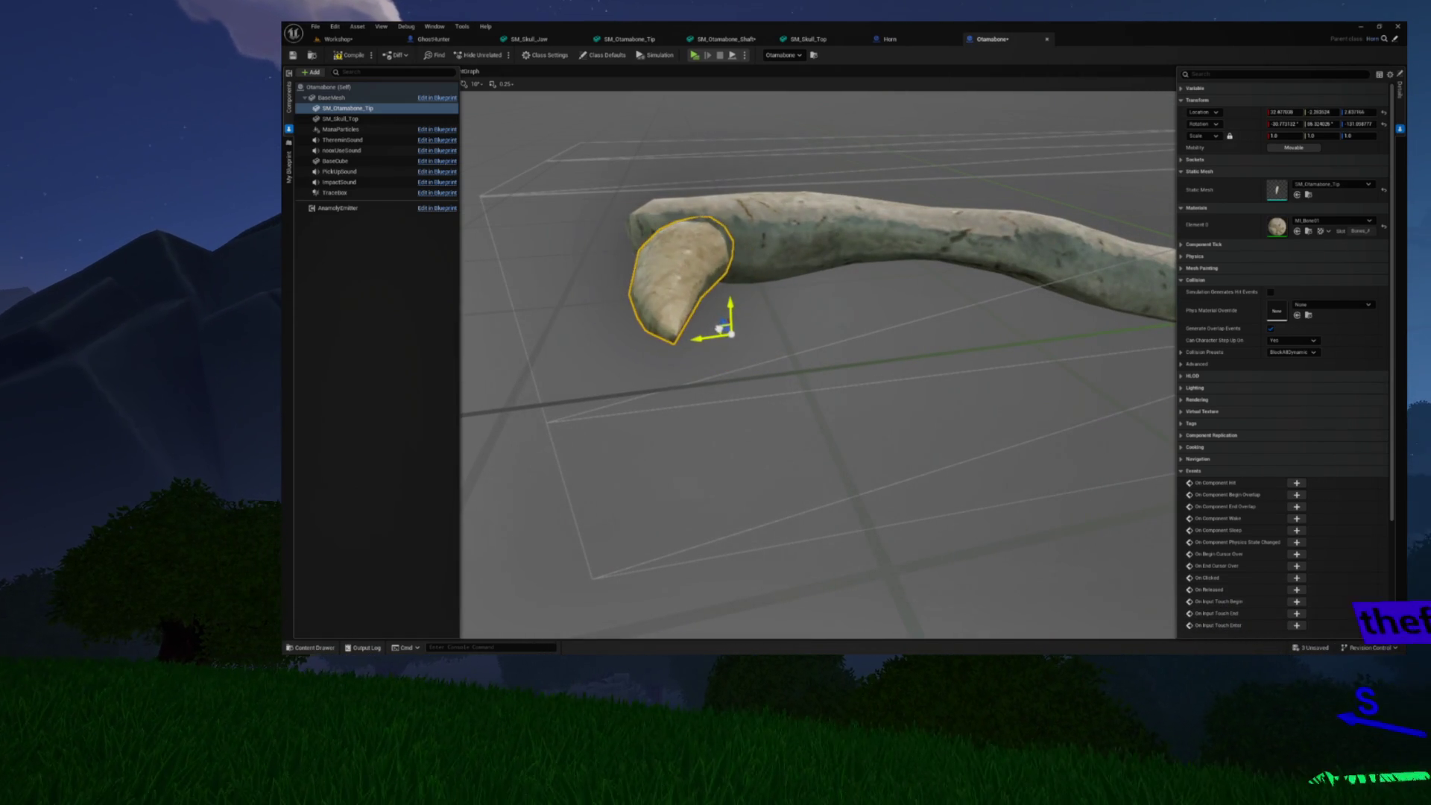
mouse_move(685, 328)
mouse_down()
mouse_move(622, 287)
mouse_move(659, 276)
mouse_up()
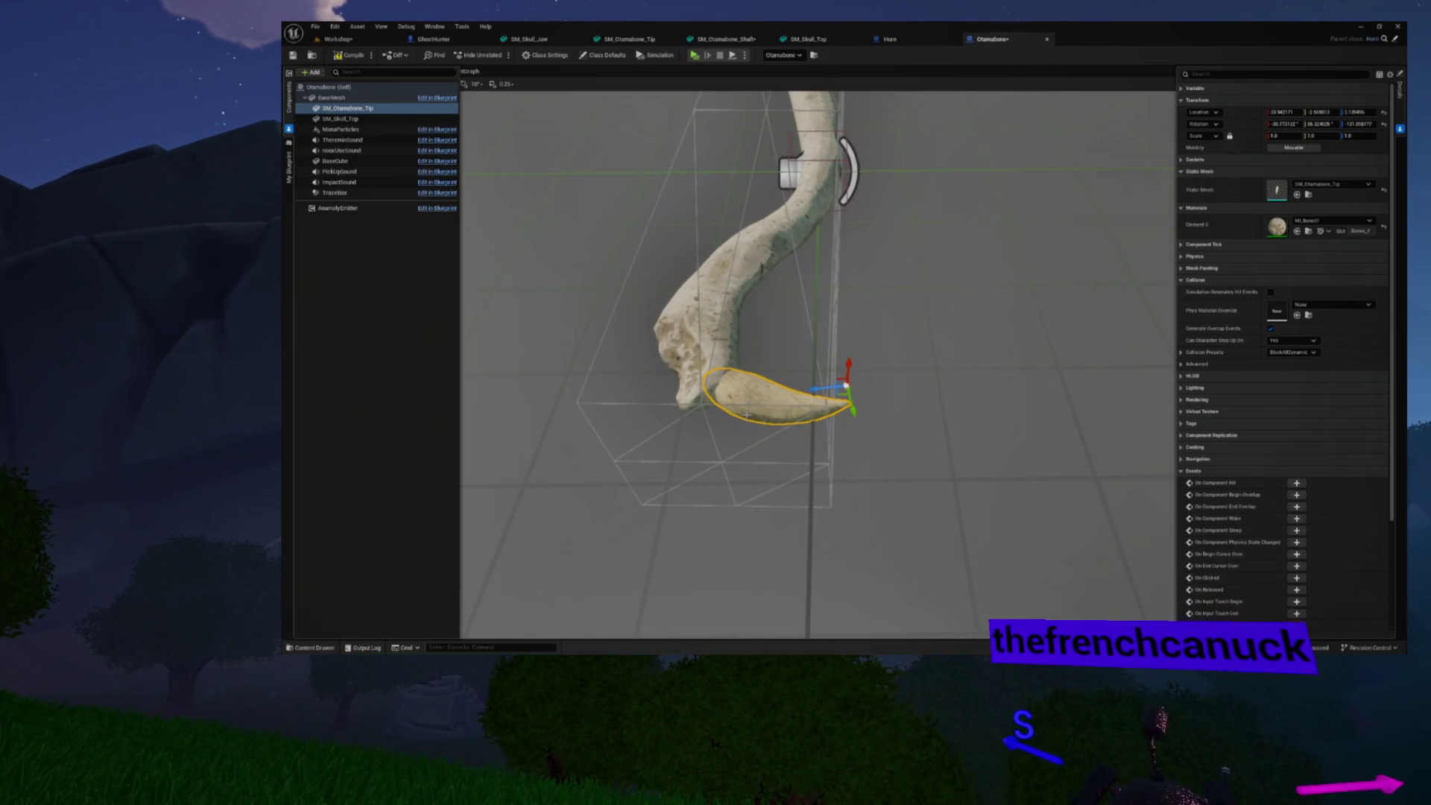
drag(660, 276, 749, 246)
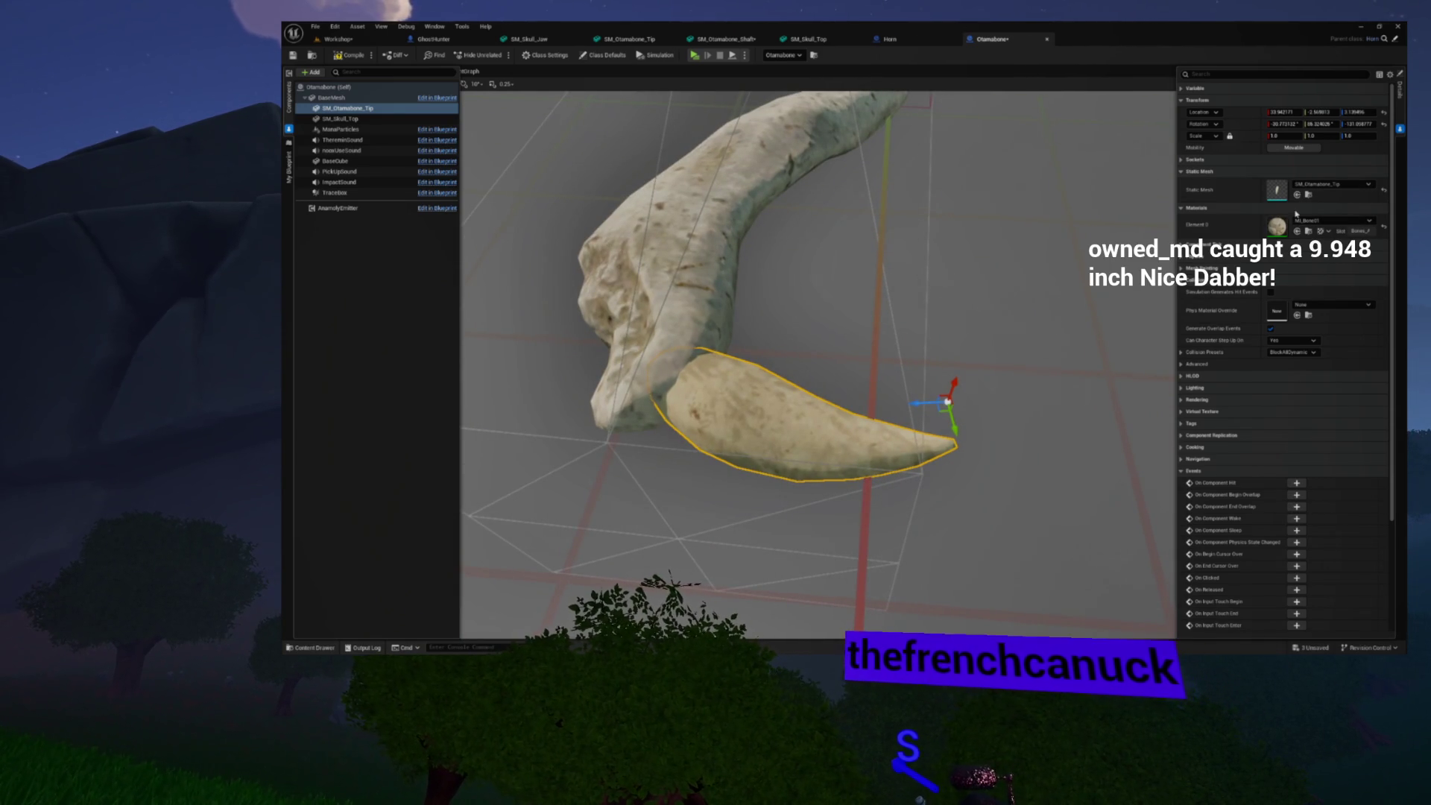
drag(883, 378, 761, 362)
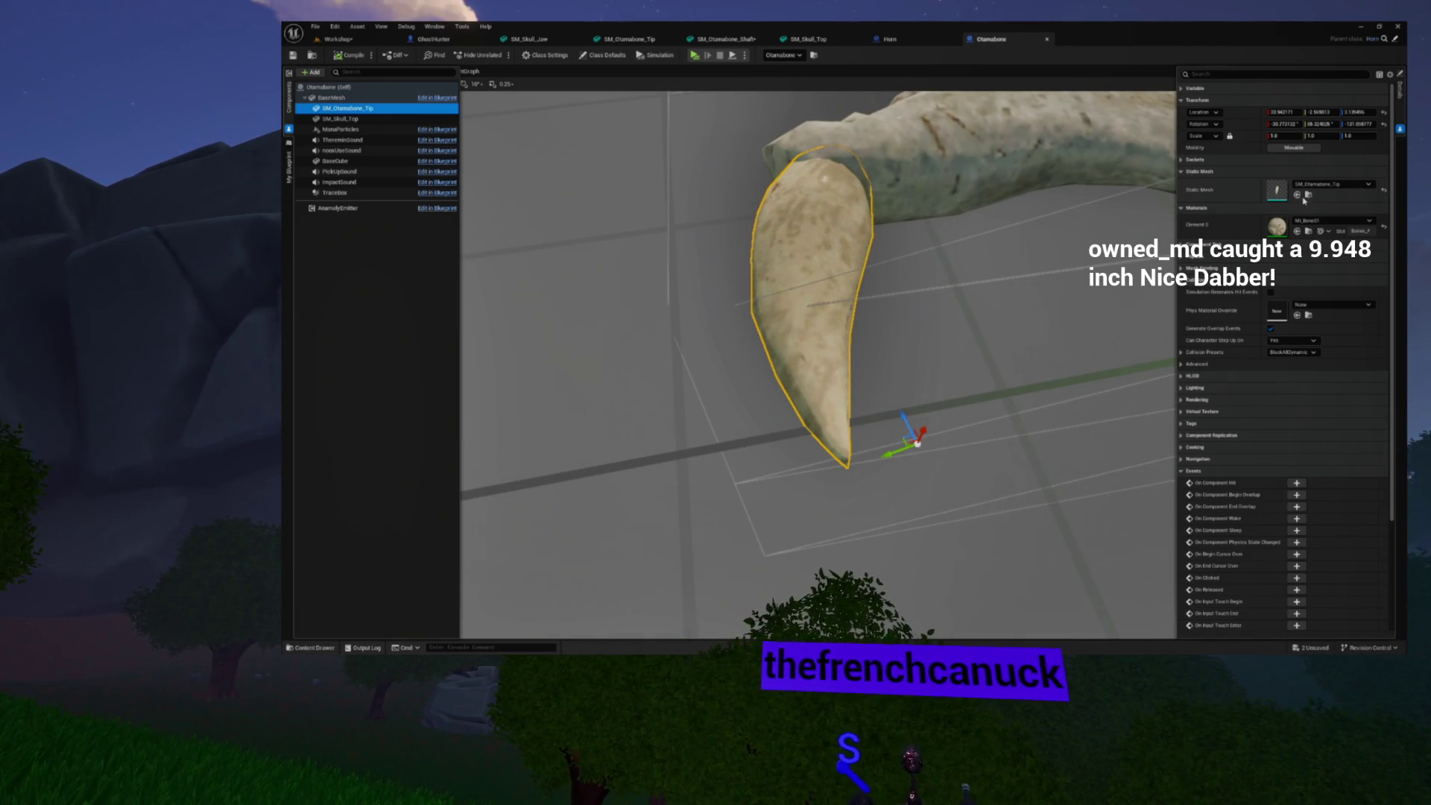
click(1309, 195)
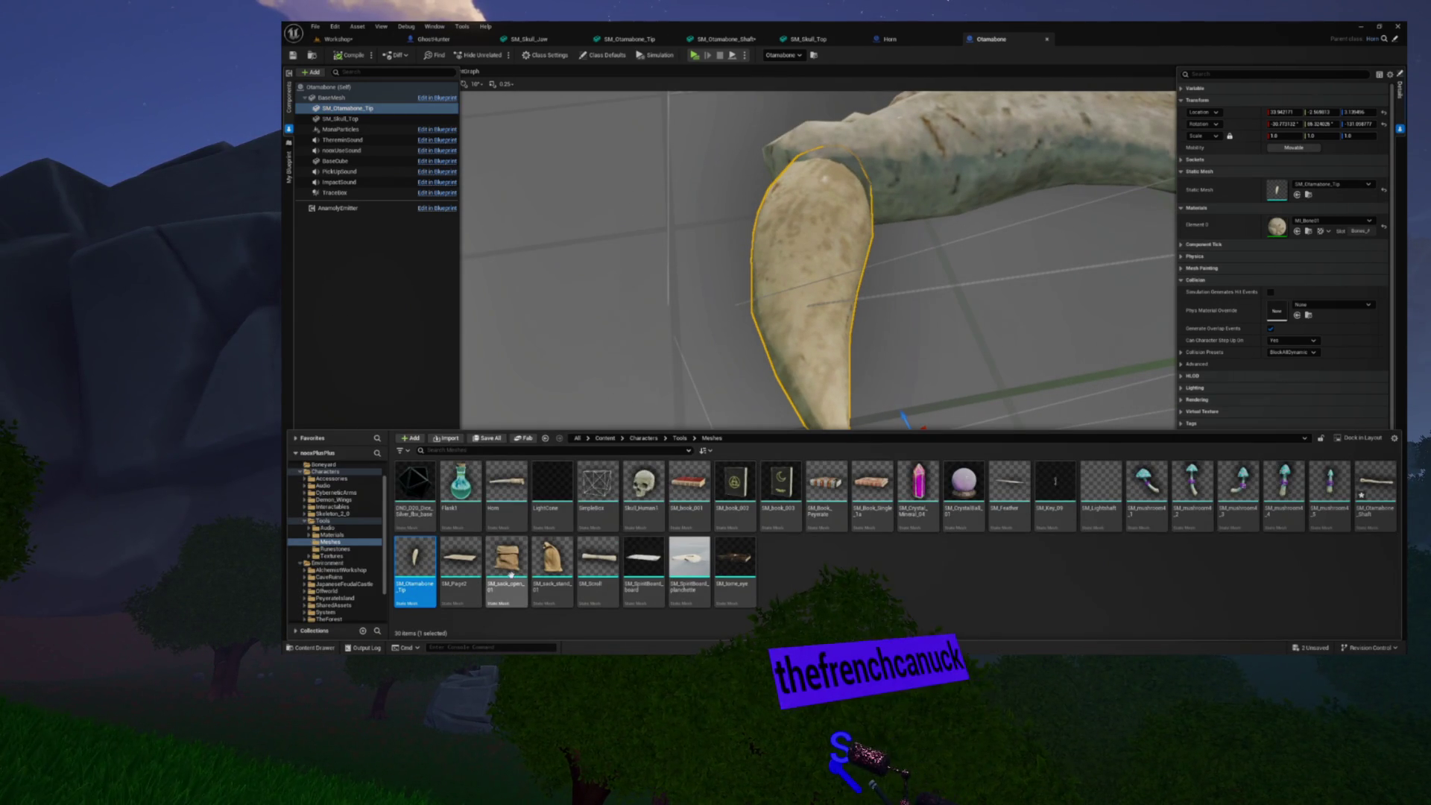
Drag SM_Otamabone_Tip from the Content Drawer into the Workshop level and select it
click(357, 44)
drag(406, 572, 579, 377)
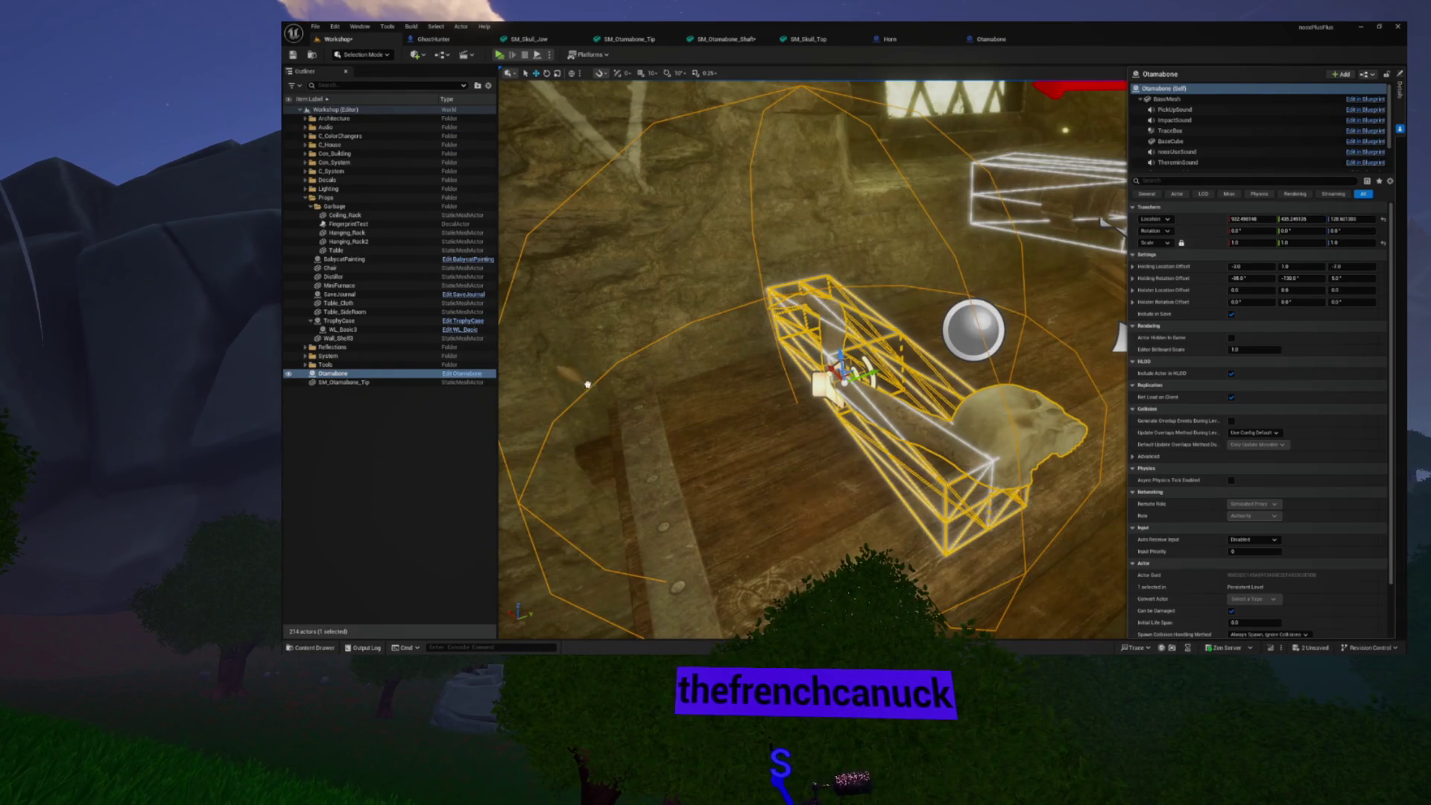
click(781, 484)
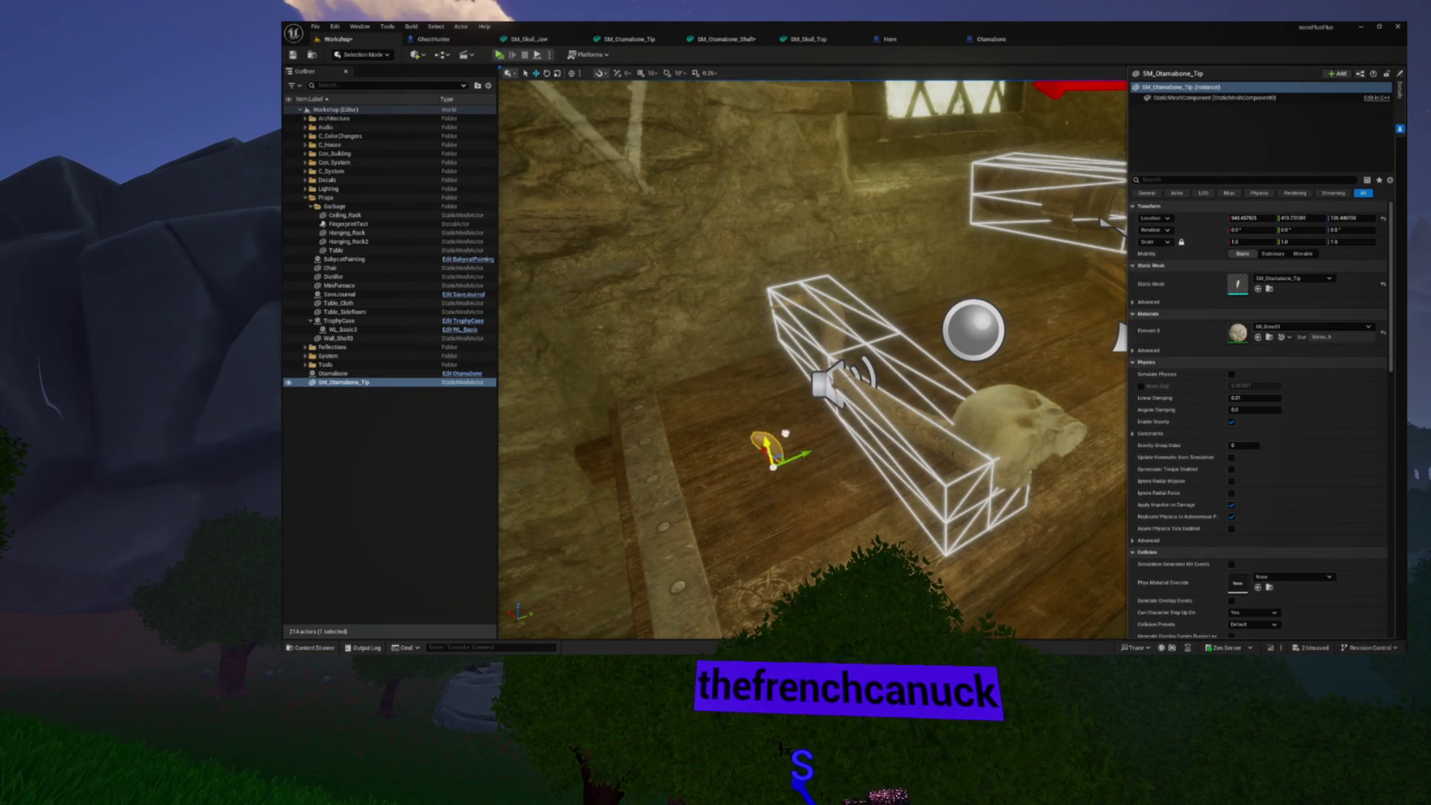
drag(798, 142, 798, 142)
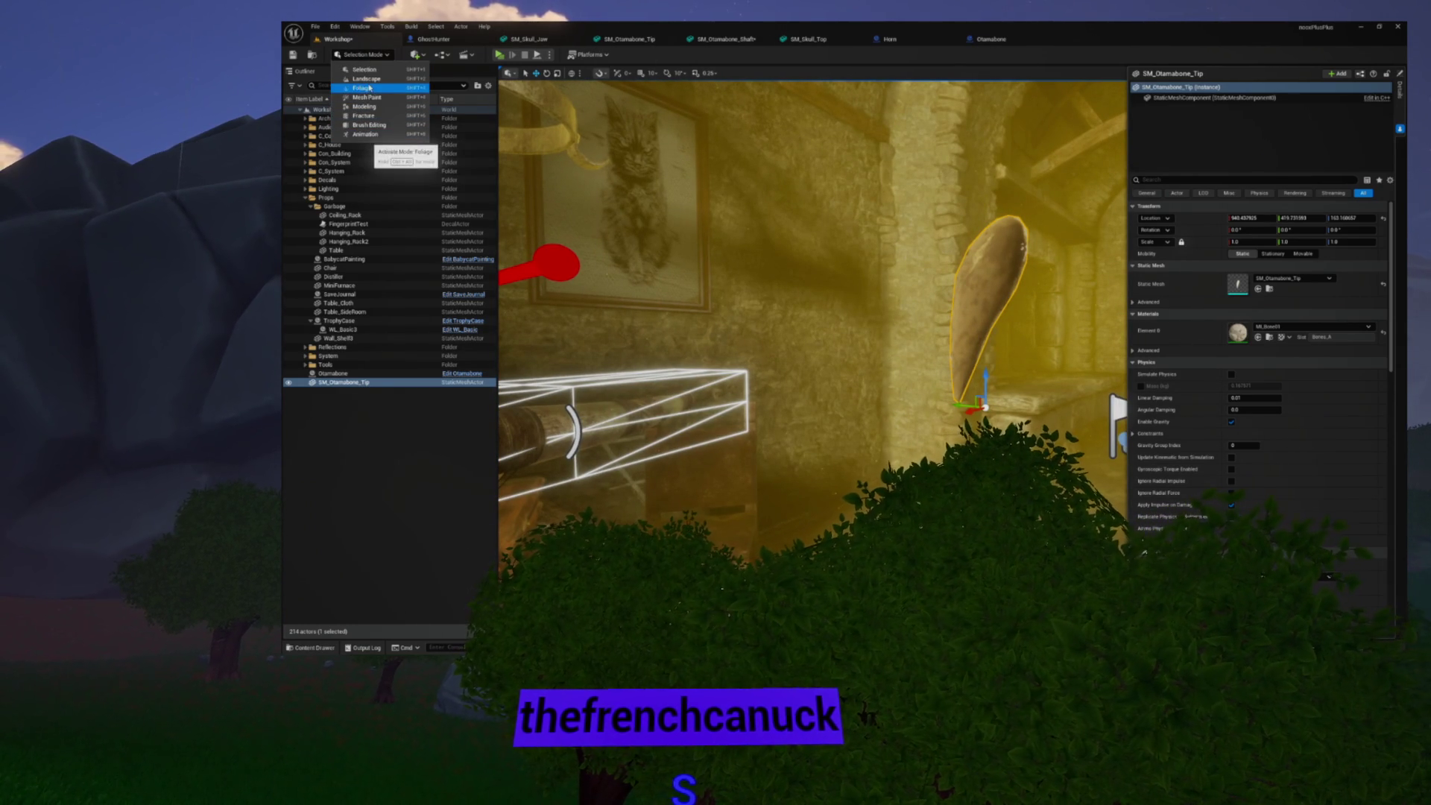
In Modeling Mode's XForm Edit Pivot, move the tip's pivot up to its top end
key(shift+5)
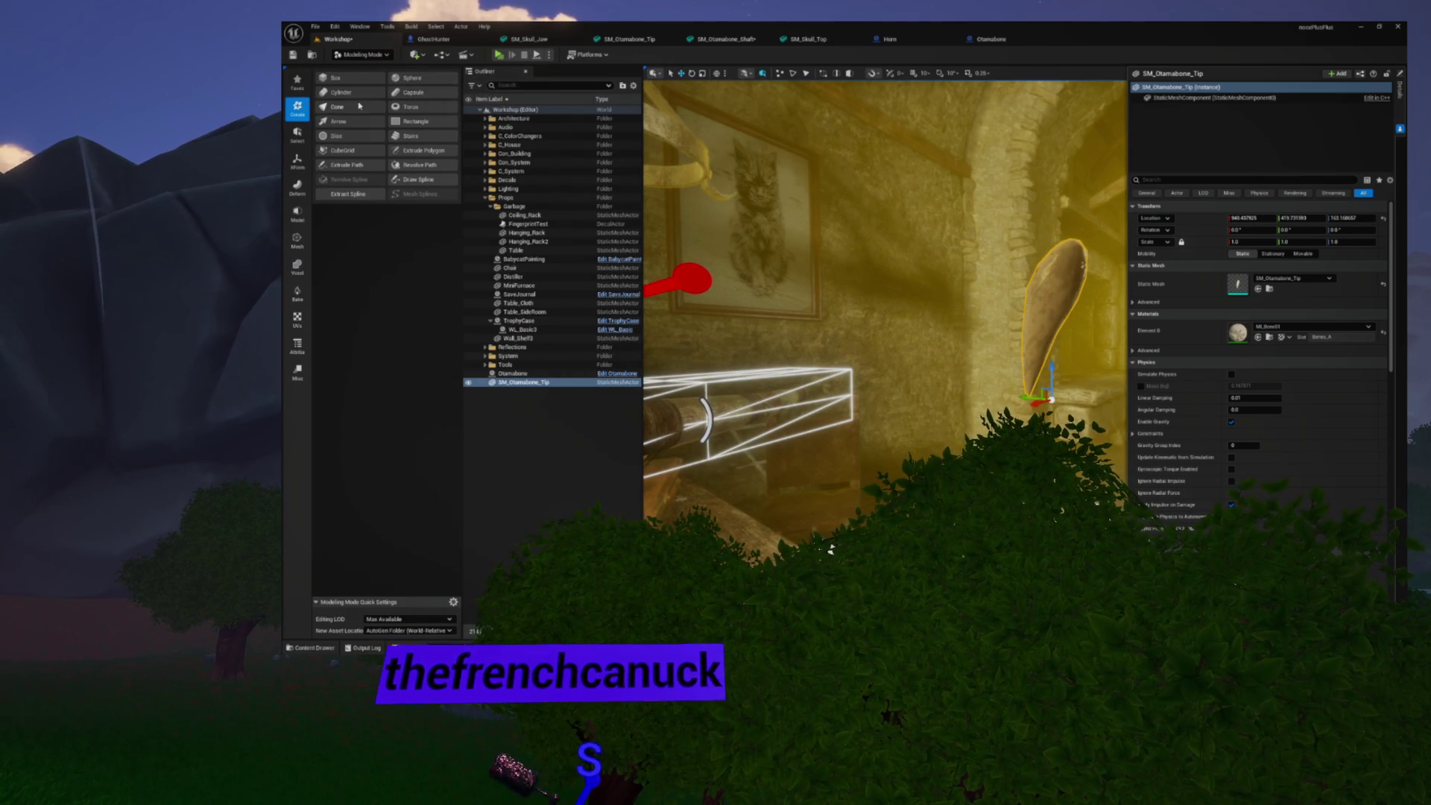
click(297, 160)
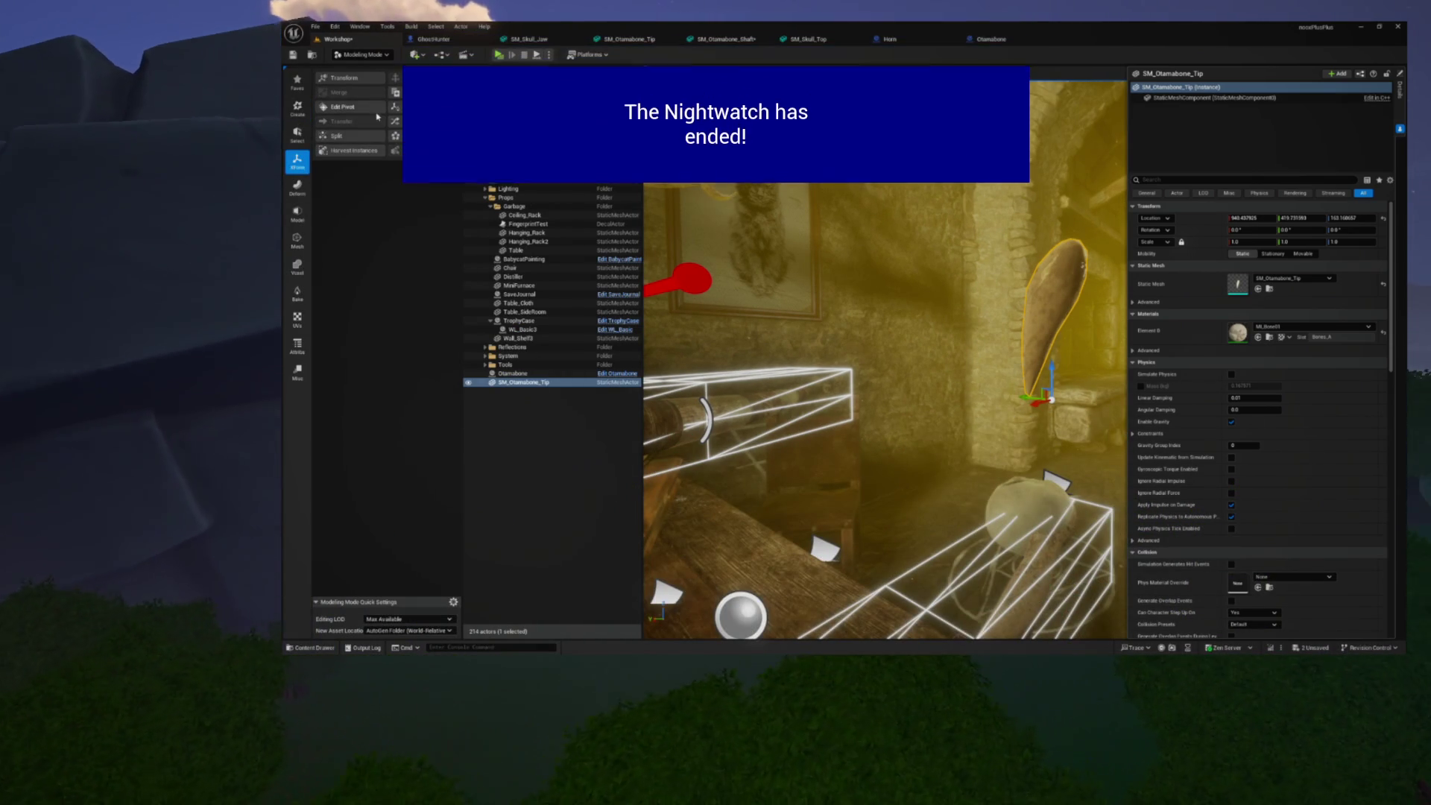
click(350, 107)
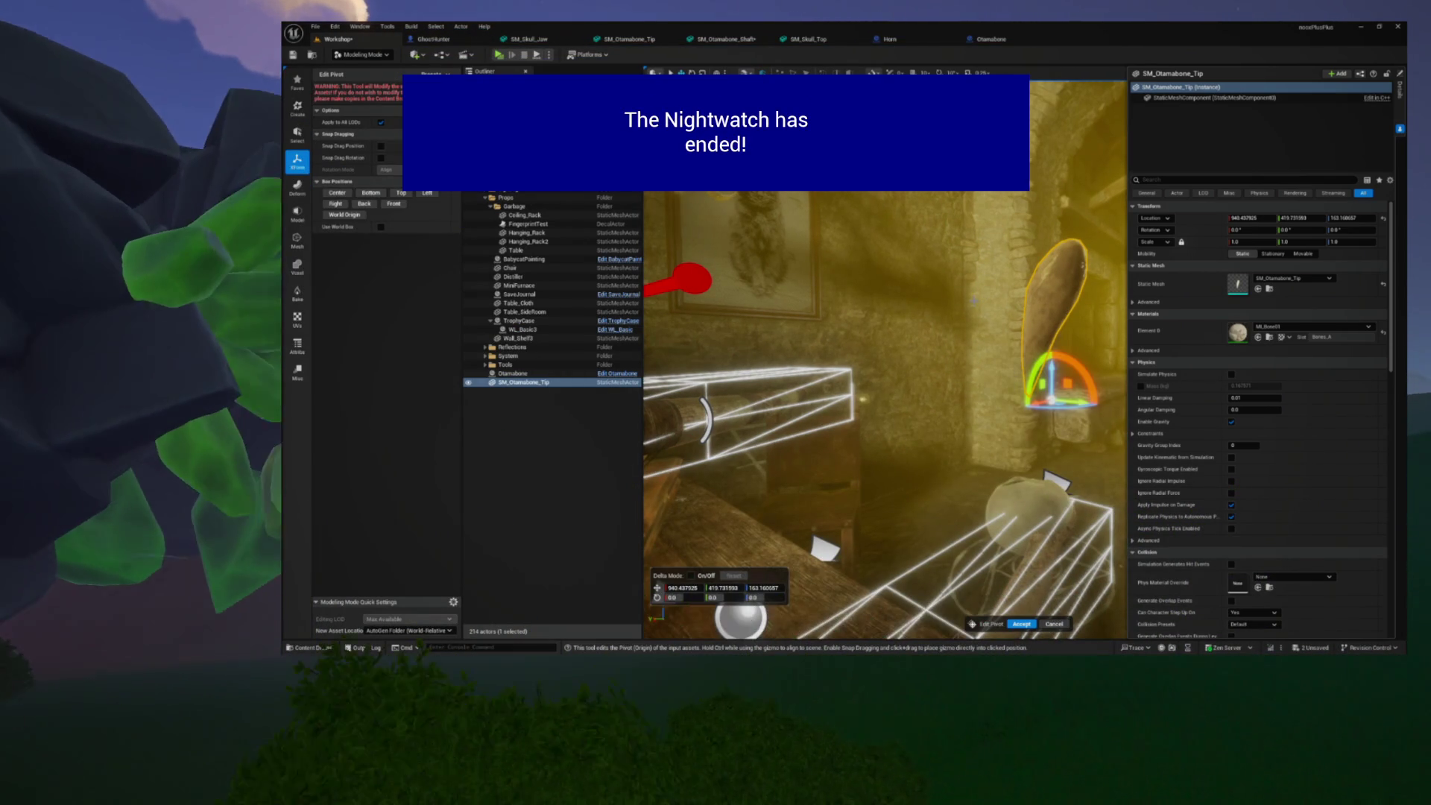
key(f)
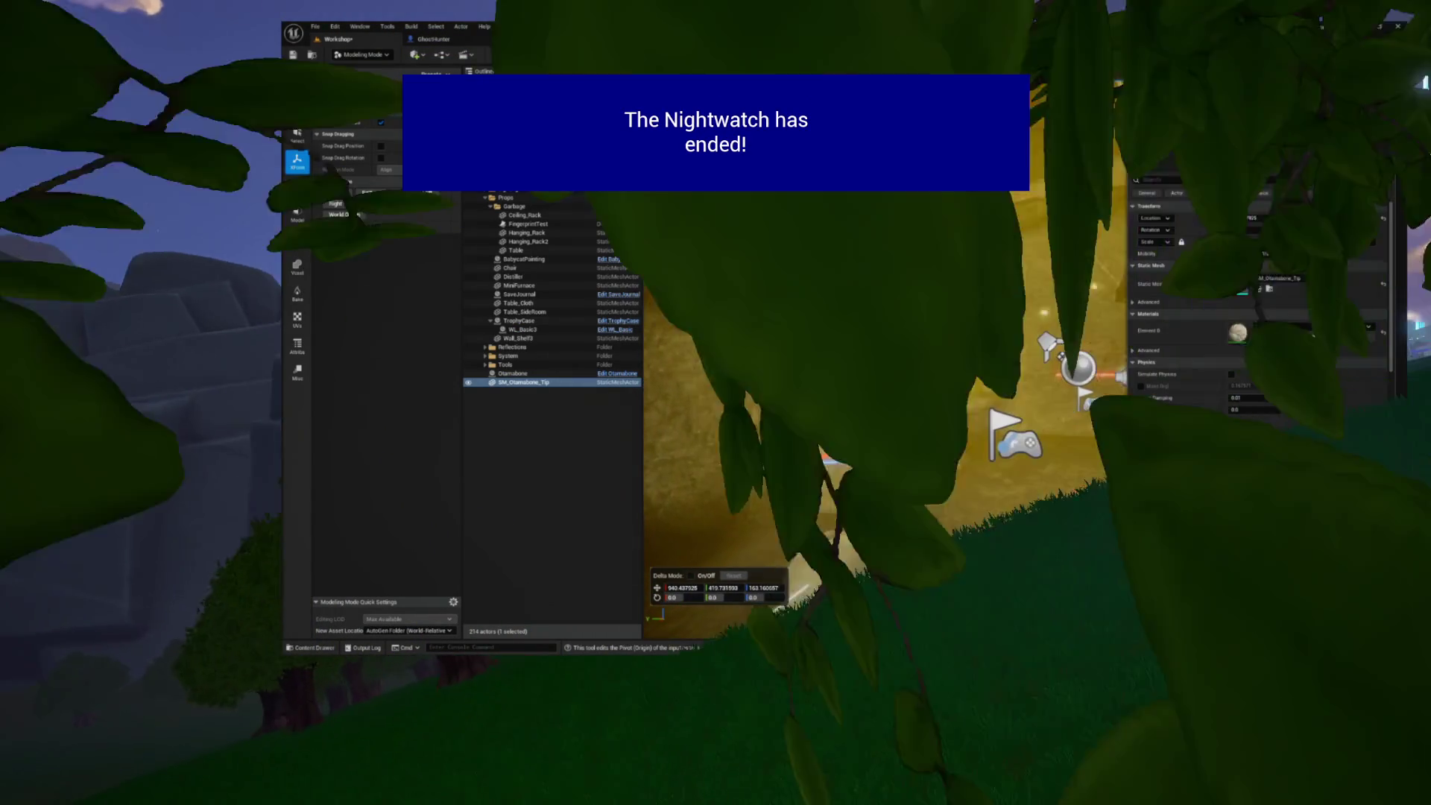
drag(869, 296, 895, 206)
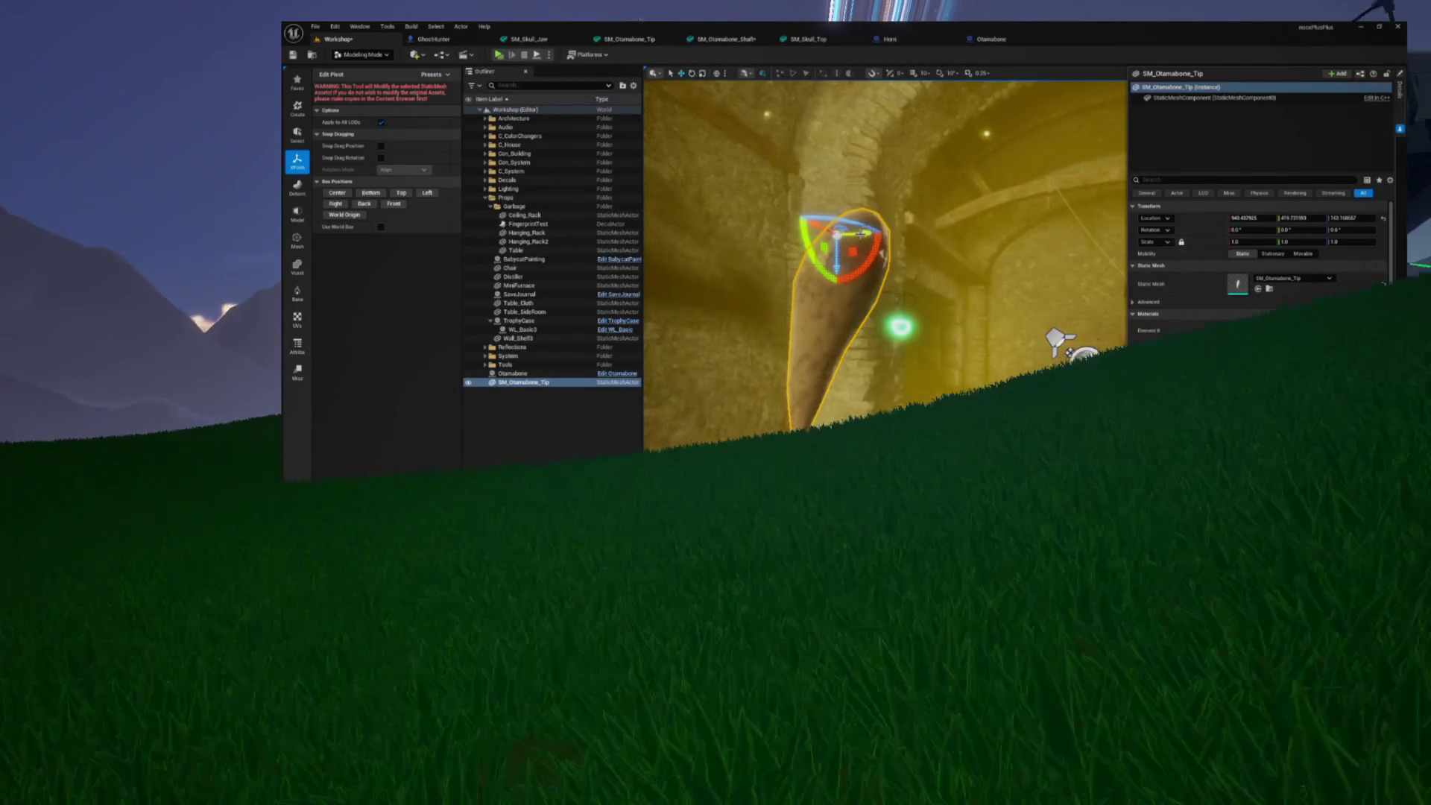
mouse_move(880, 298)
mouse_down()
mouse_move(738, 307)
mouse_move(570, 289)
mouse_up()
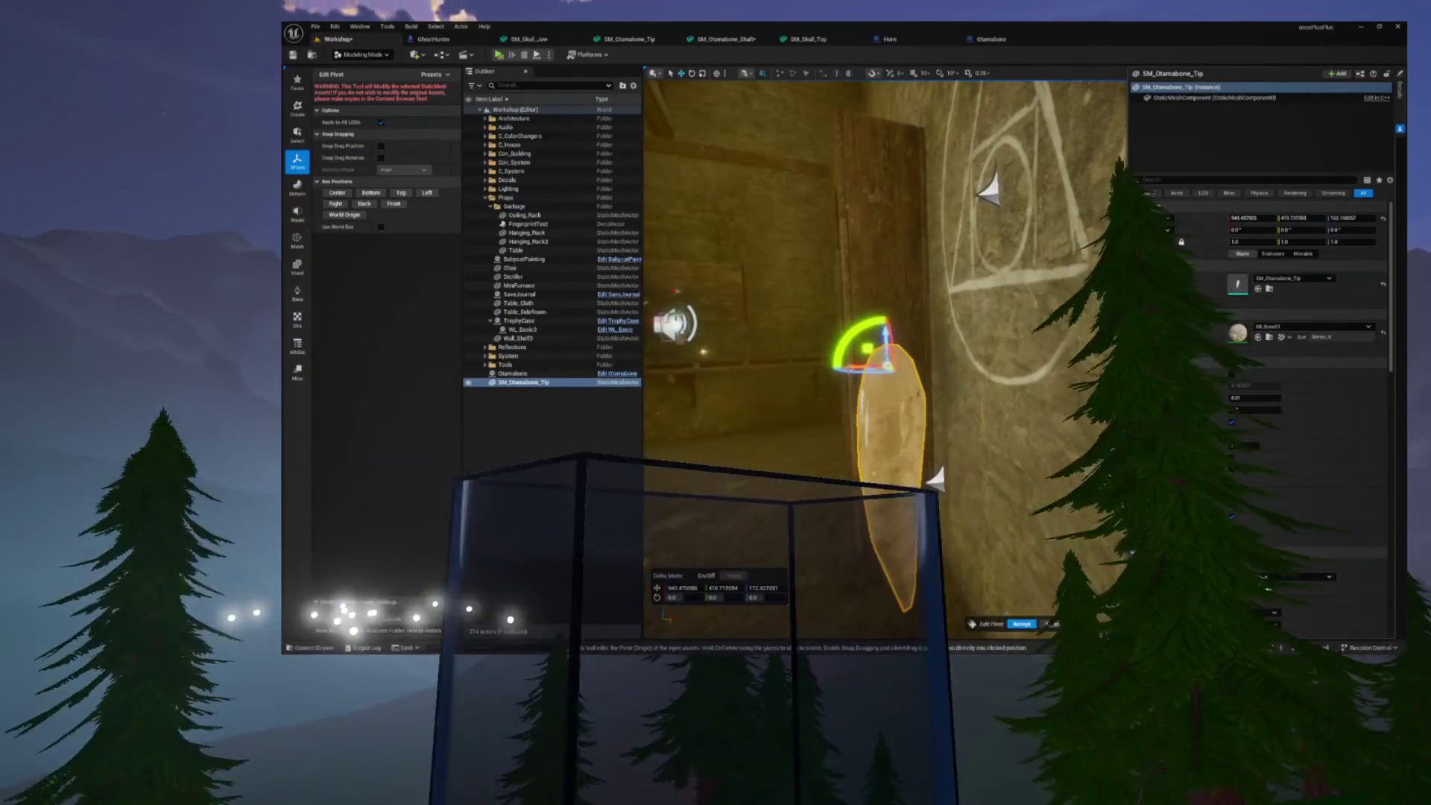
mouse_move(887, 357)
mouse_down()
mouse_move(864, 335)
mouse_move(820, 358)
mouse_up()
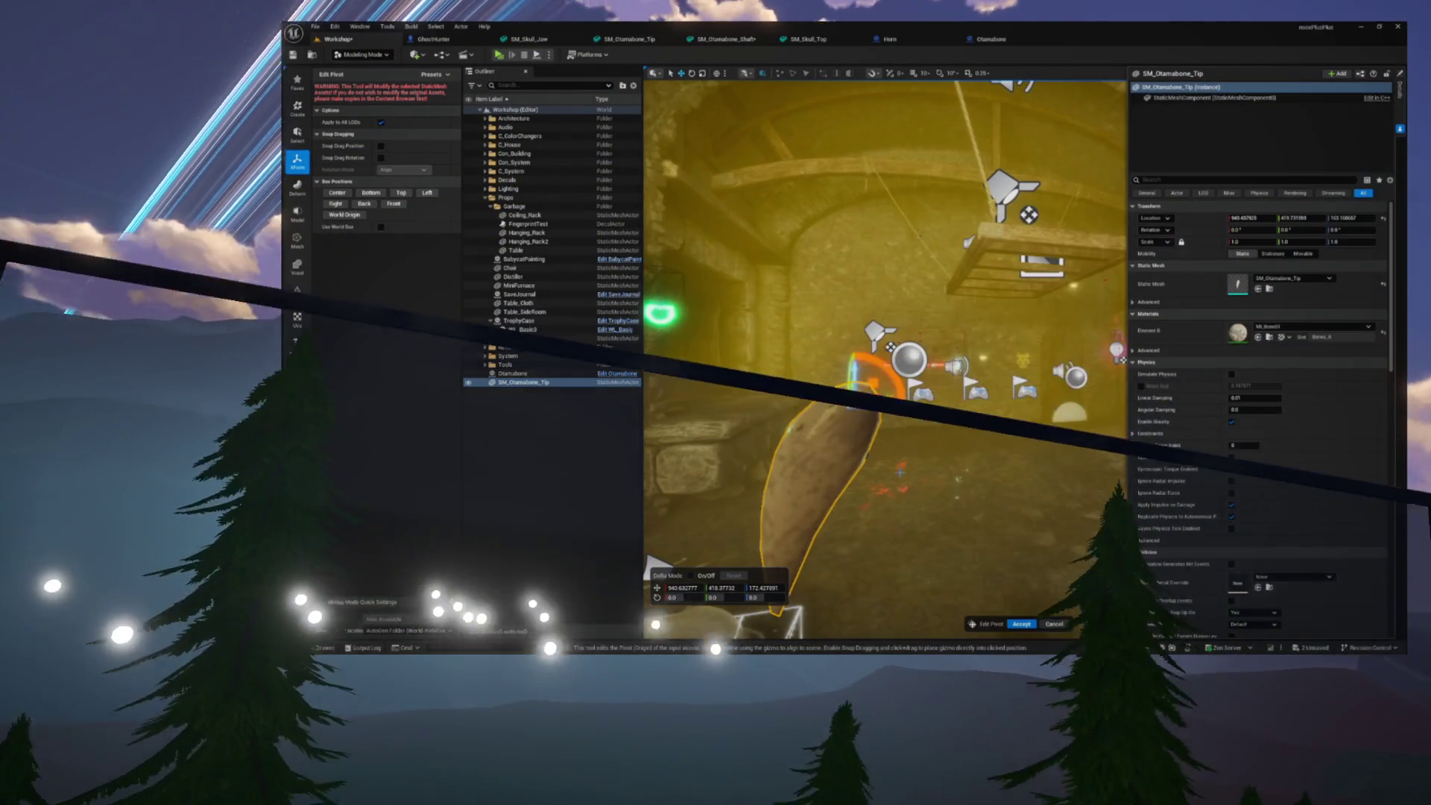
Accept the new pivot, bake the transform, and return to Selection Mode
key(Return)
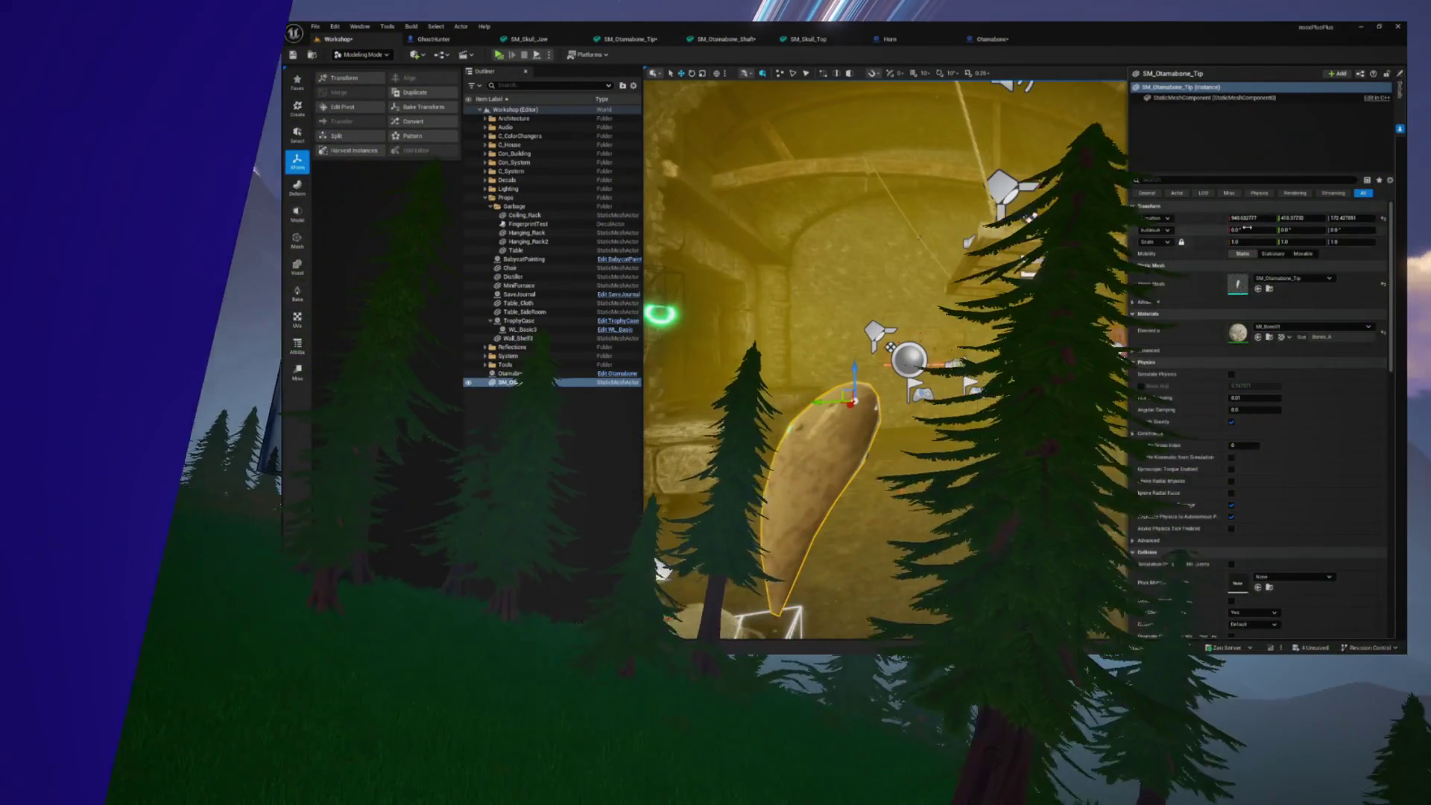
click(424, 106)
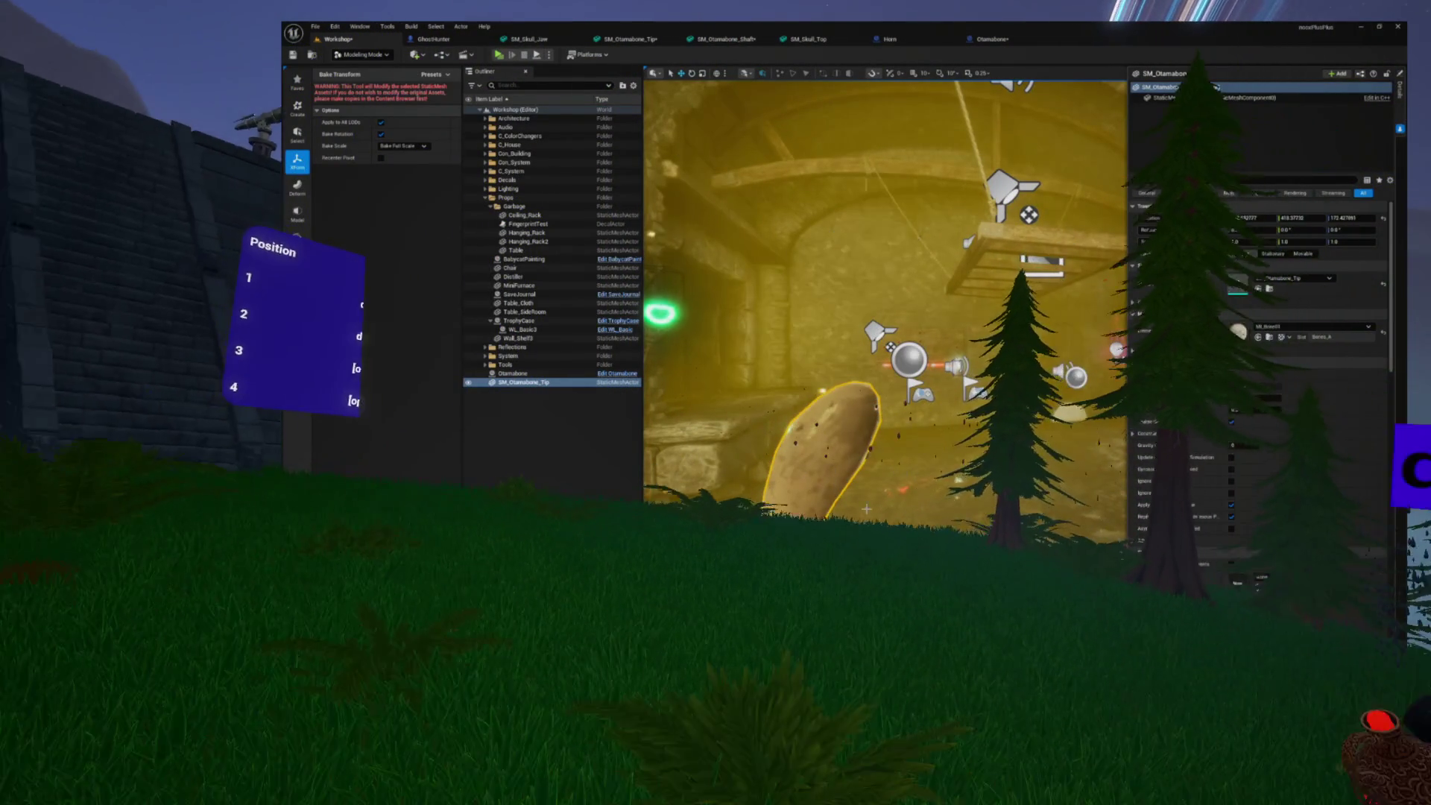
key(Return)
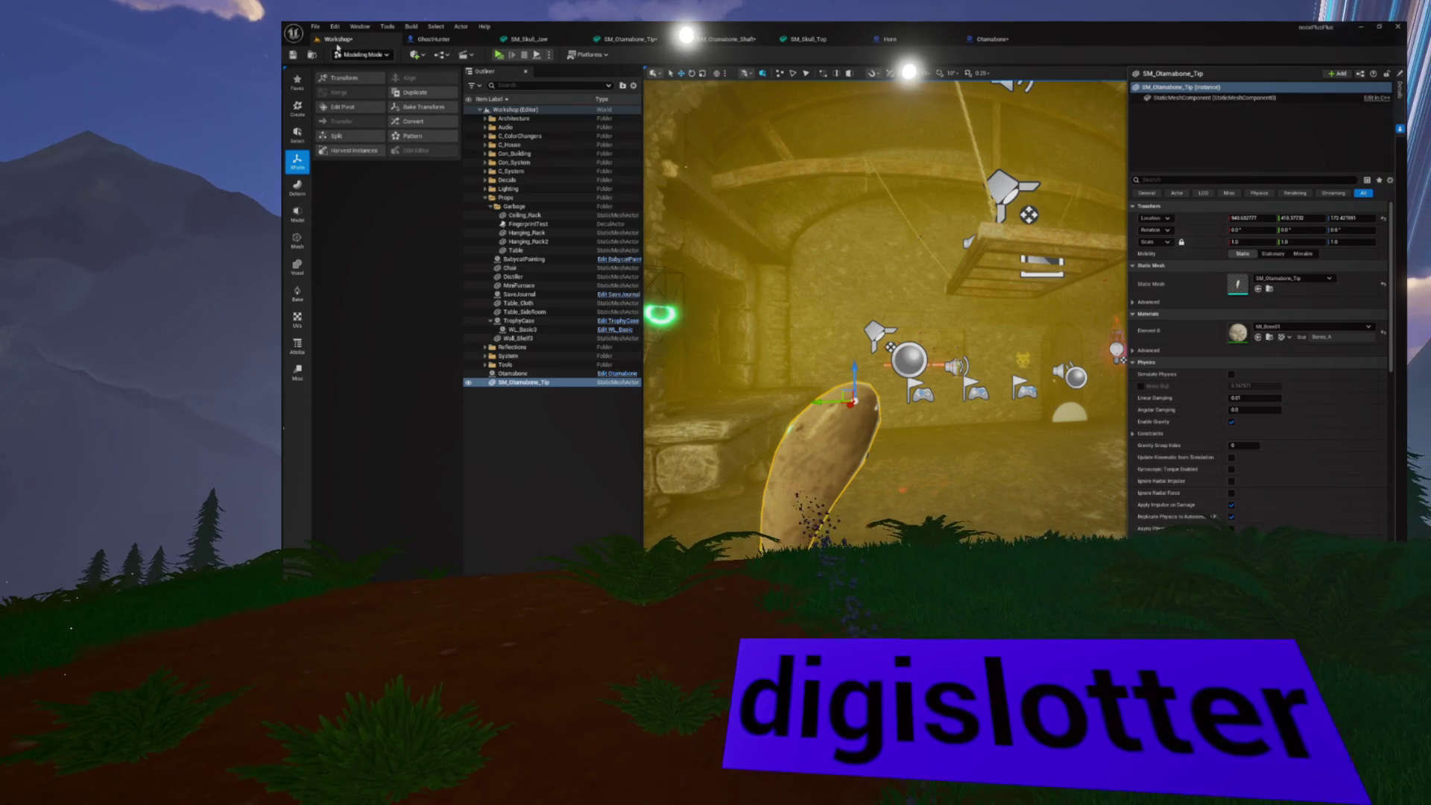
click(355, 70)
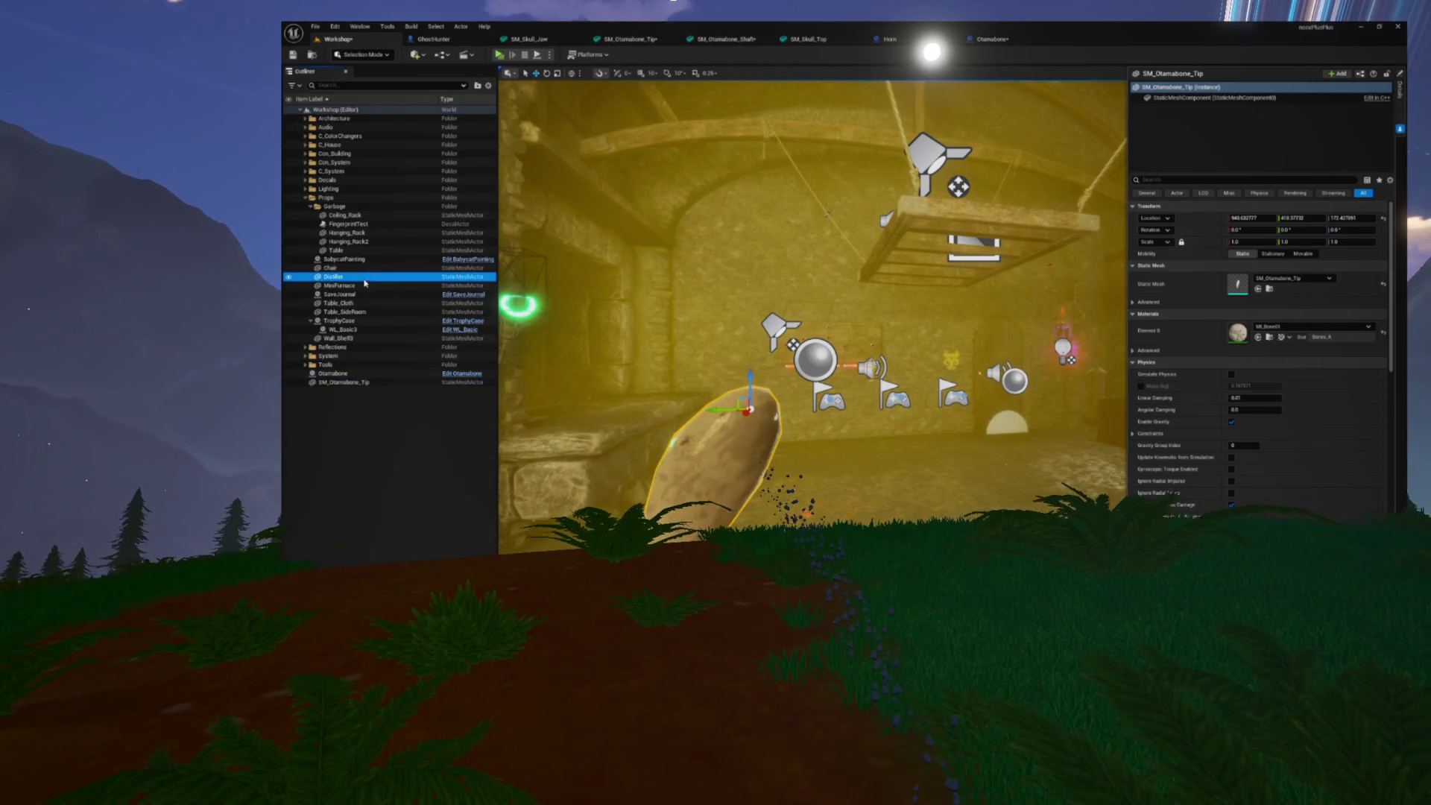
Delete the placed SM_Otamabone_Tip from the Workshop level after checking the blueprint tip, then launch a standalone preview
key(Delete)
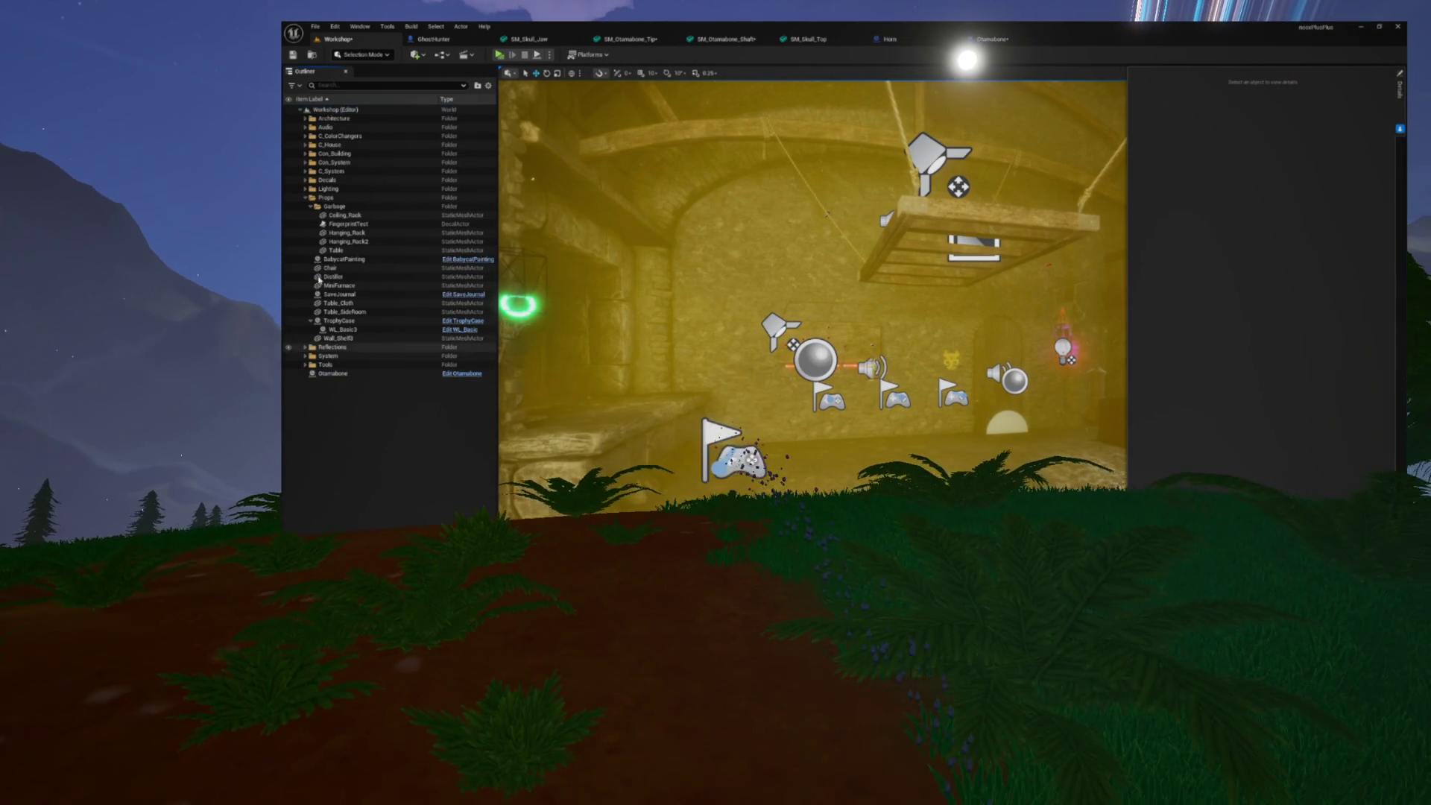
click(969, 39)
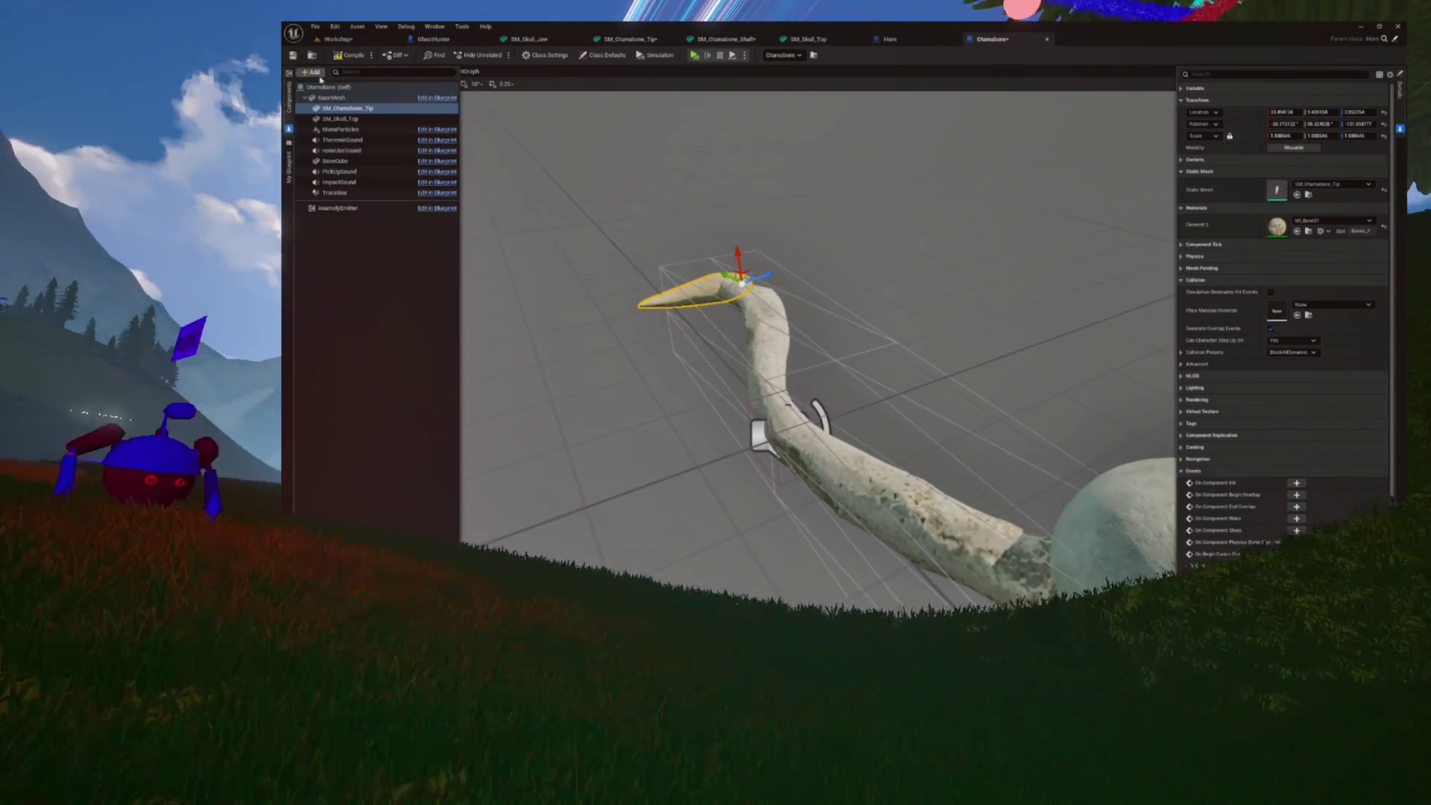
click(338, 39)
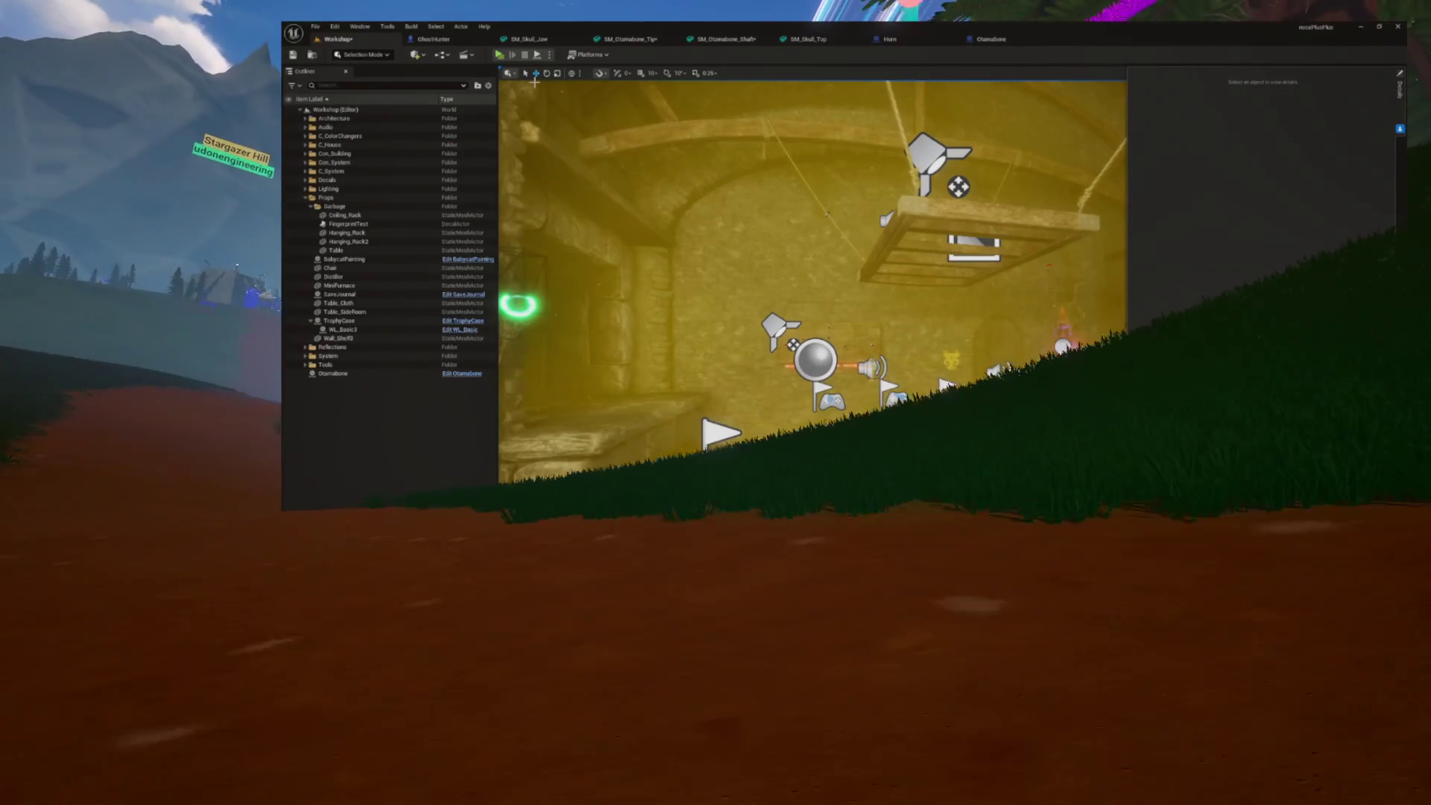
click(536, 54)
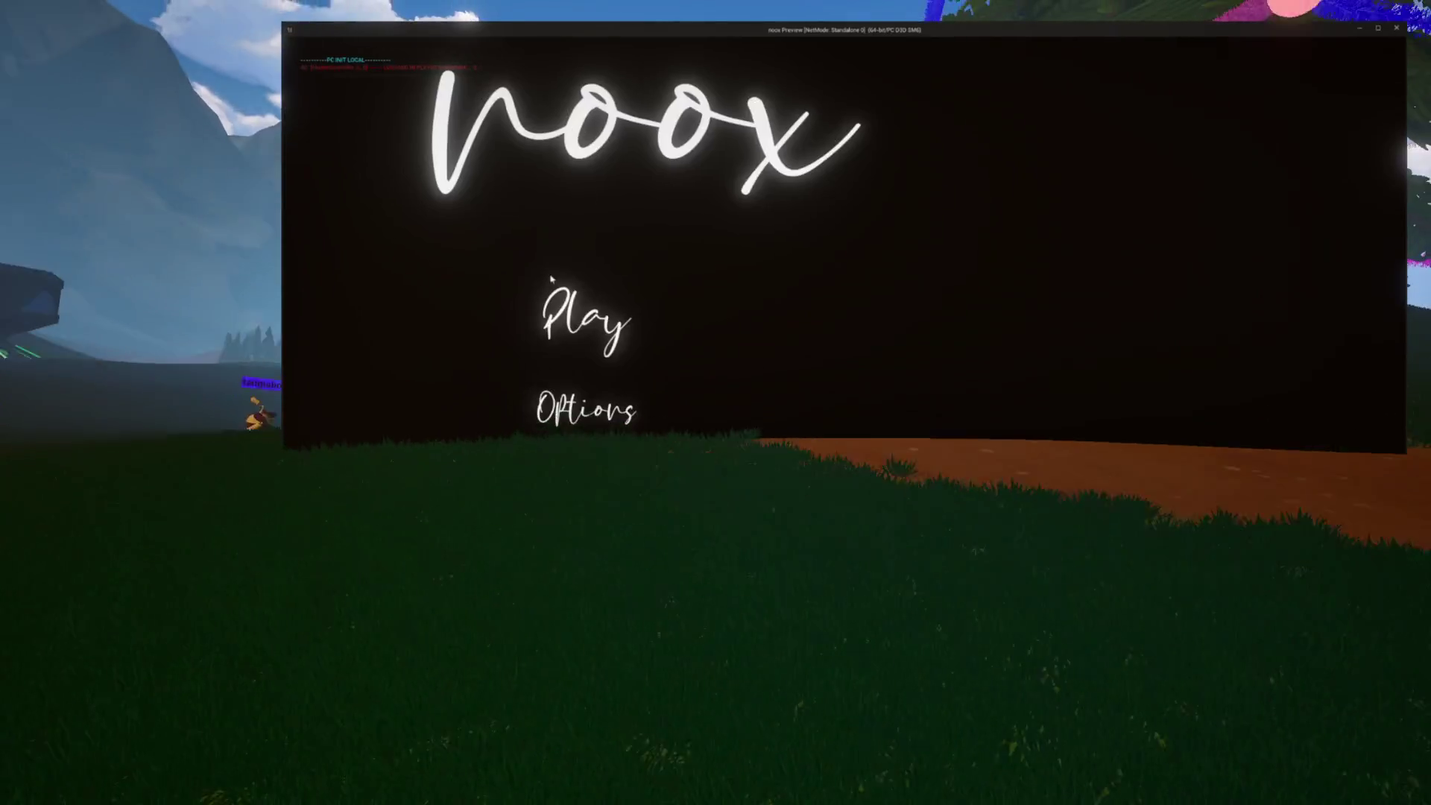
Start the noox game from its title menu and walk forward to the witch-room desk
click(550, 292)
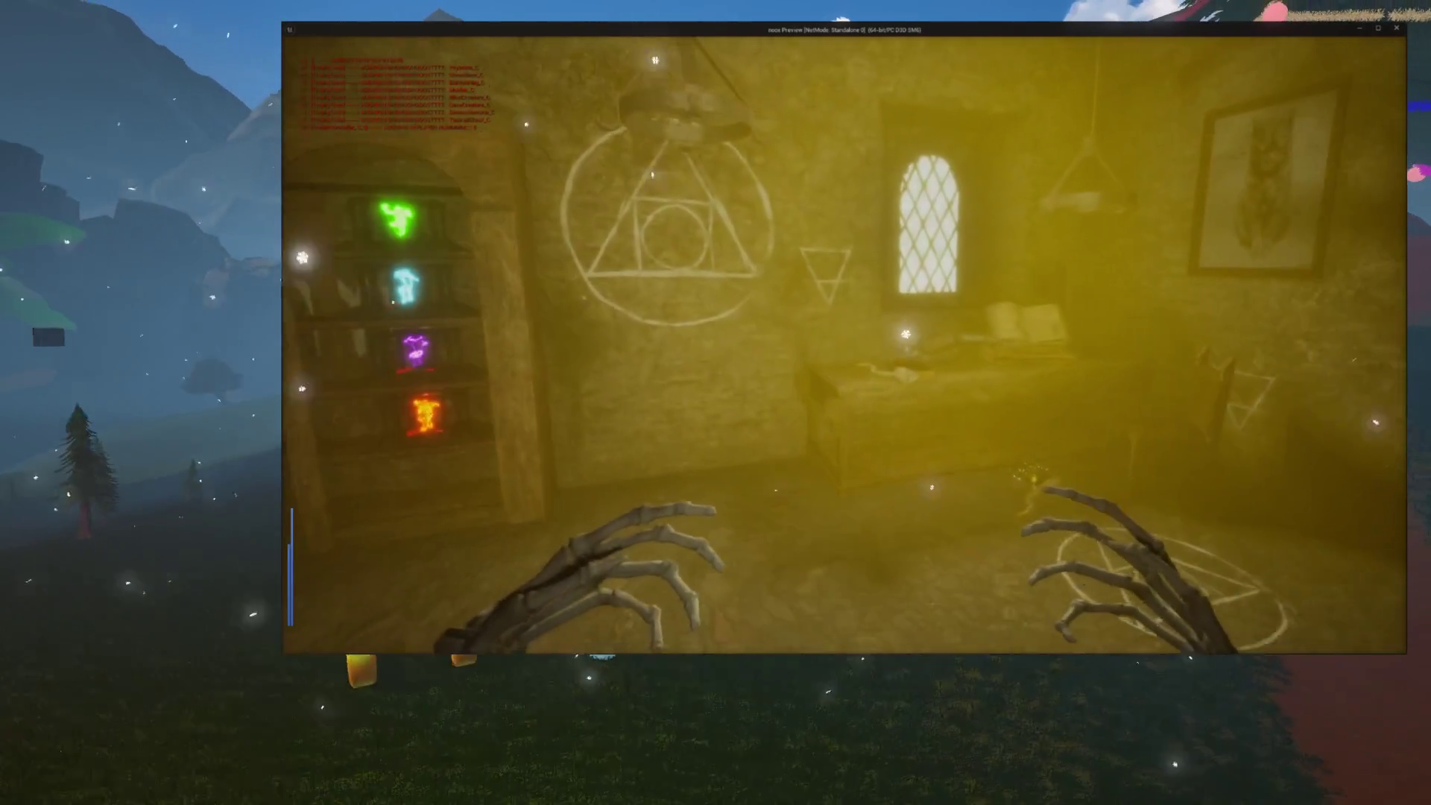
key(w)
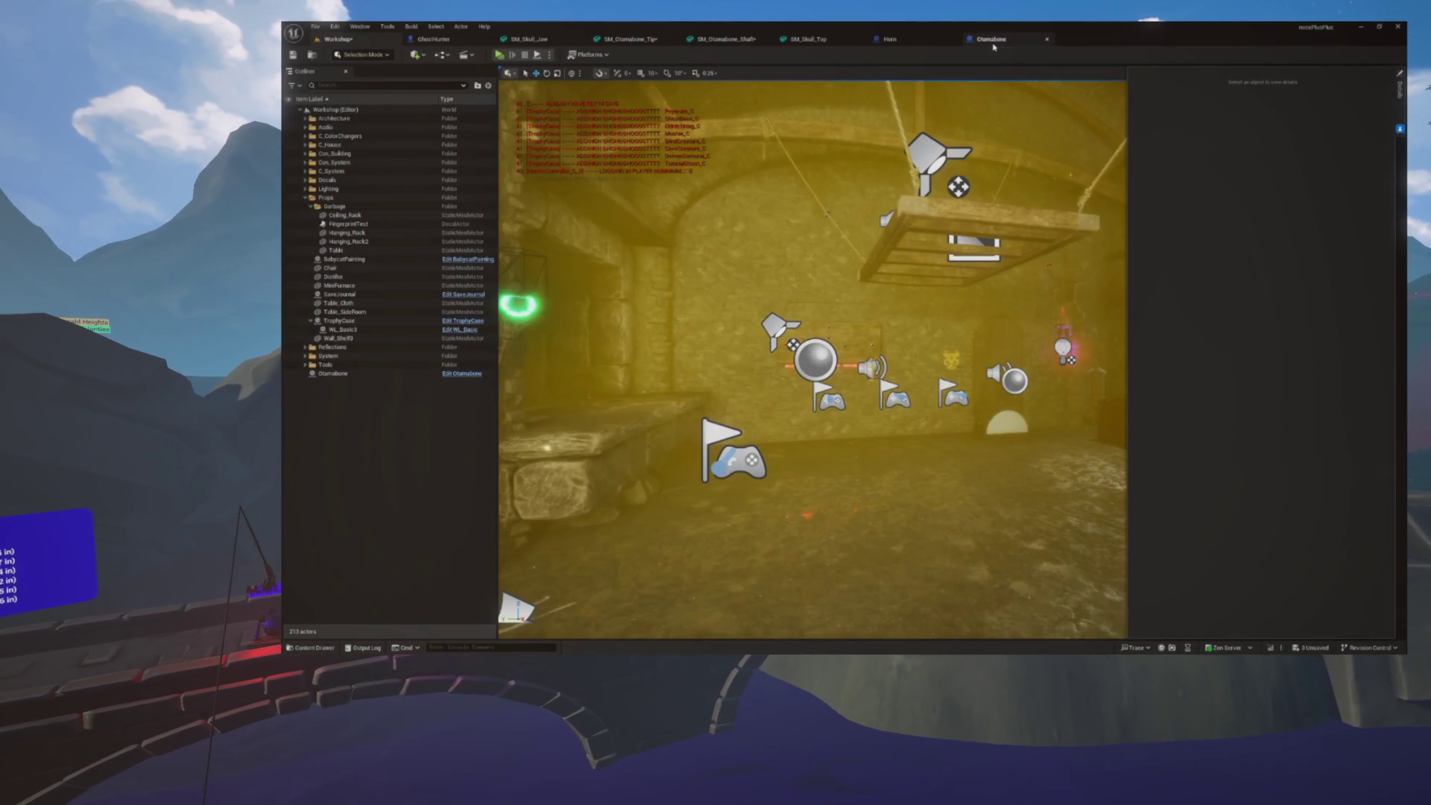
Give SM_Otamabone_Tip and SM_Skull_Top the HunterObject collision preset, then launch a play-test
click(994, 45)
mouse_move(811, 299)
mouse_down()
mouse_move(775, 268)
mouse_move(784, 244)
mouse_up()
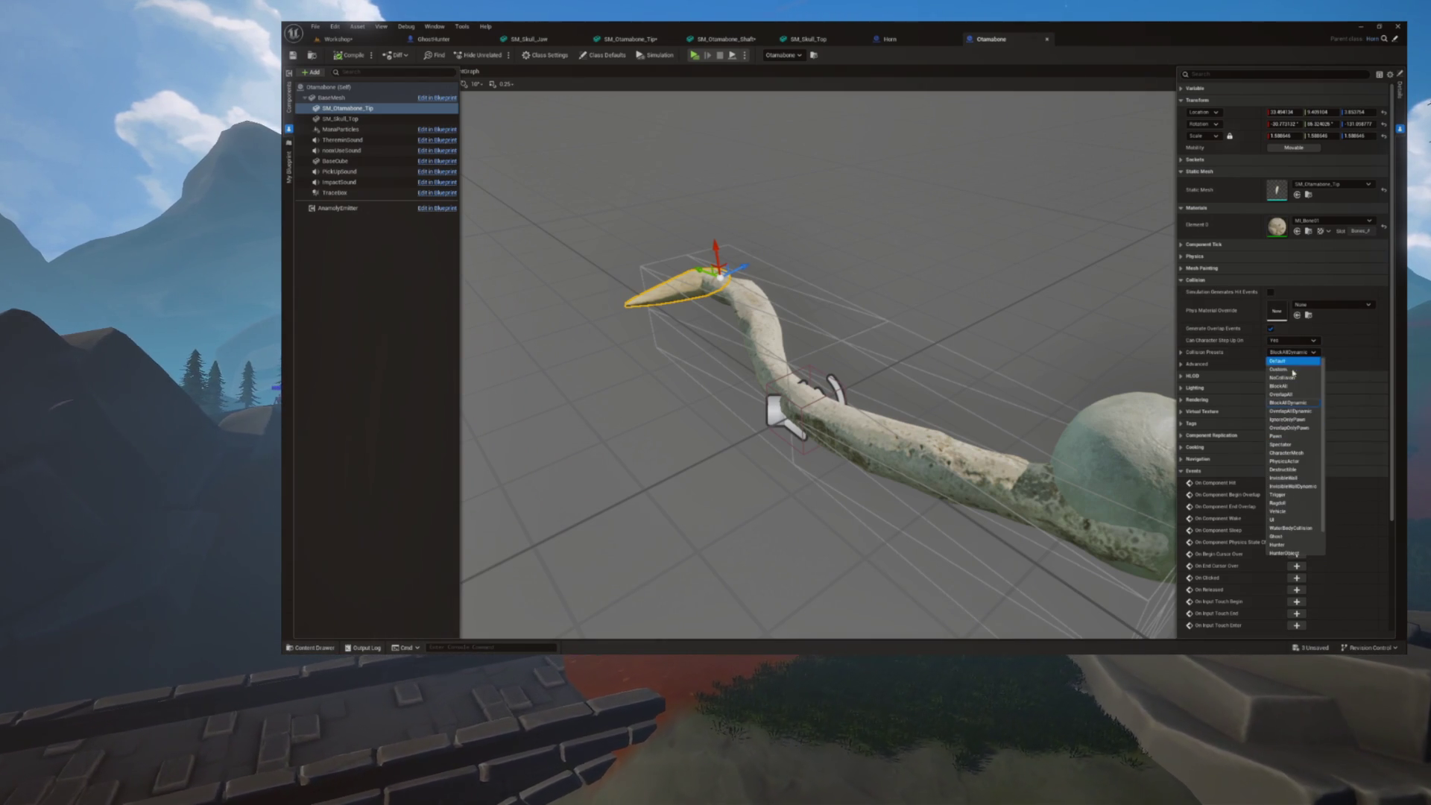
click(1285, 526)
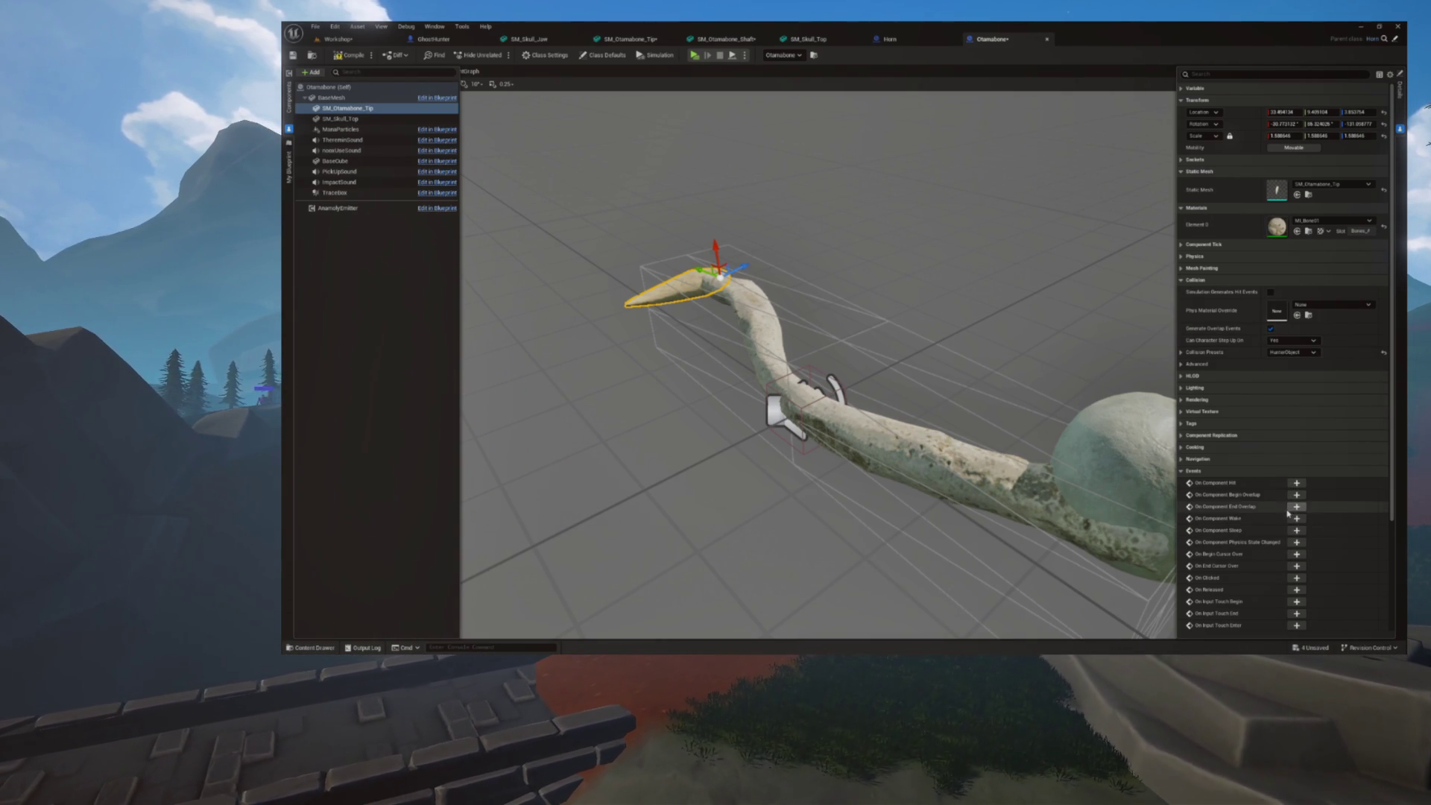
click(1316, 353)
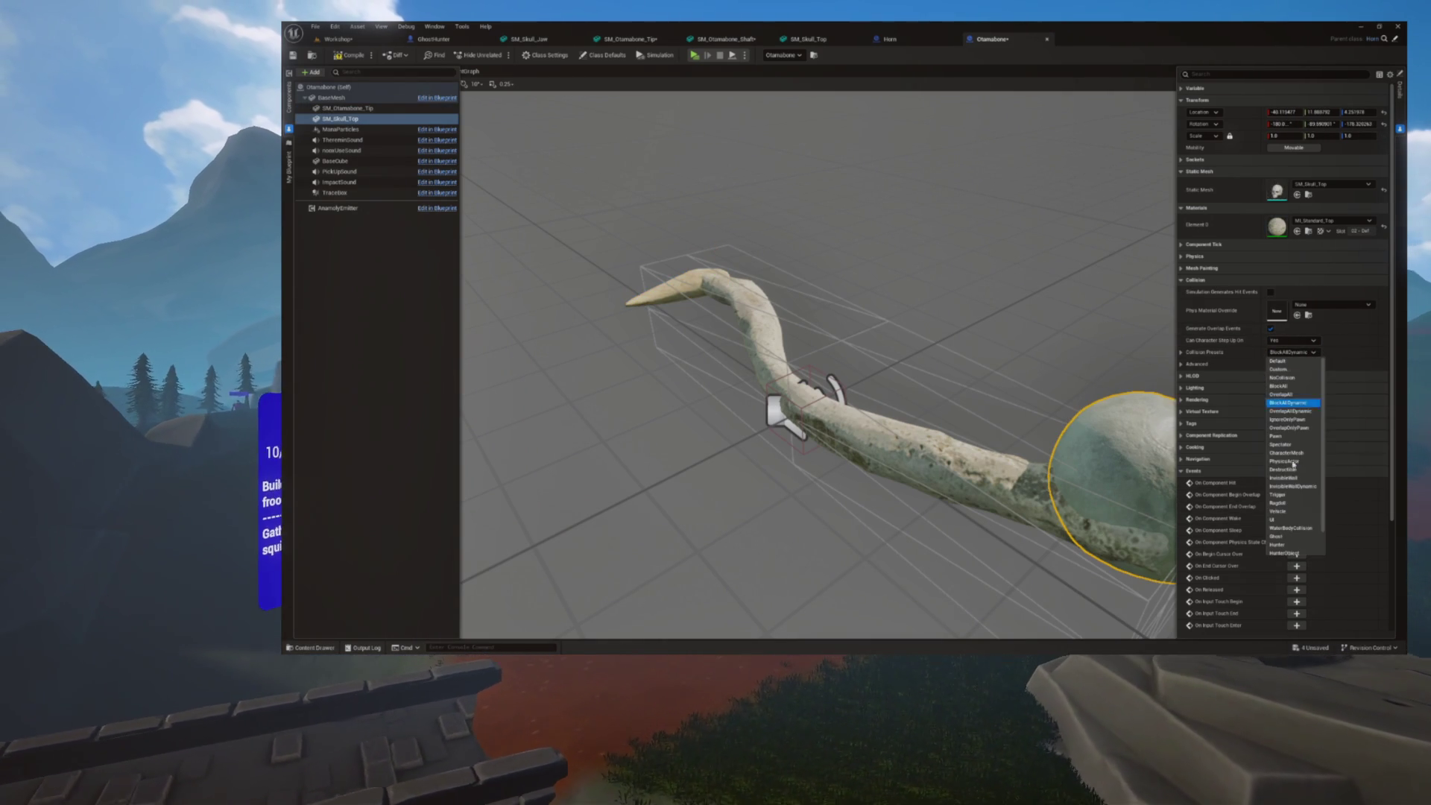
scroll(1252, 566, down, 1)
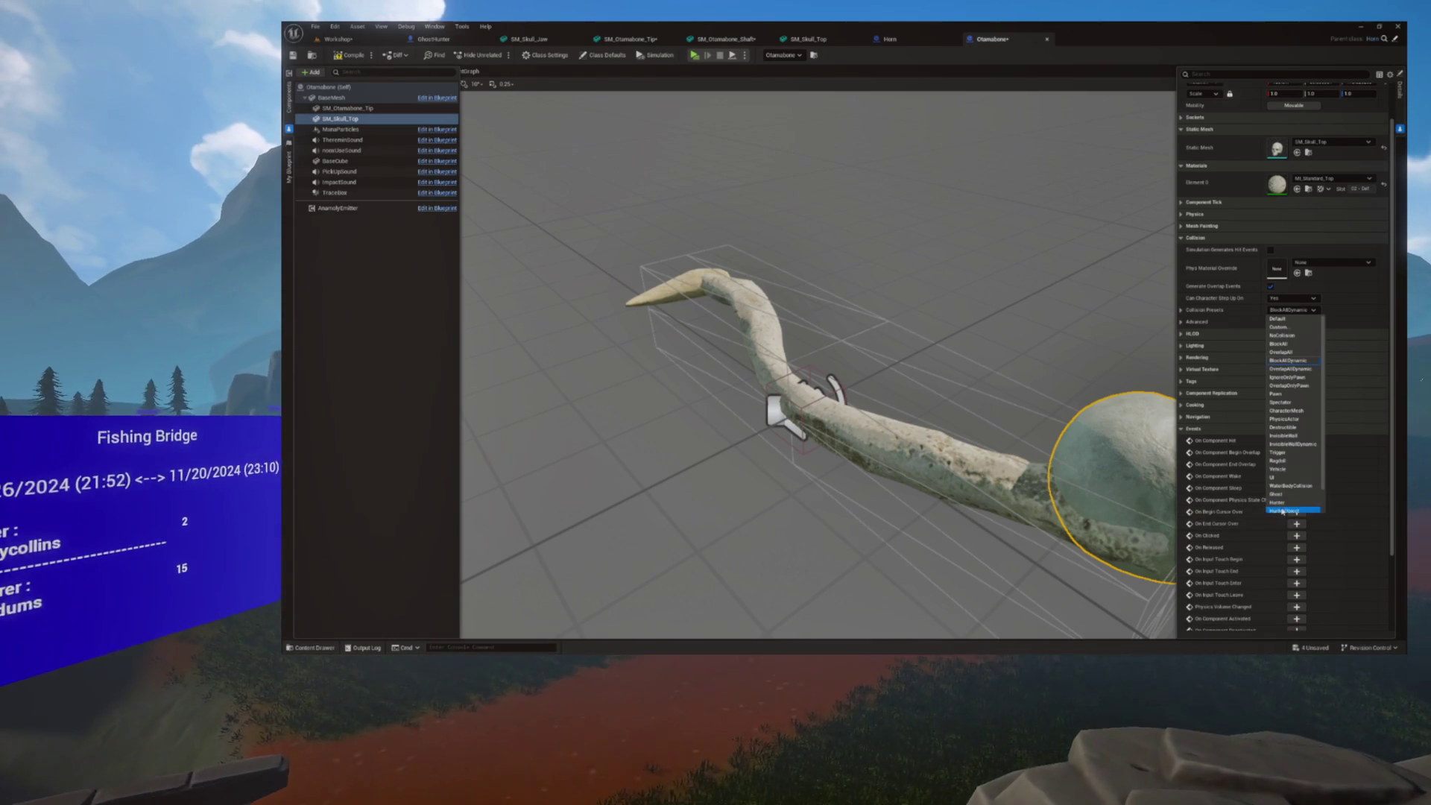
click(1282, 510)
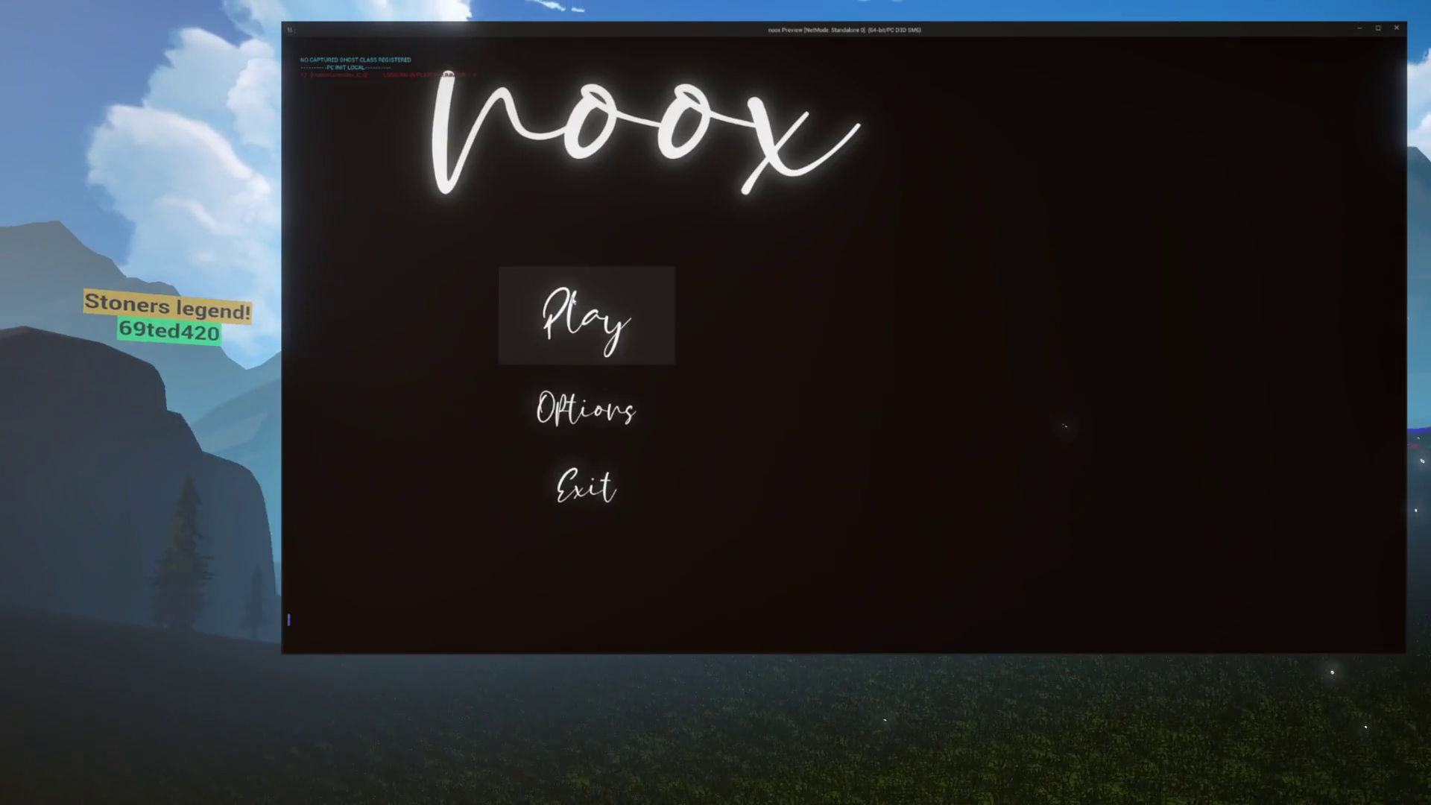
click(572, 306)
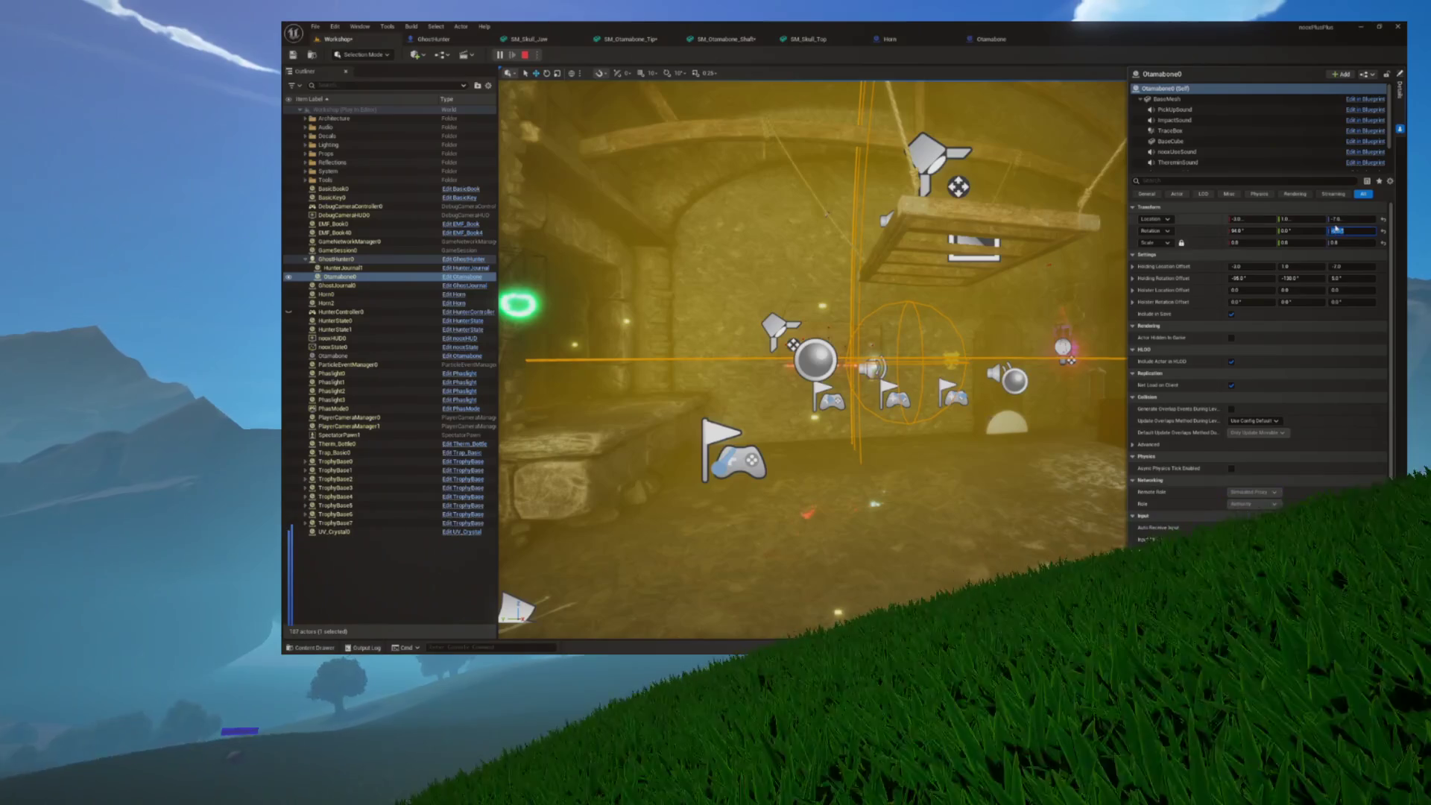
Edit the in-game Otamabone0 rotation to new pitch and yaw values, settling the pitch at 66°
click(1338, 230)
click(1301, 230)
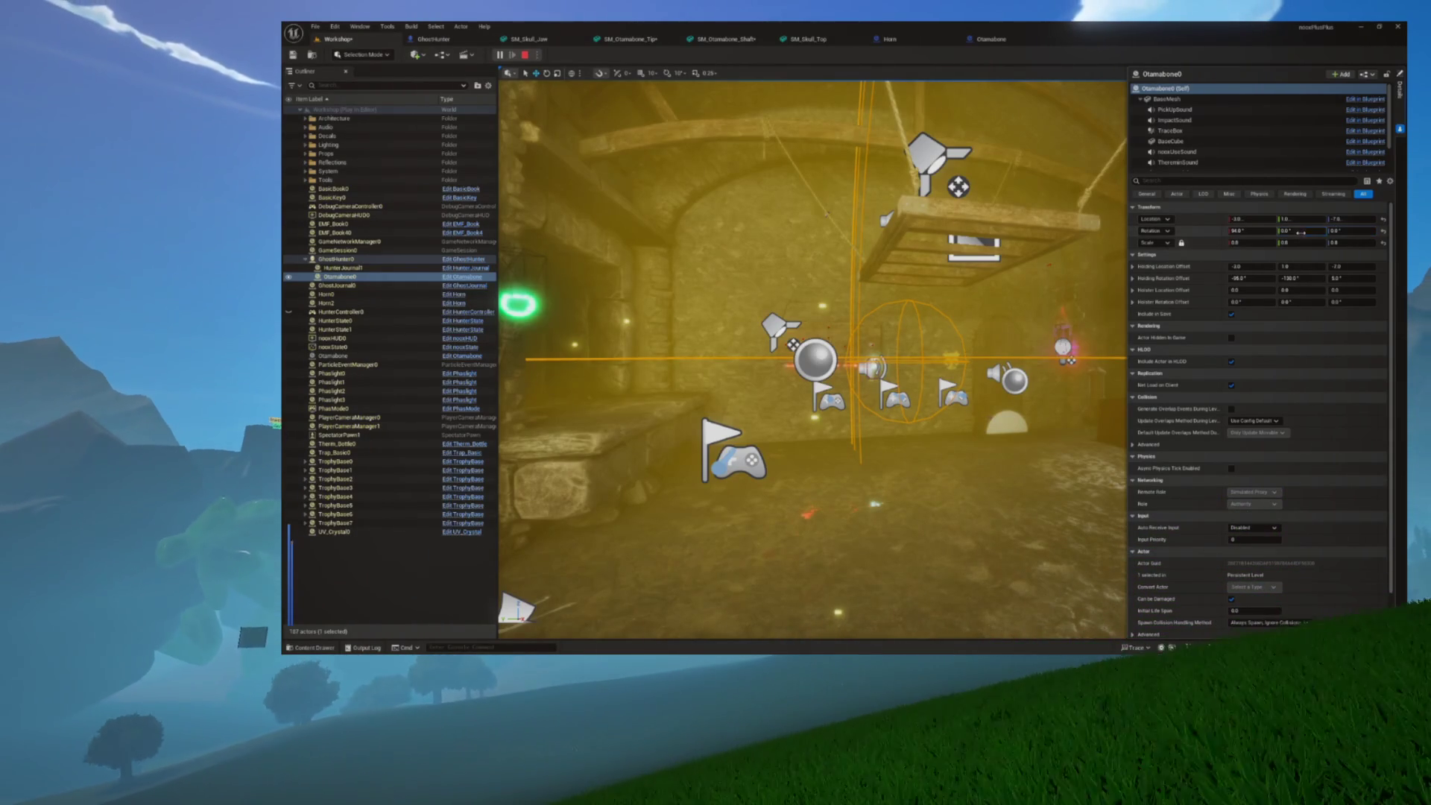
text(3770)
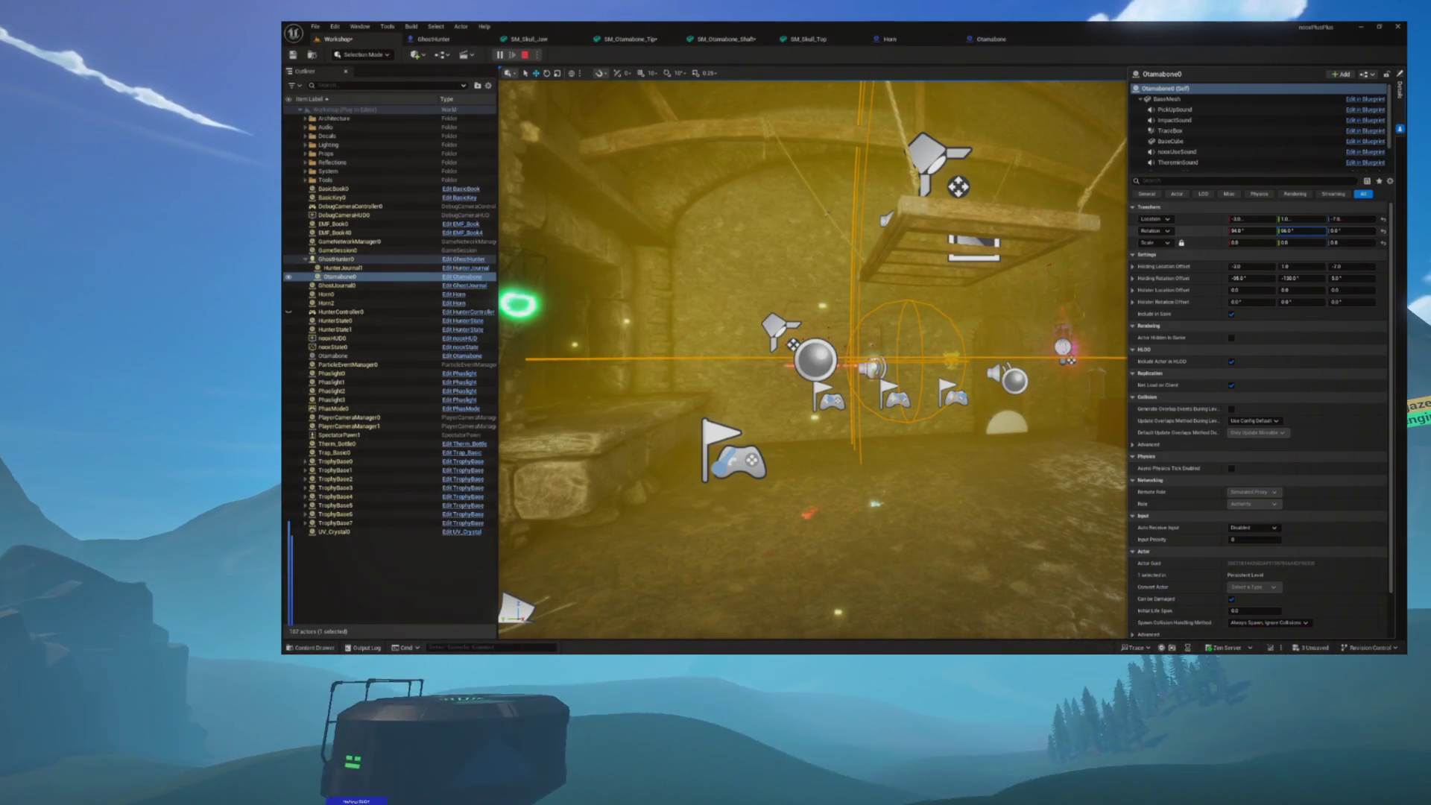
drag(1306, 230, 1302, 229)
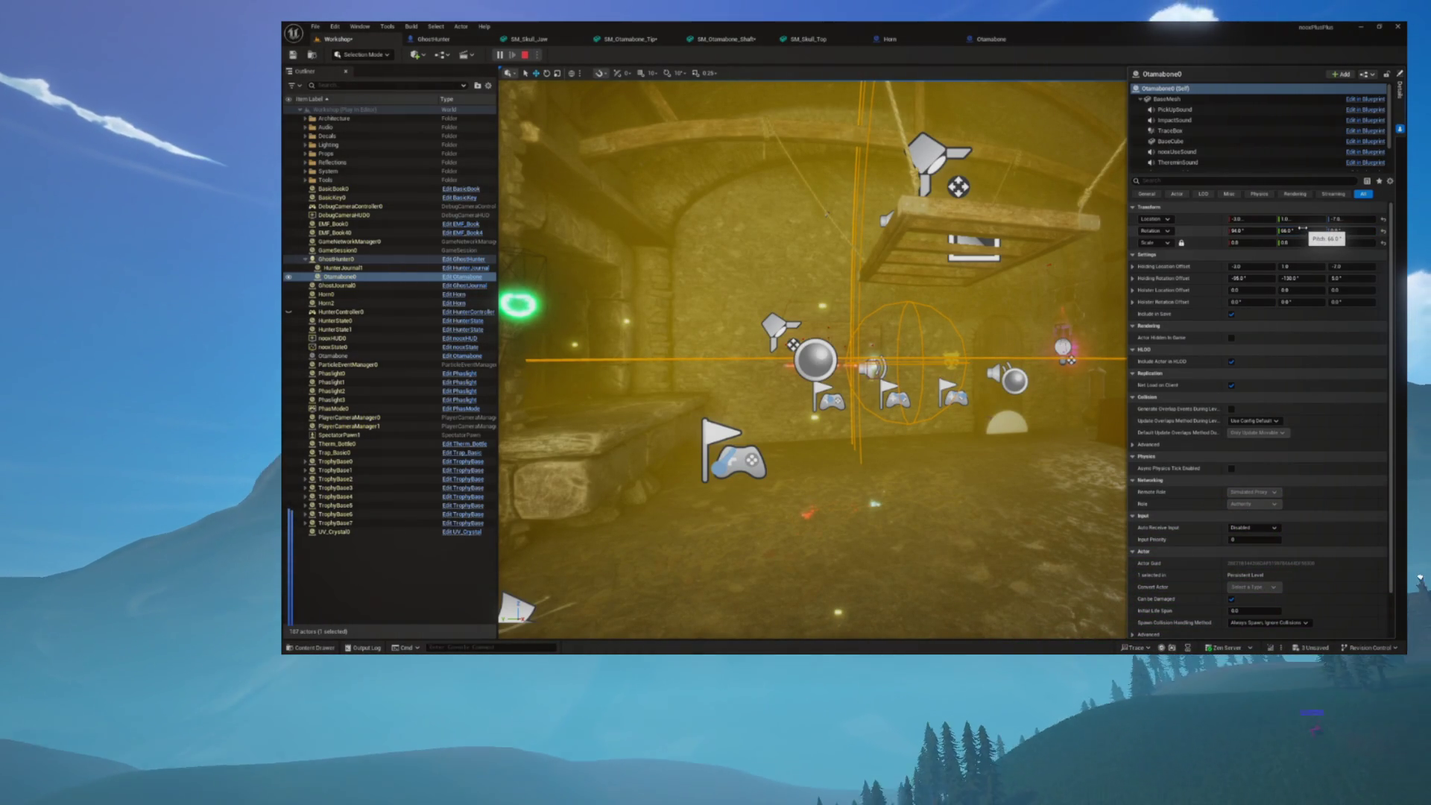
right_click(1203, 234)
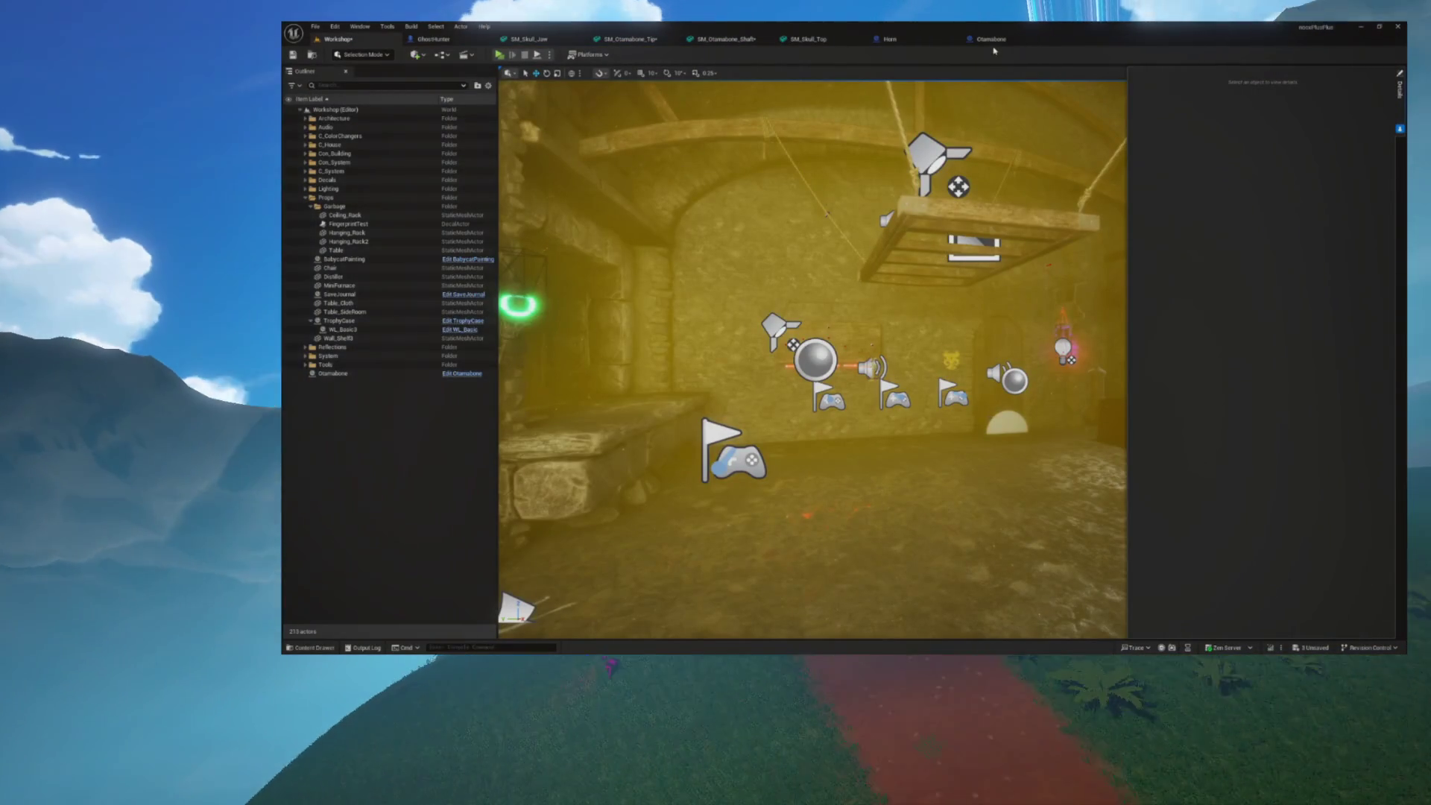
click(991, 39)
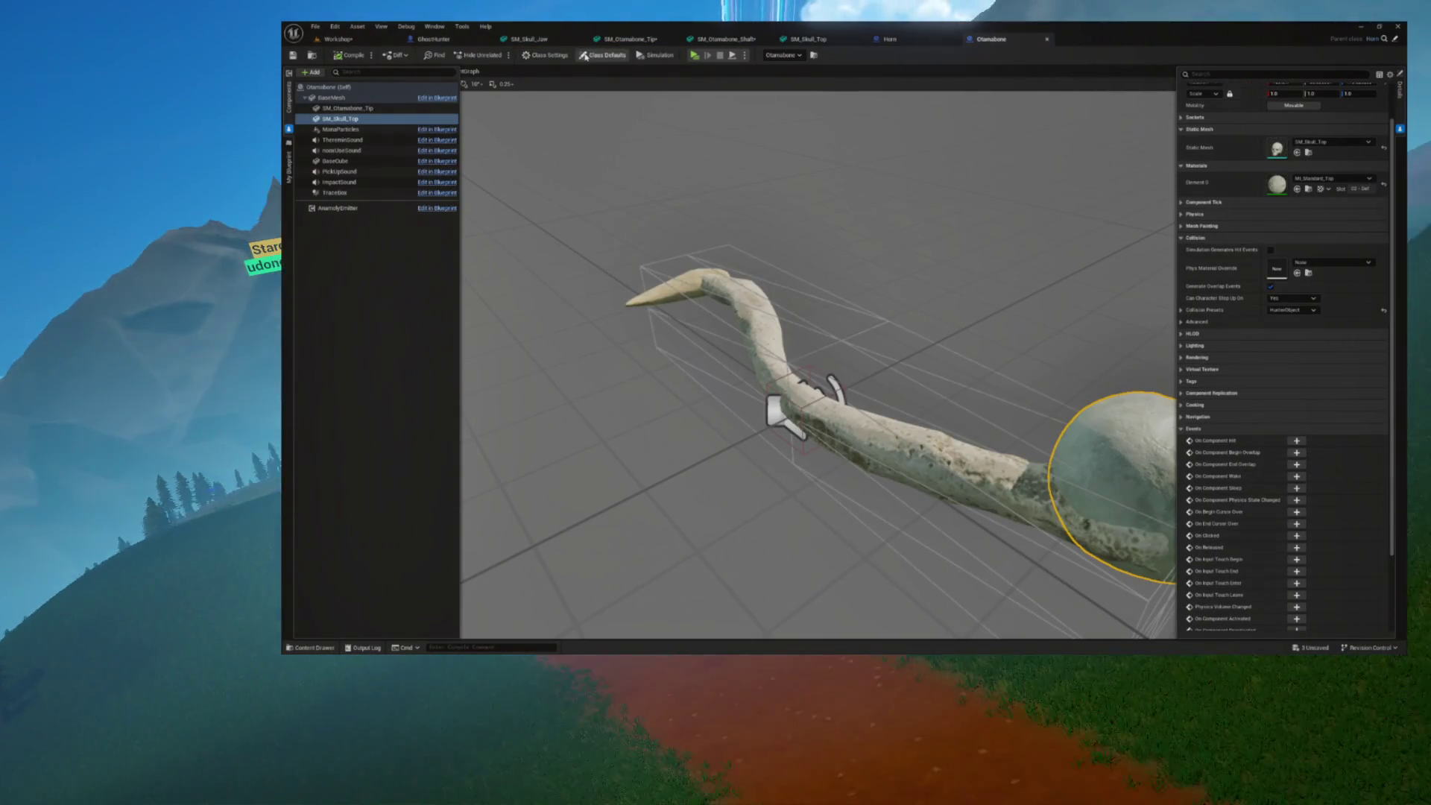
click(582, 56)
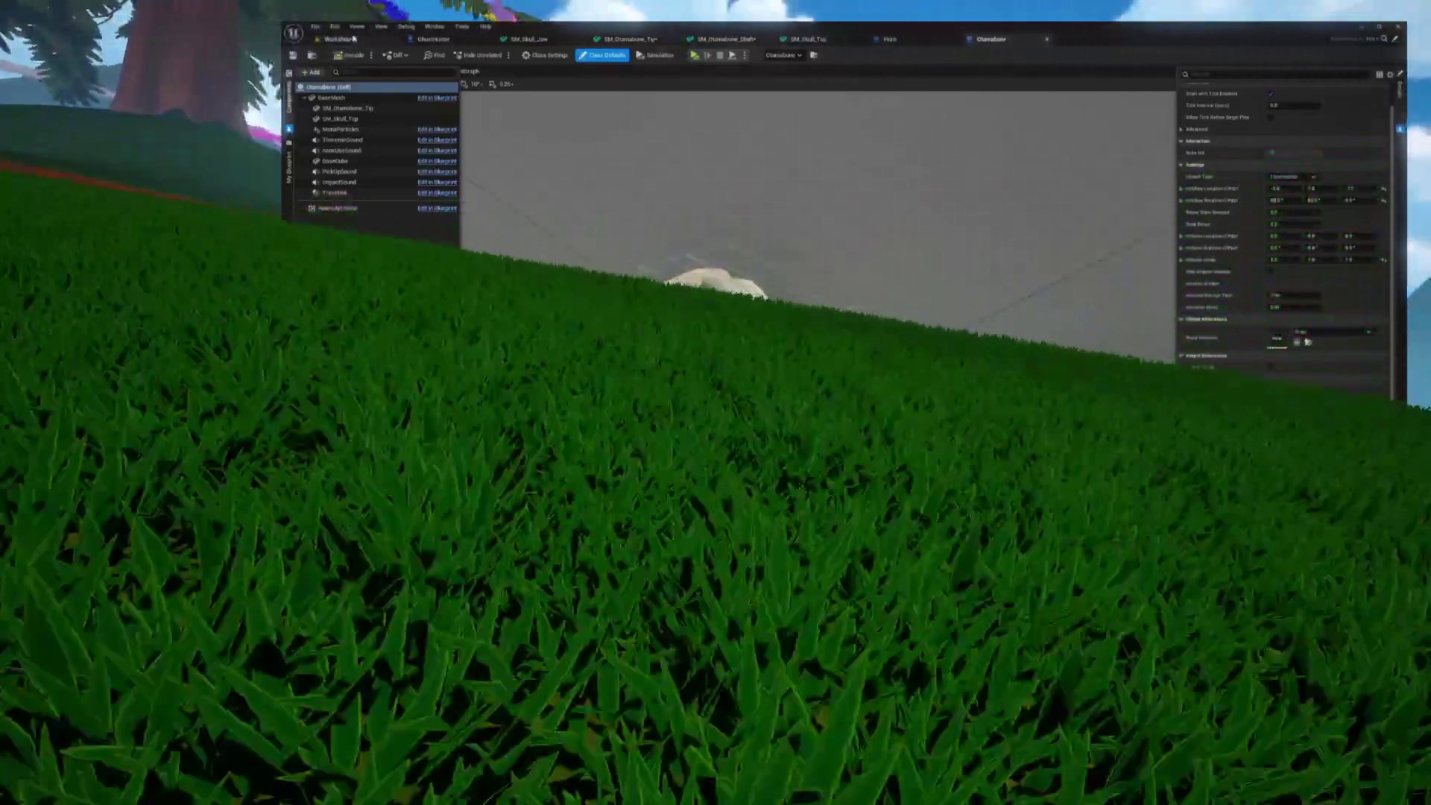
click(335, 38)
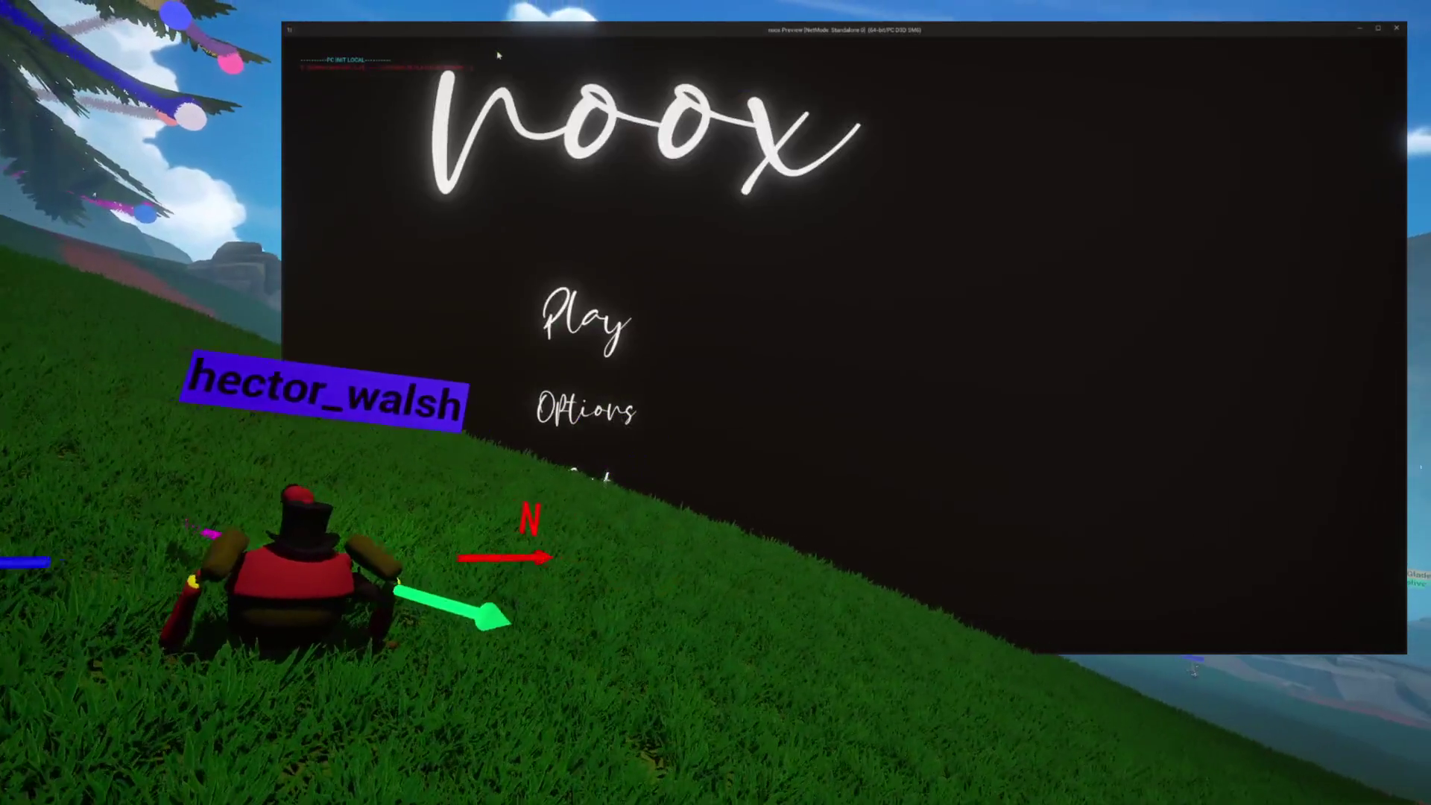
click(564, 312)
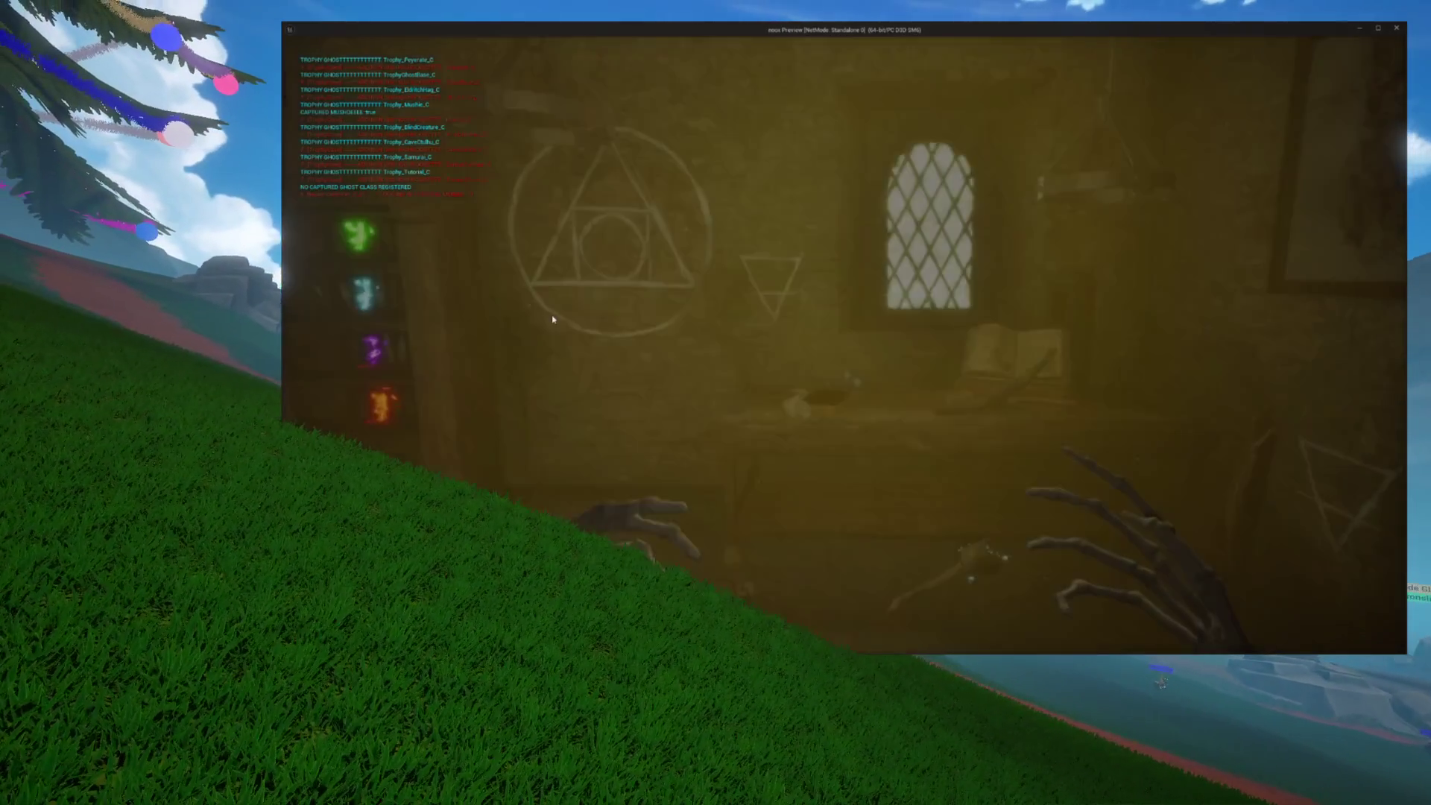
key(w)
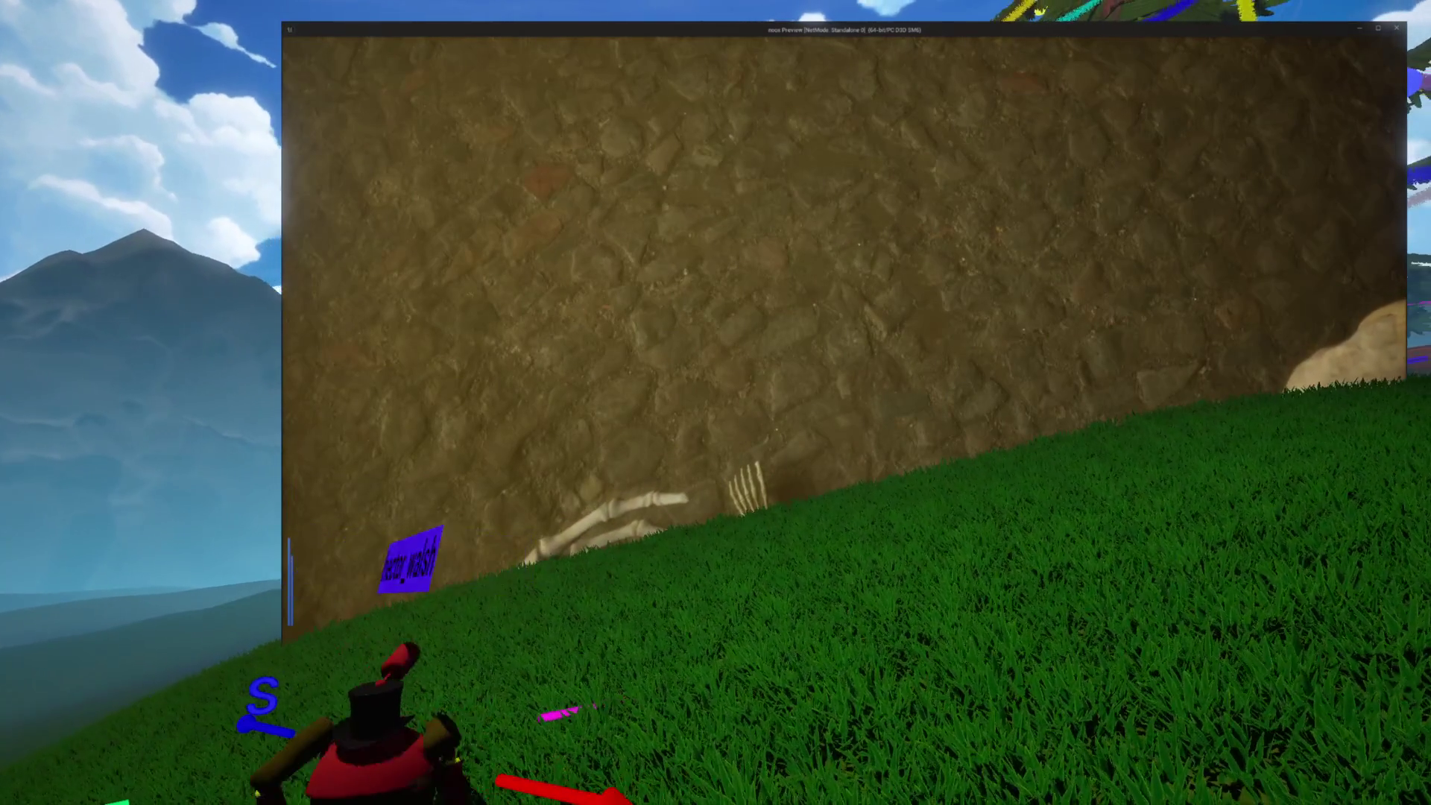
key(Escape)
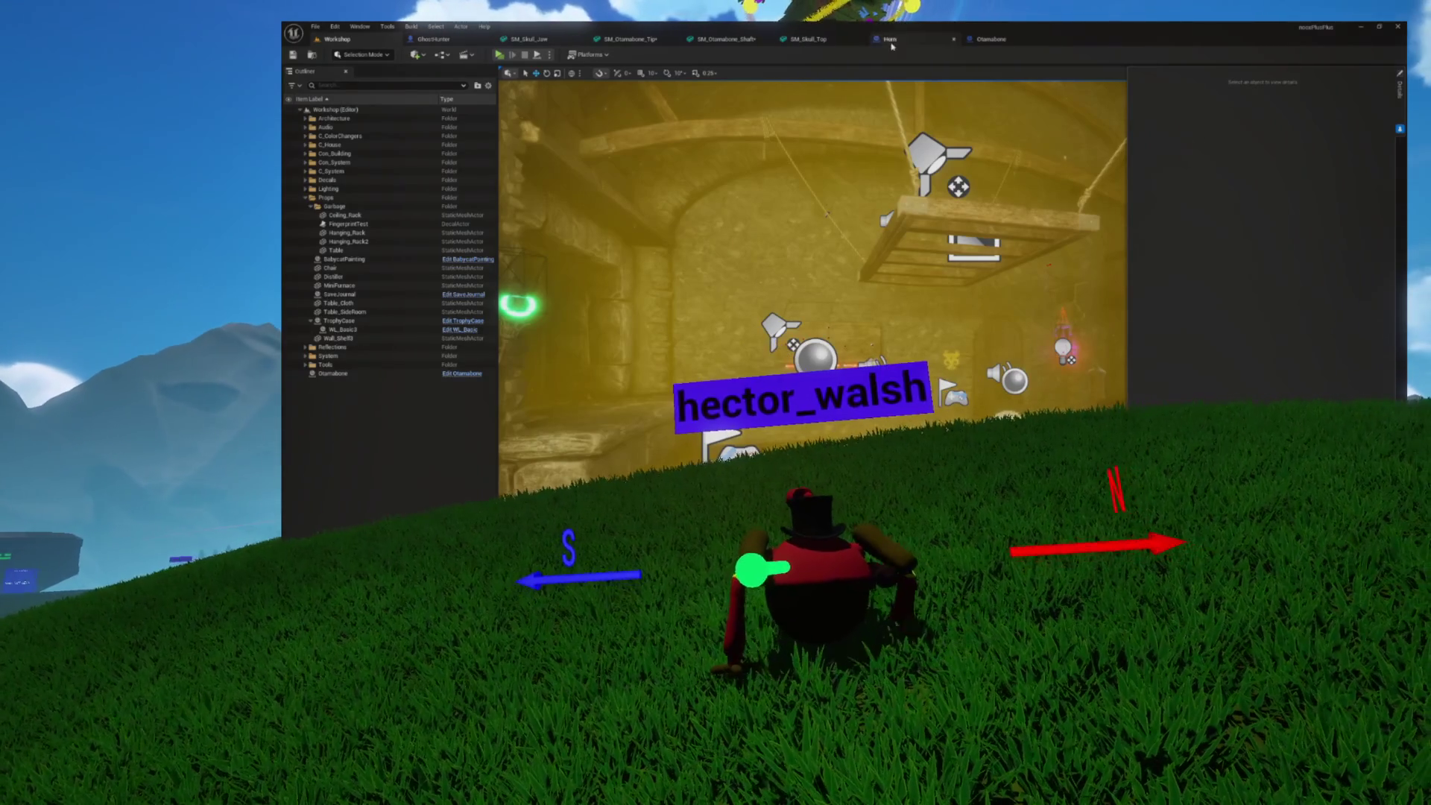
Select the ManaParticles component in the Otamabone blueprint and frame the viewport on it
click(969, 40)
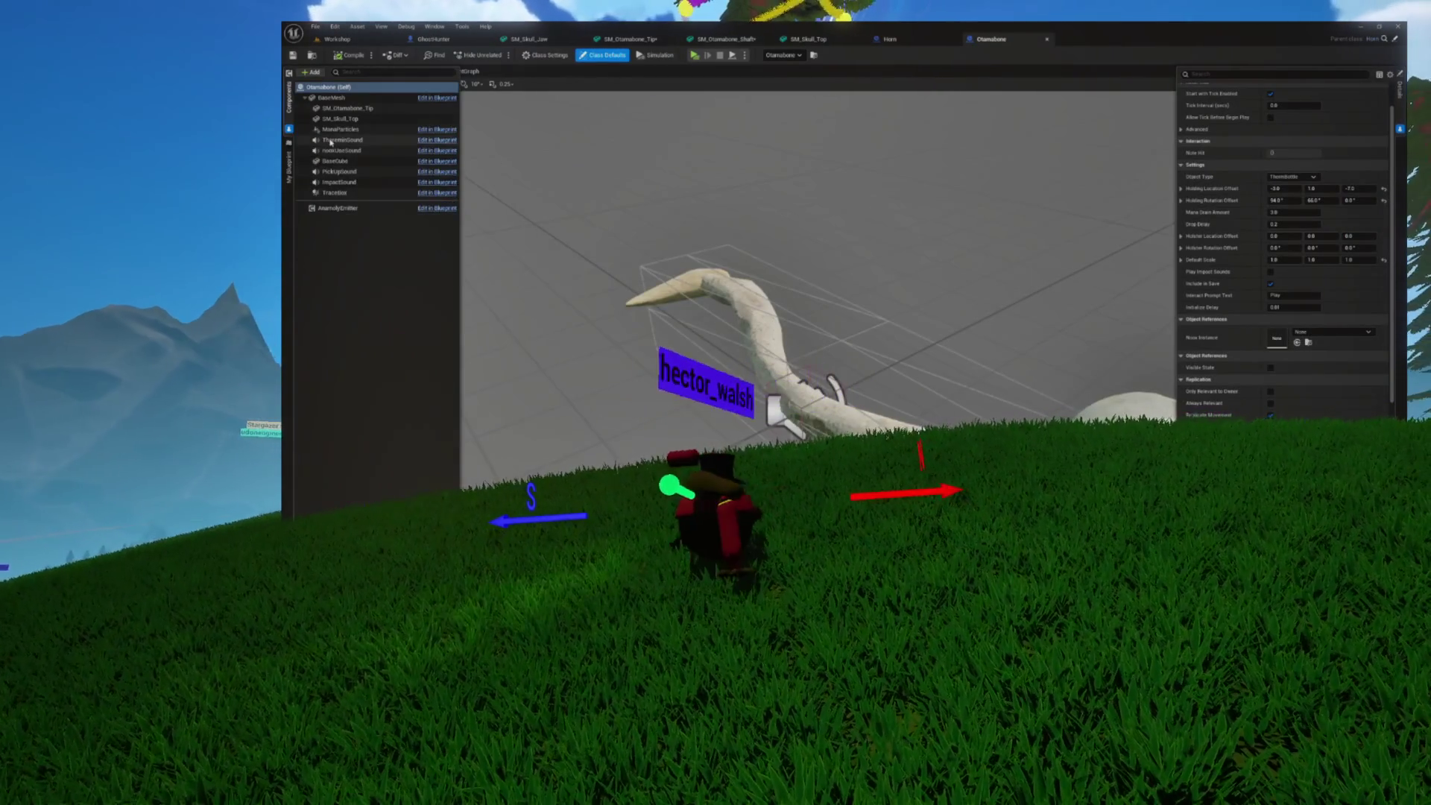
click(340, 130)
key(f)
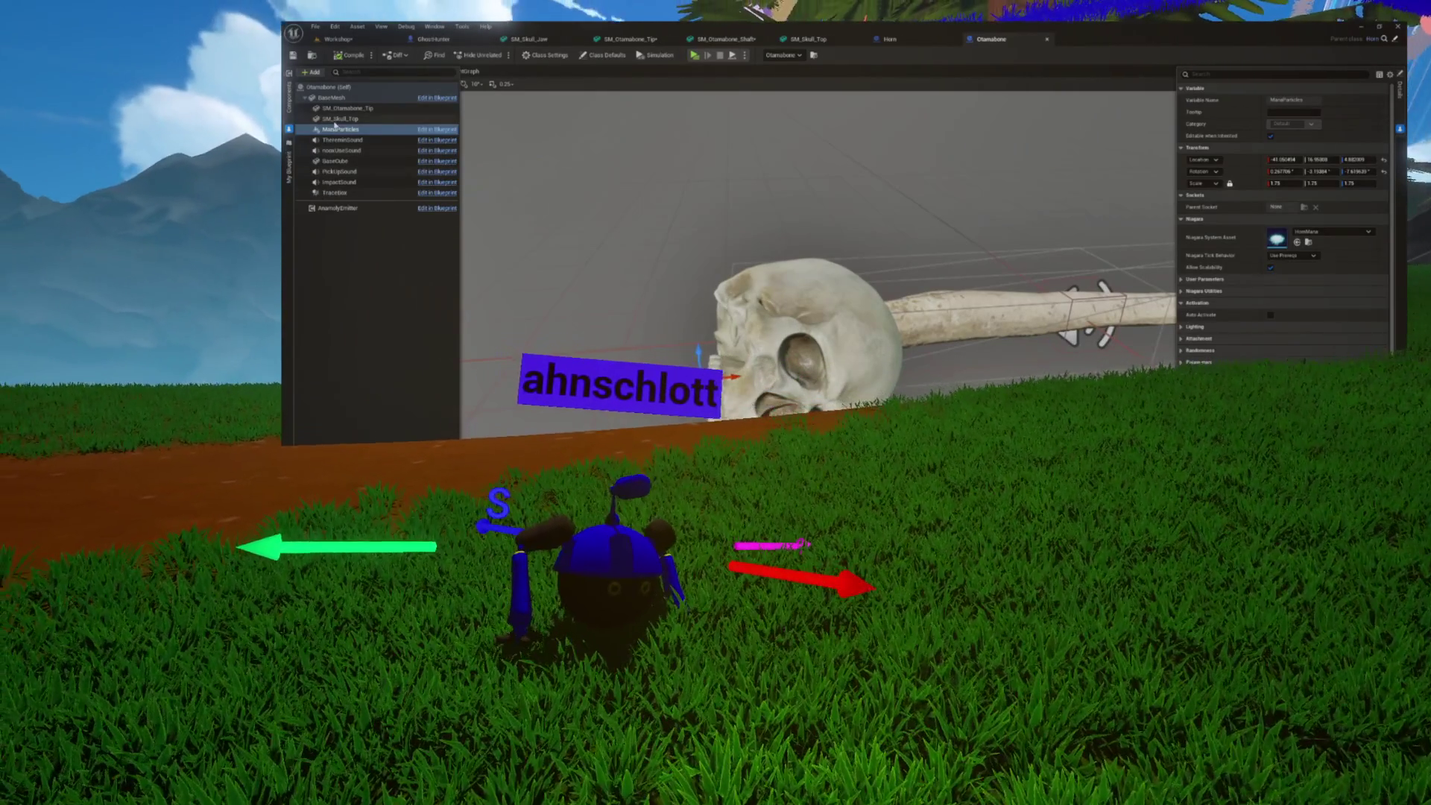
Add an SM_Skull_Jaw static mesh component attached under SM_Skull_Top
click(337, 119)
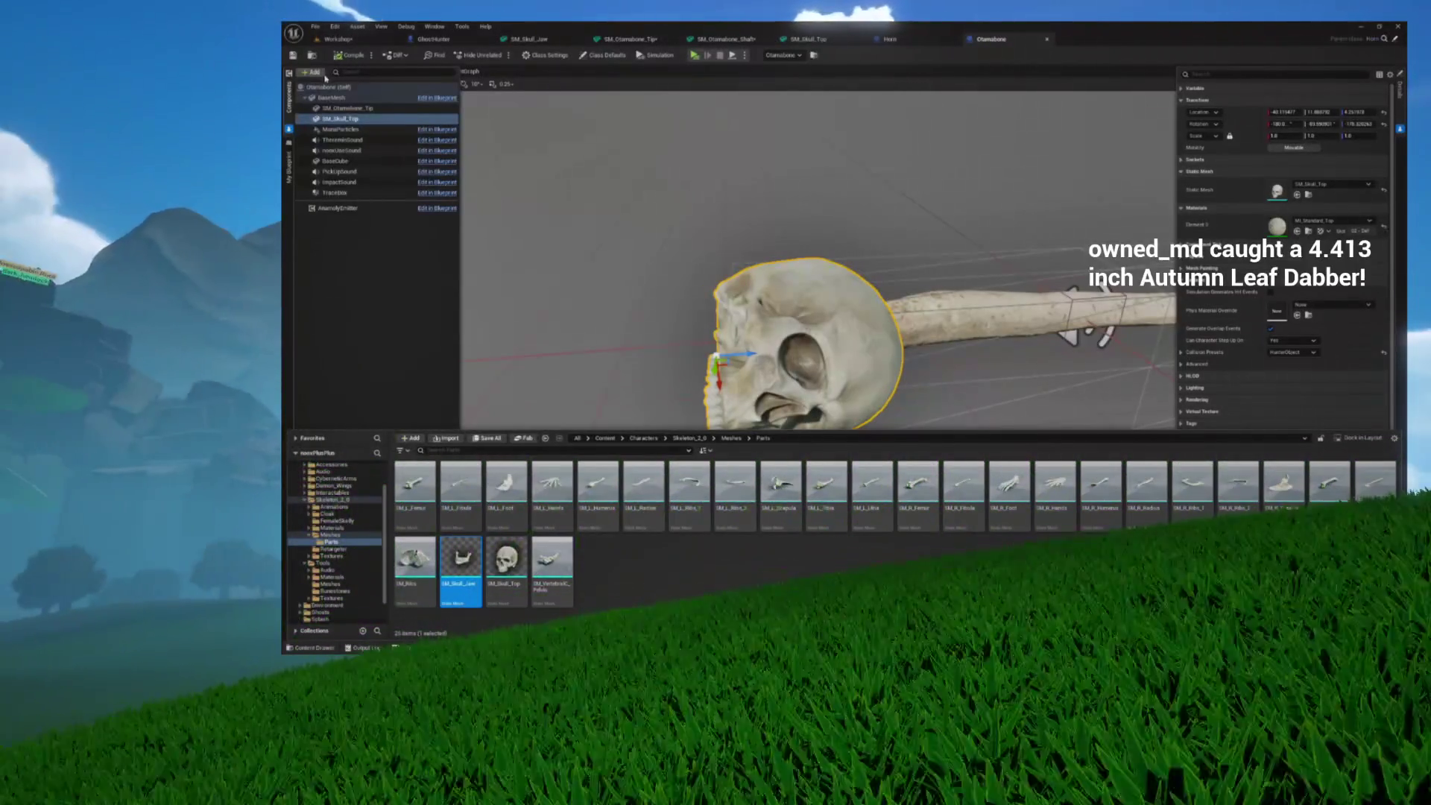
click(320, 73)
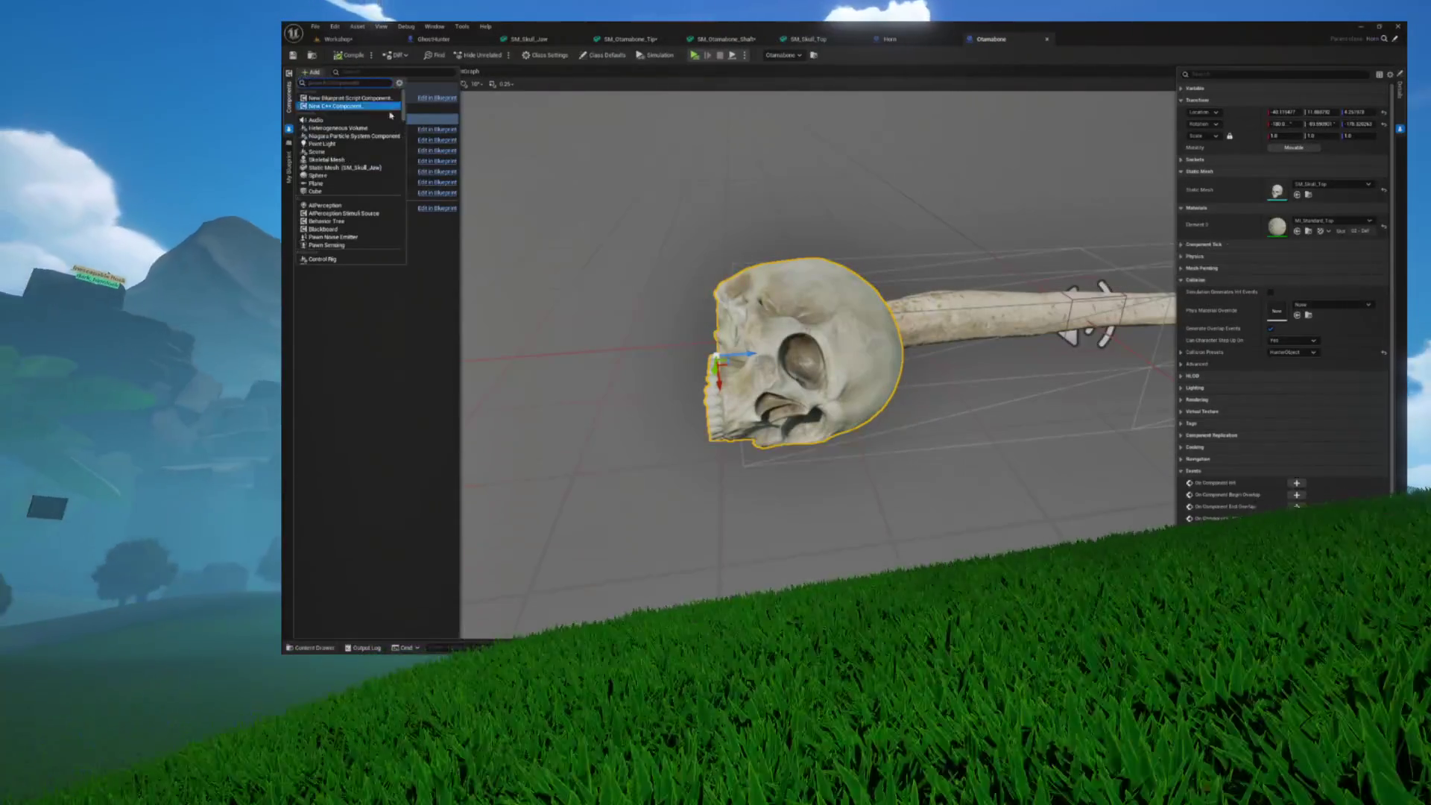
click(350, 130)
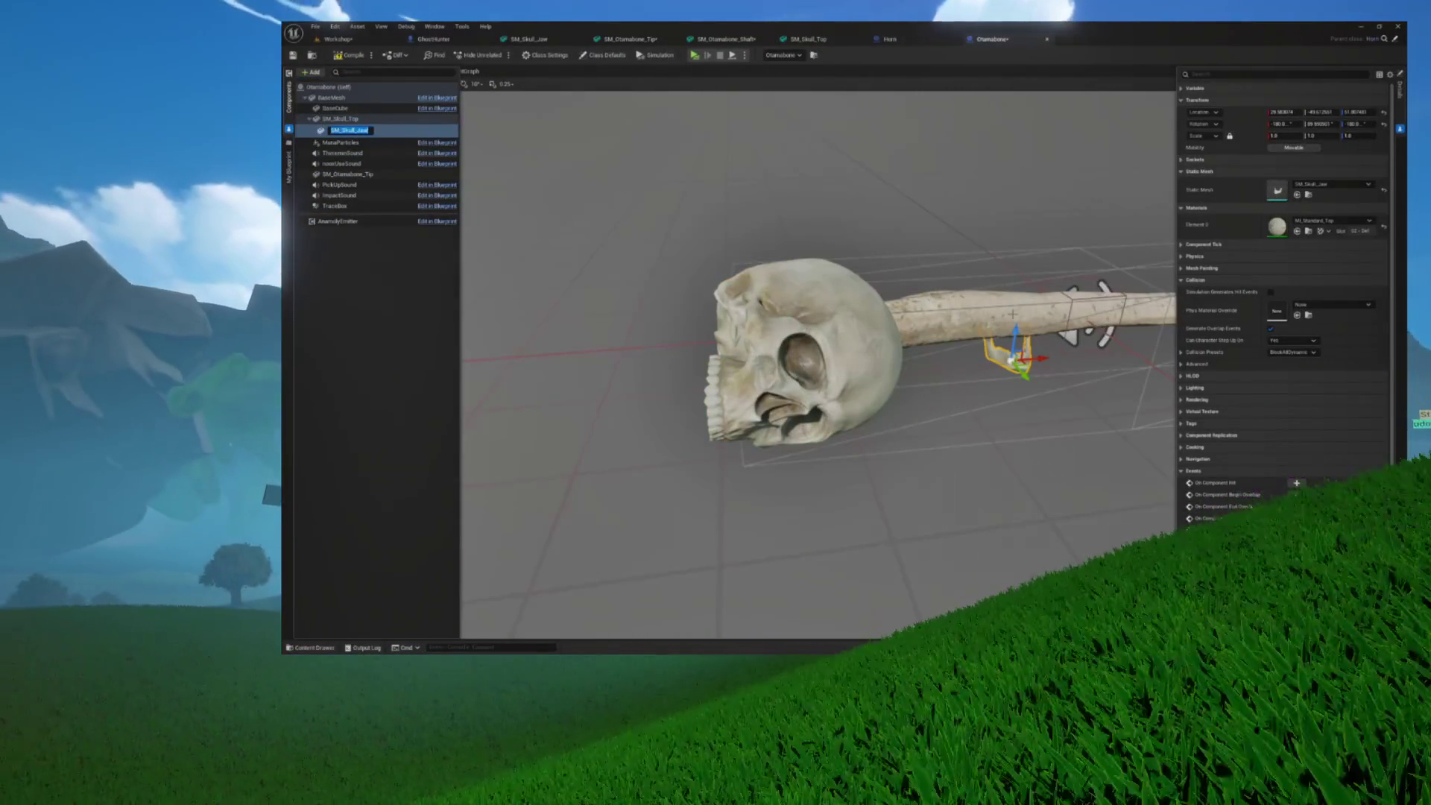